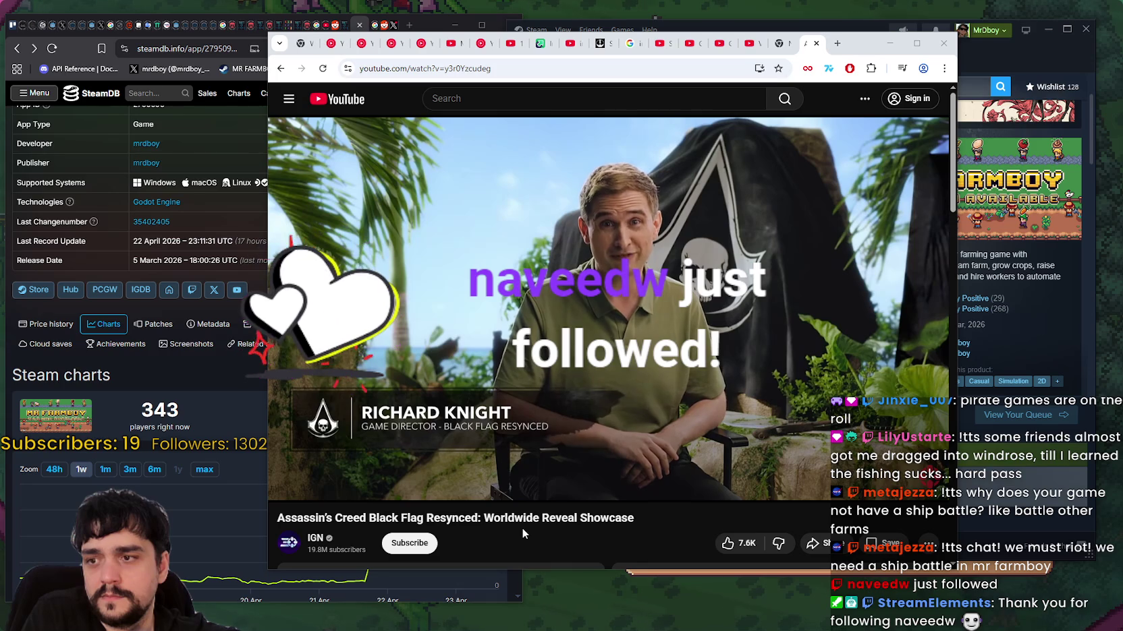
# Minimize the YouTube window with Super+Down to reveal the SteamDB and Mr Farmboy Steam pages.
pyautogui.moveTo(690, 184)
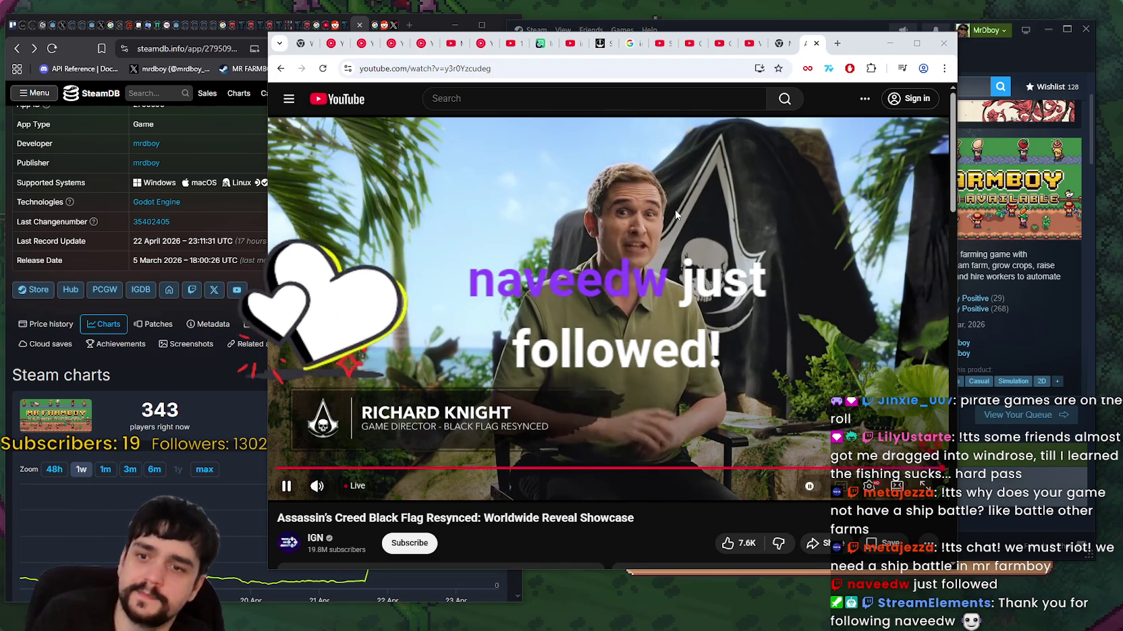
pyautogui.press('super+Down')
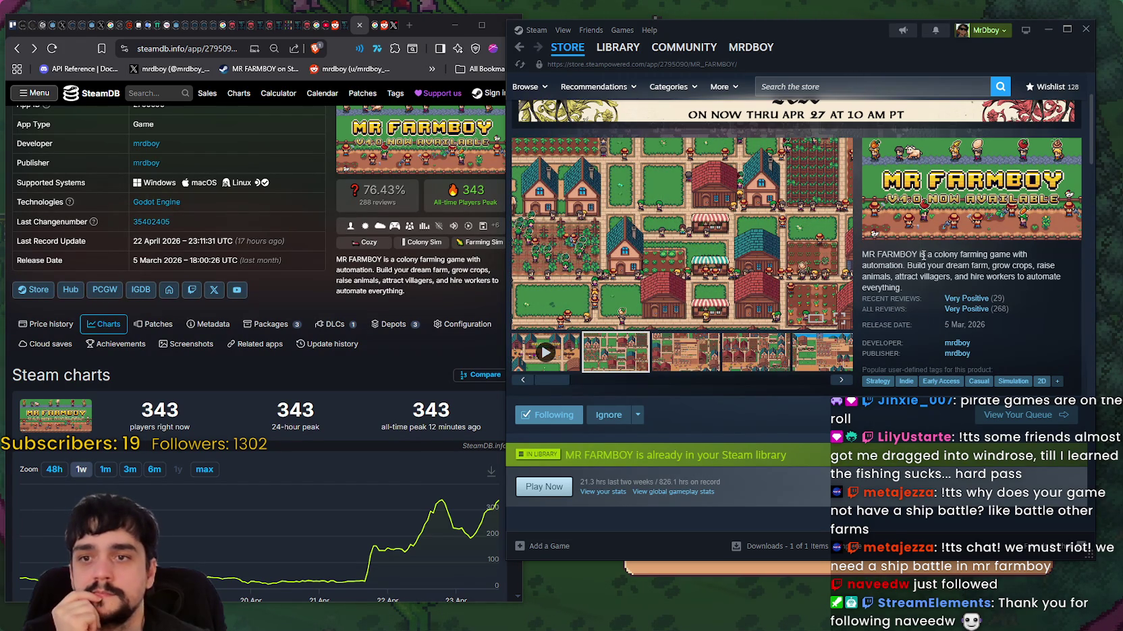
# Reload the Mr Farmboy store page, then switch to the game's Stage End summary.
pyautogui.rightClick(922, 255)
pyautogui.click(945, 301)
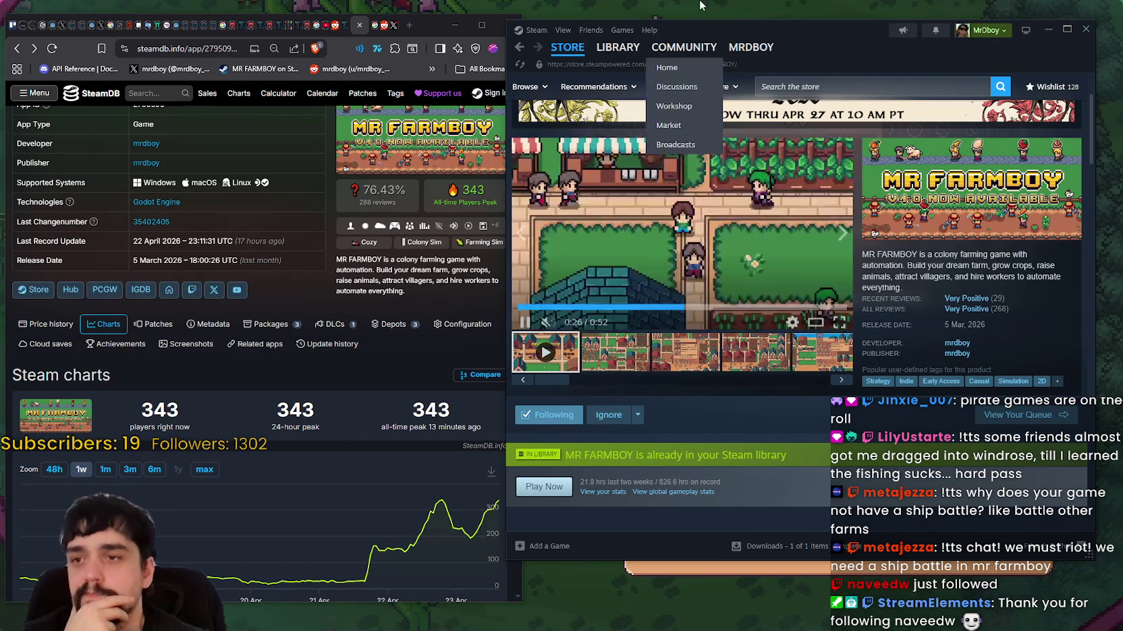
pyautogui.hotkey('alt', 'Tab')
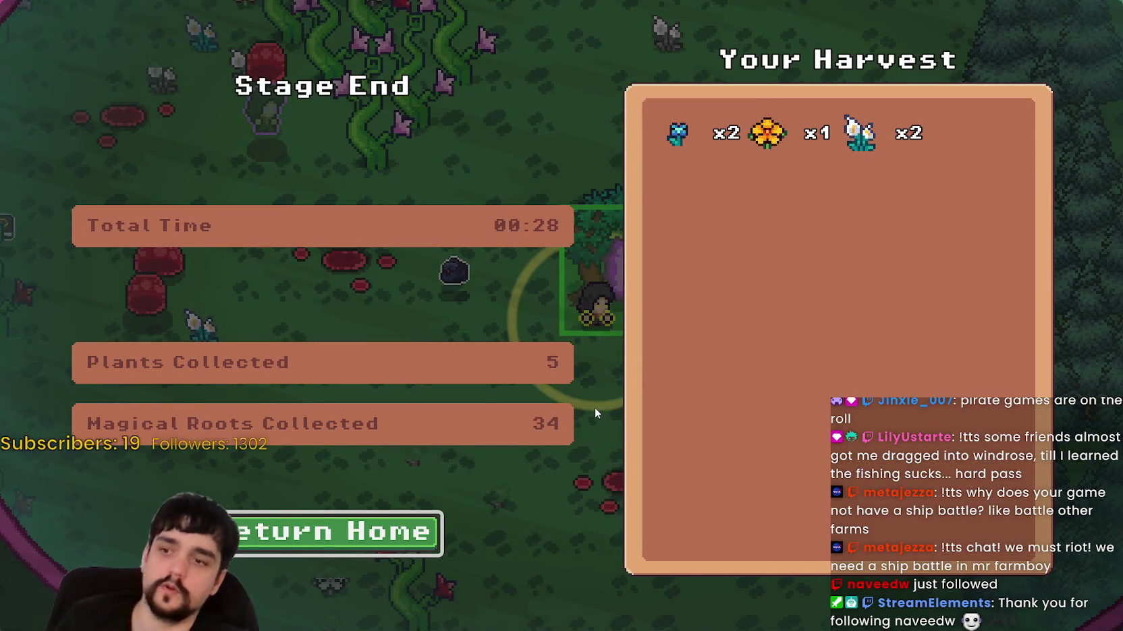
# Return home from the results and walk past the stalls and coin chest to sell the harvest.
pyautogui.click(422, 520)
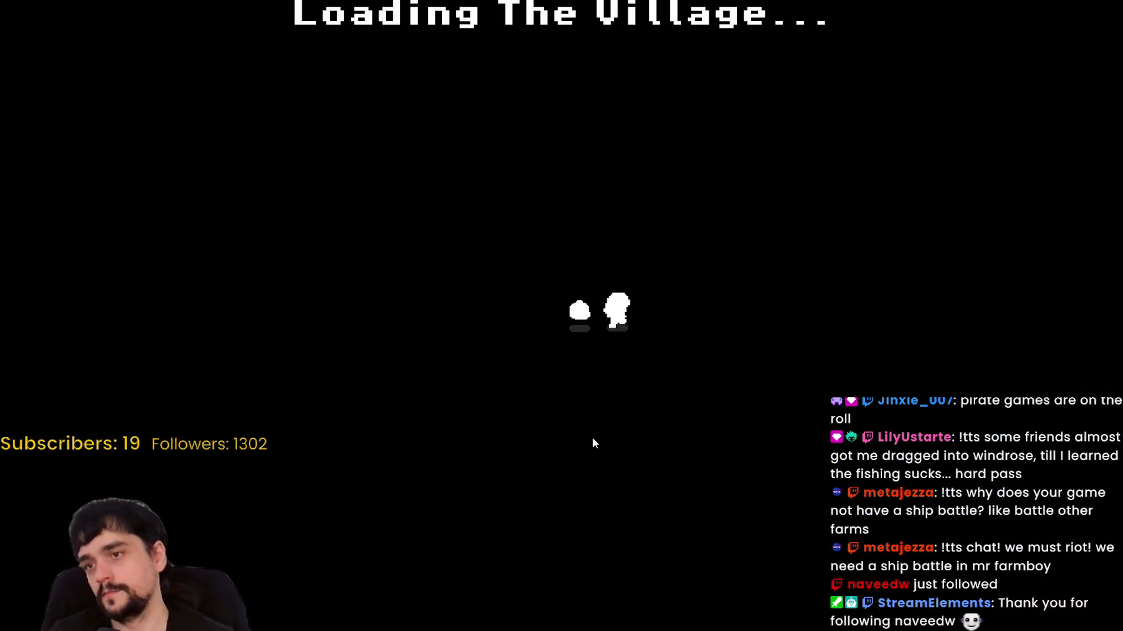
pyautogui.press('d')
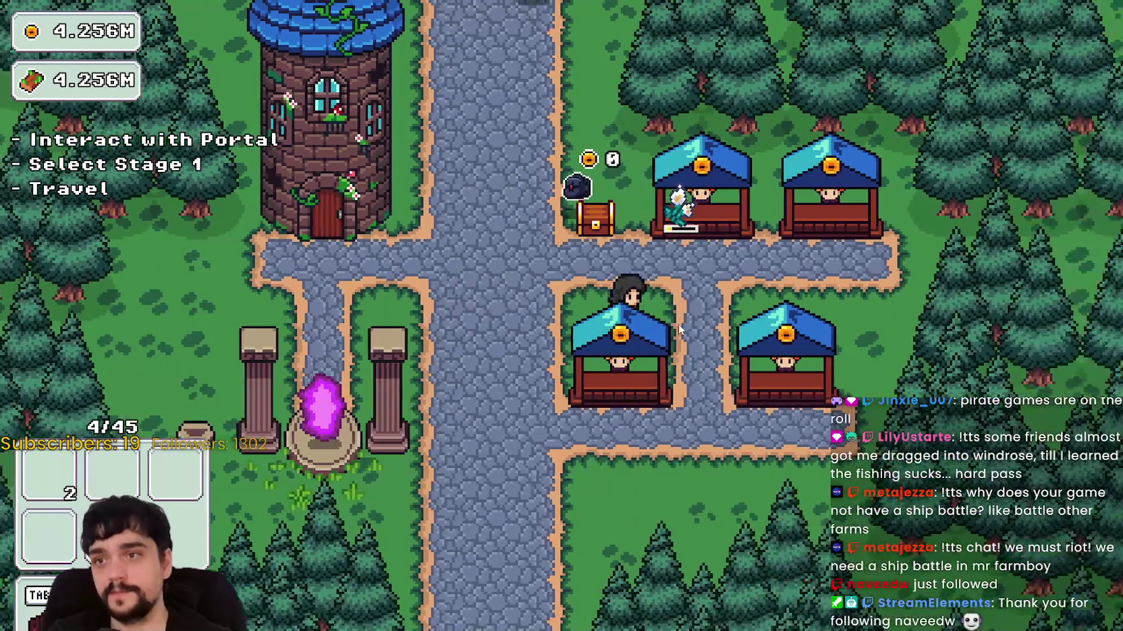
pyautogui.press('d')
pyautogui.press('a')
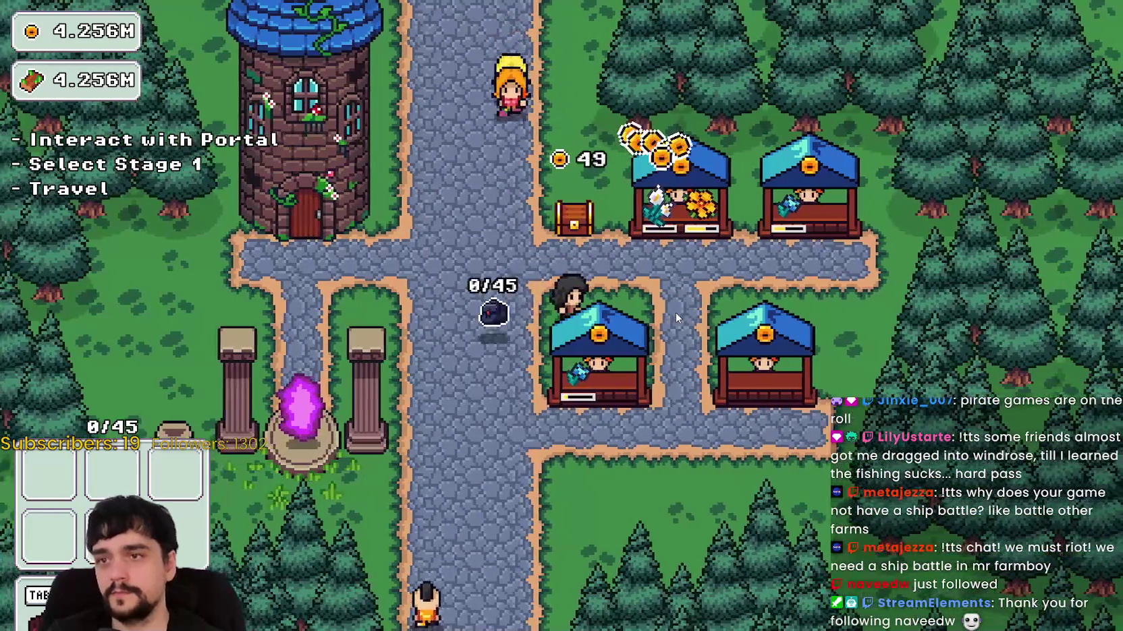
pyautogui.press('a')
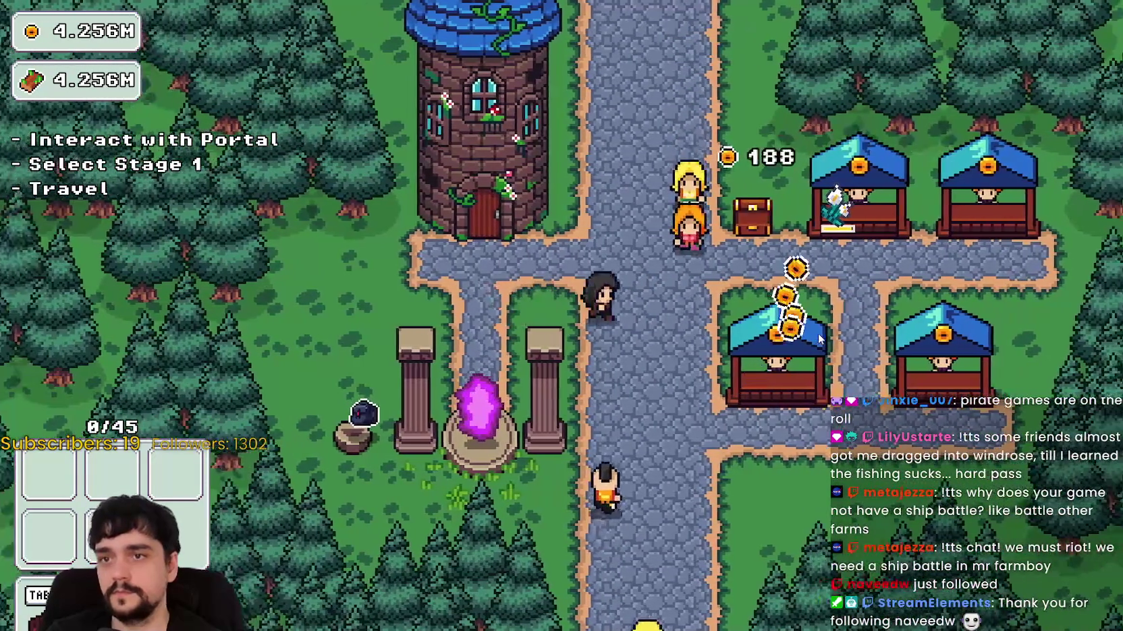
pyautogui.press('d')
pyautogui.press('a')
pyautogui.press('s')
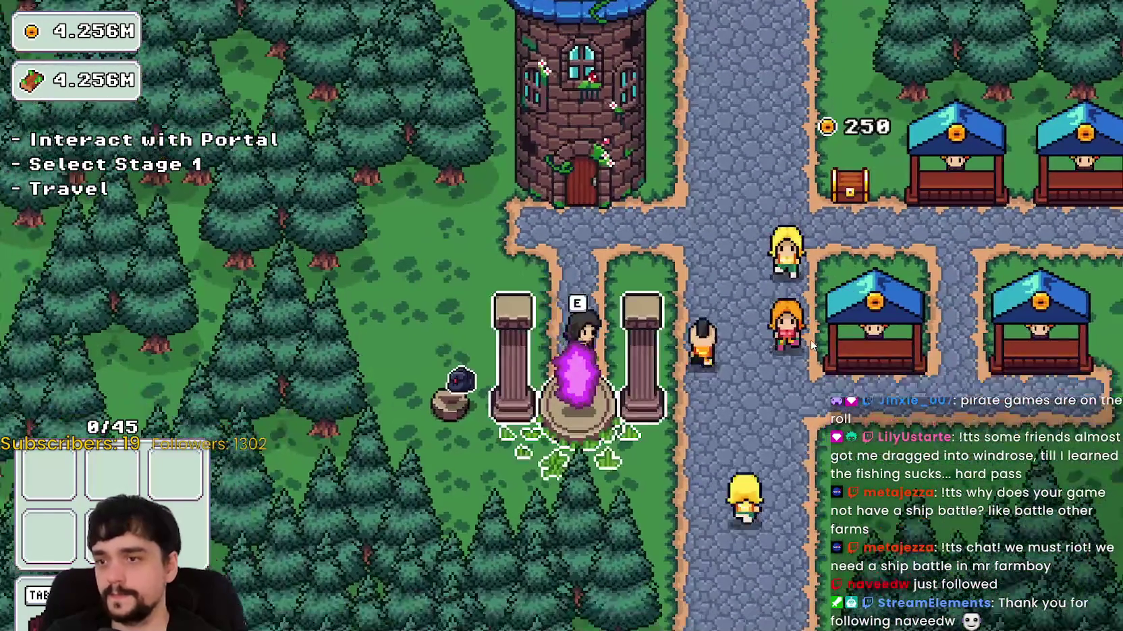
pyautogui.press('w')
pyautogui.press('d')
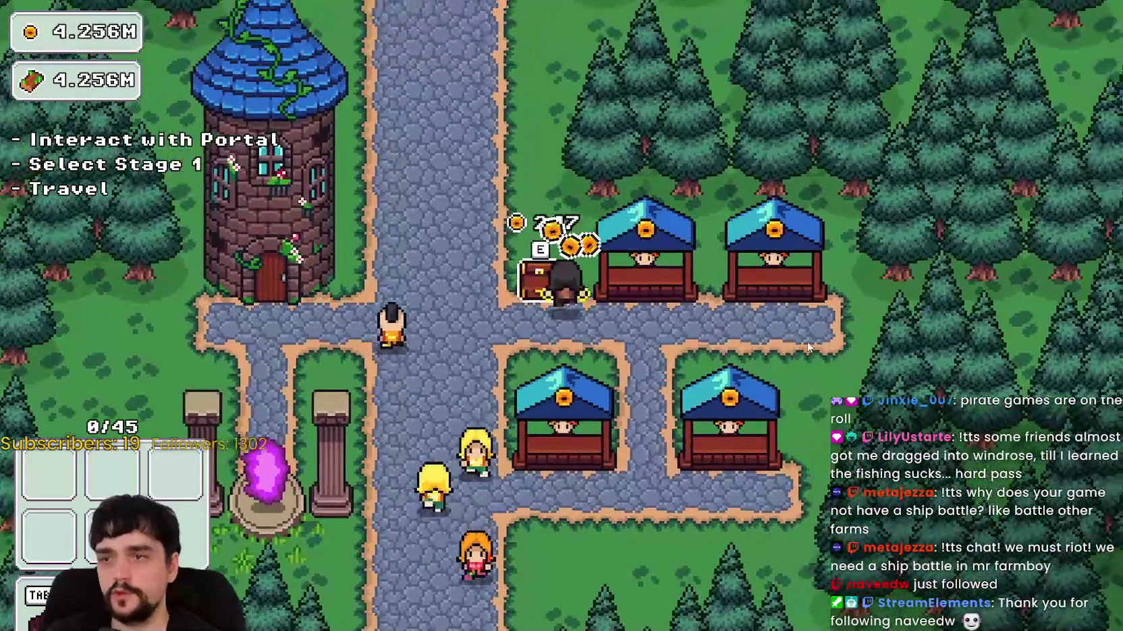
# Open stage selection at the portal, preview Stage 2, and travel to forest Stage 1.
pyautogui.press('s')
pyautogui.press('a')
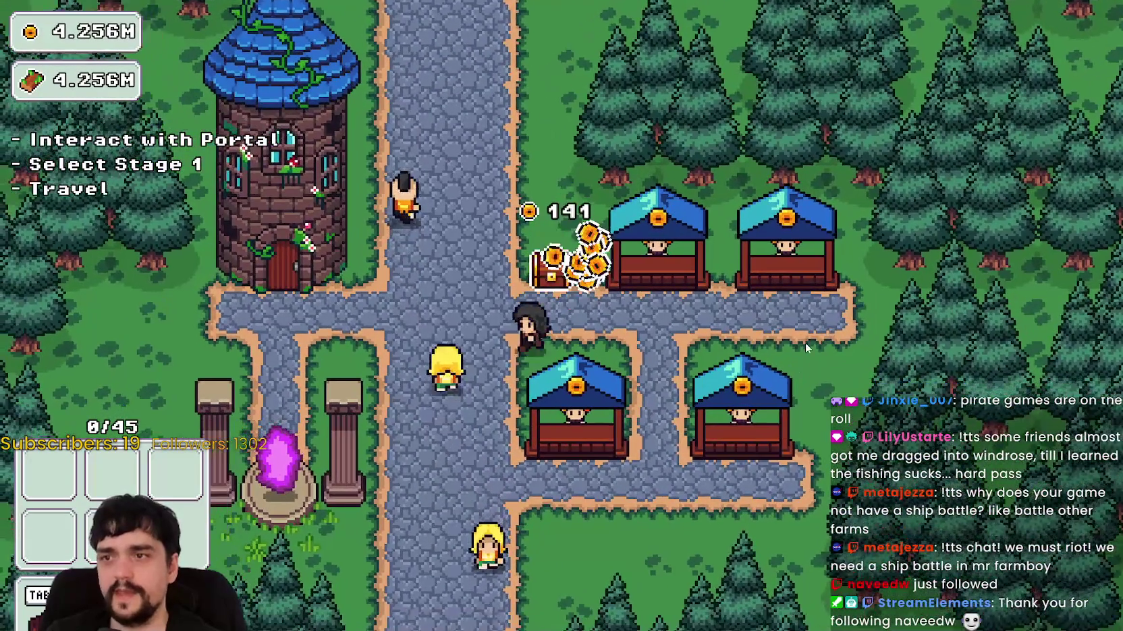
pyautogui.press('e')
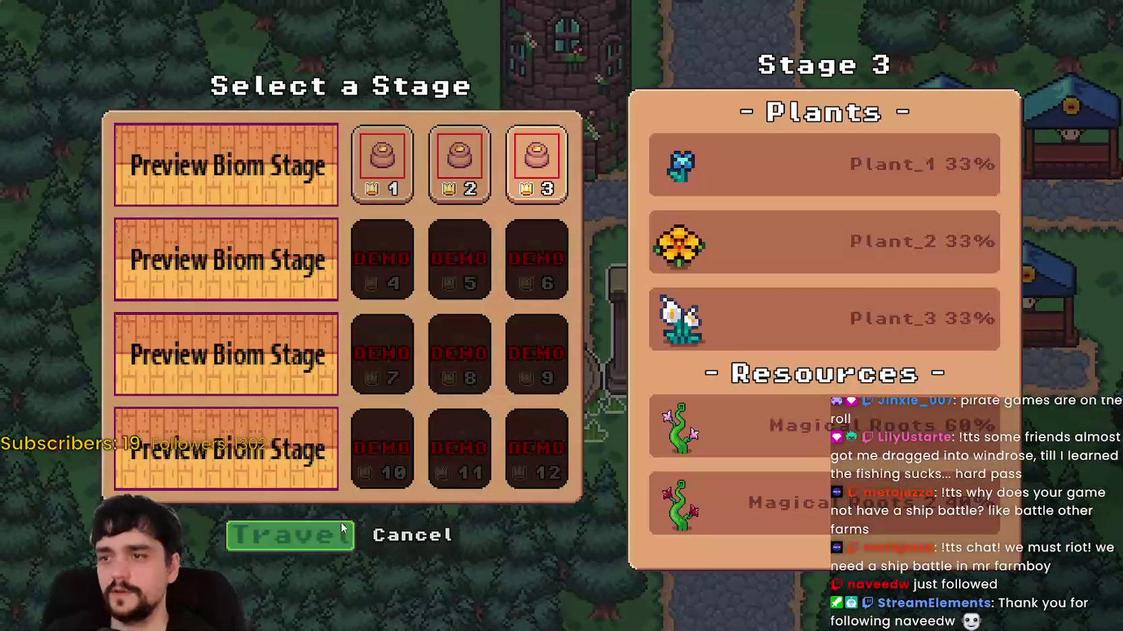
pyautogui.click(466, 162)
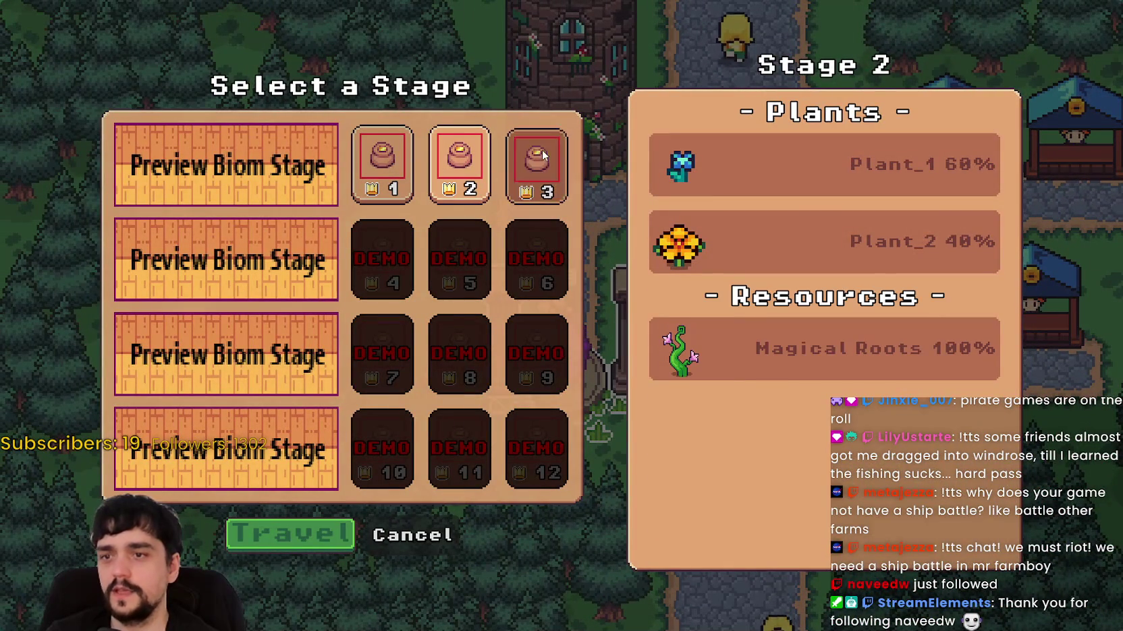
pyautogui.click(543, 155)
pyautogui.click(401, 192)
pyautogui.click(290, 545)
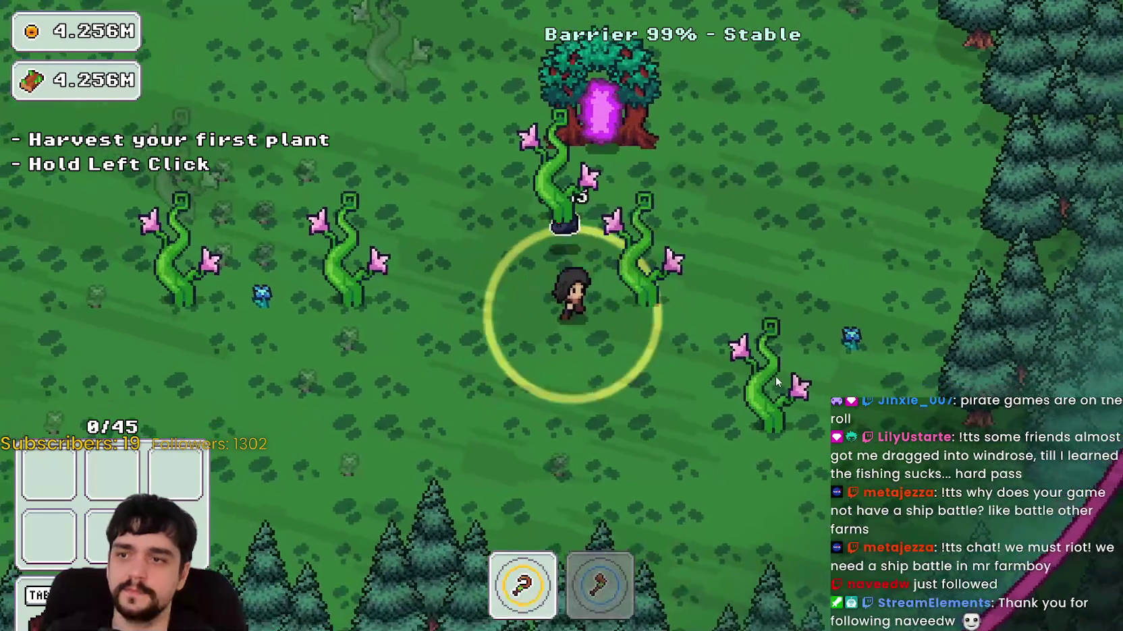
# Equip the axe, chop a forest tile five times, then stop the game with F8.
pyautogui.press('2')
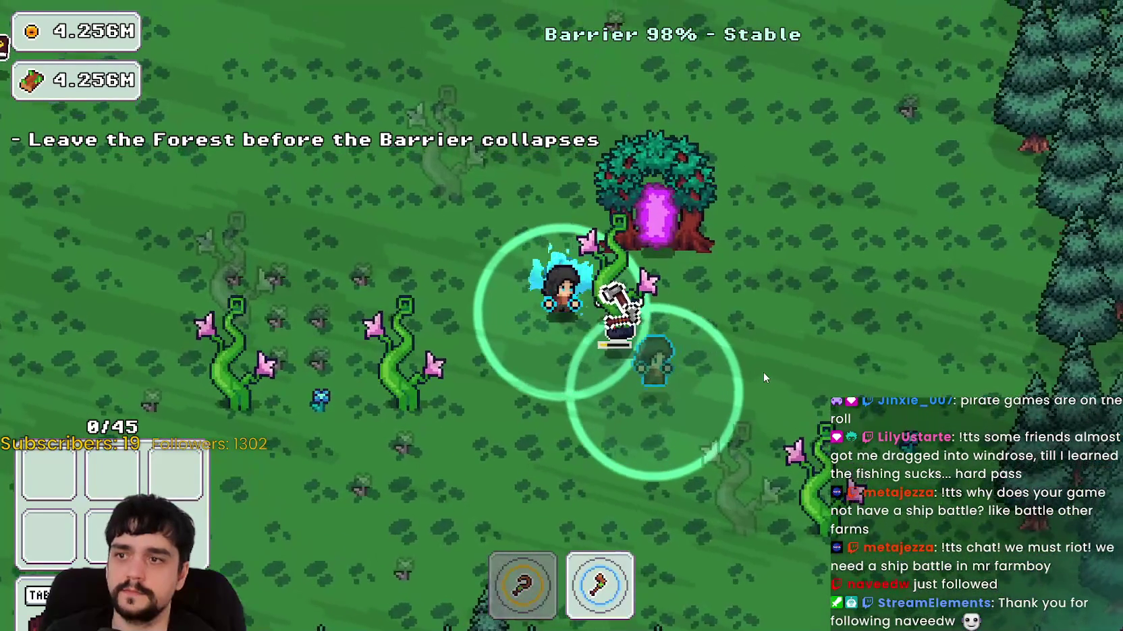
pyautogui.press('a')
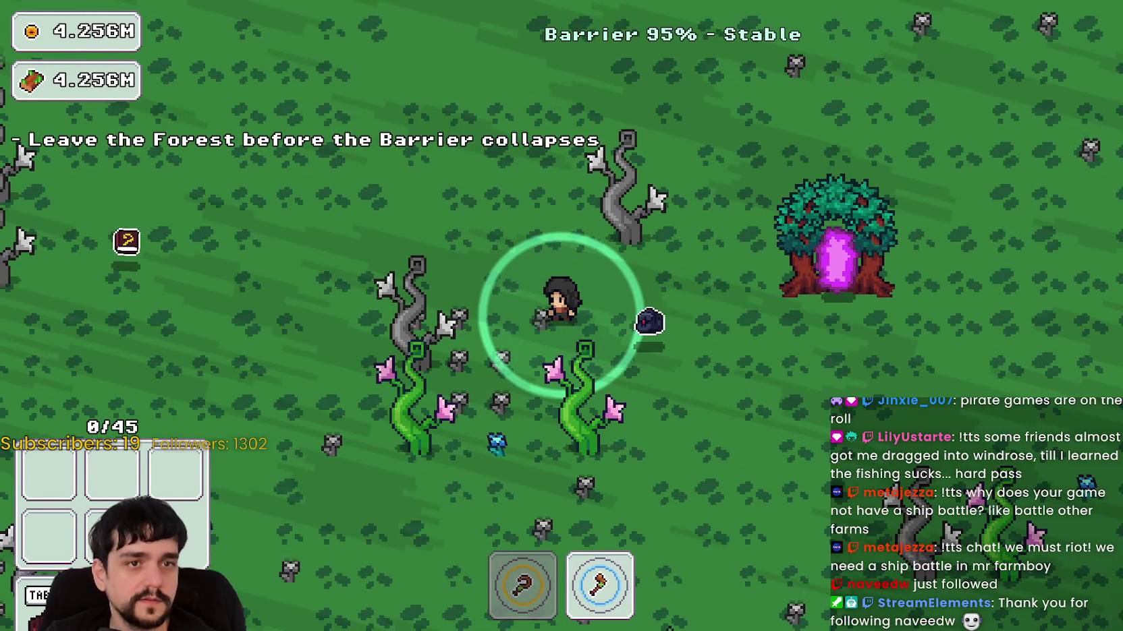
pyautogui.click(499, 365)
pyautogui.click(499, 365)
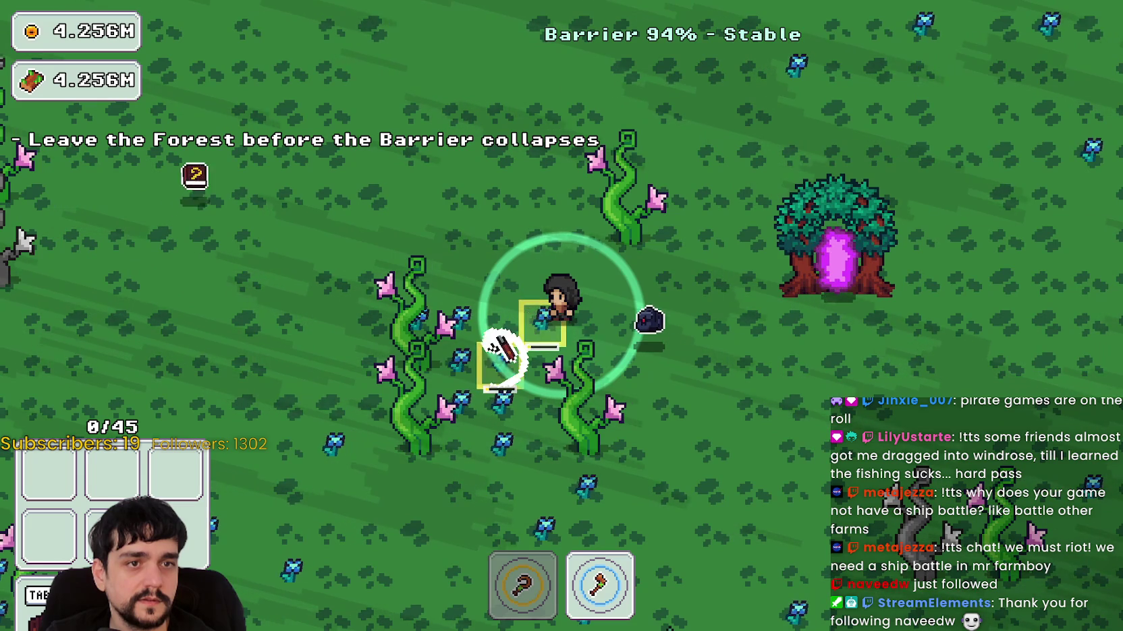
pyautogui.click(499, 365)
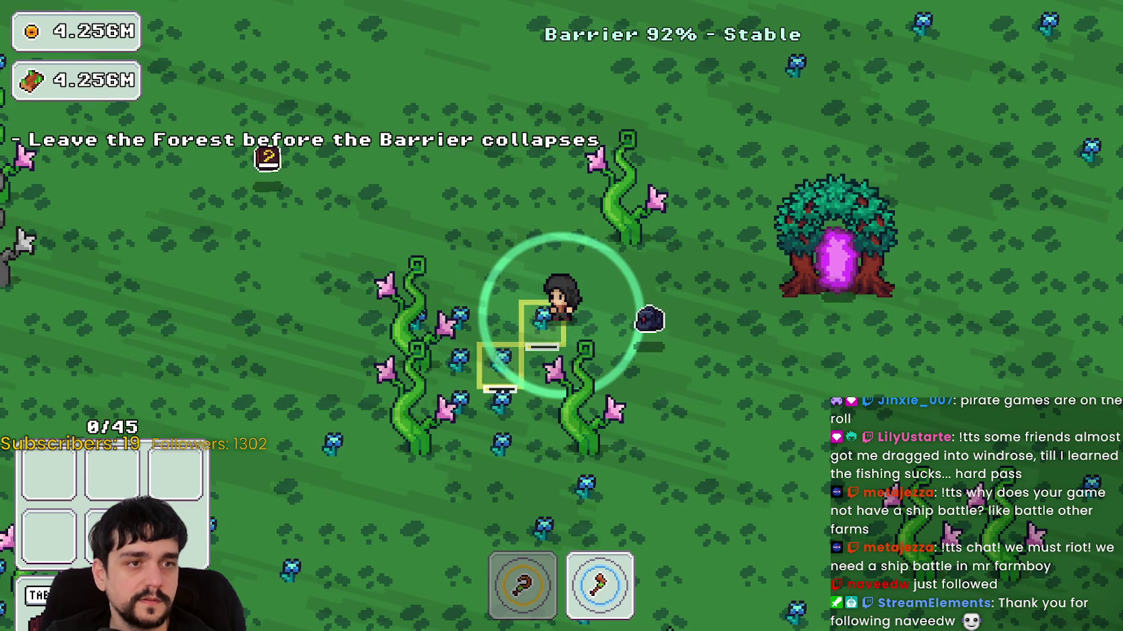
pyautogui.click(500, 365)
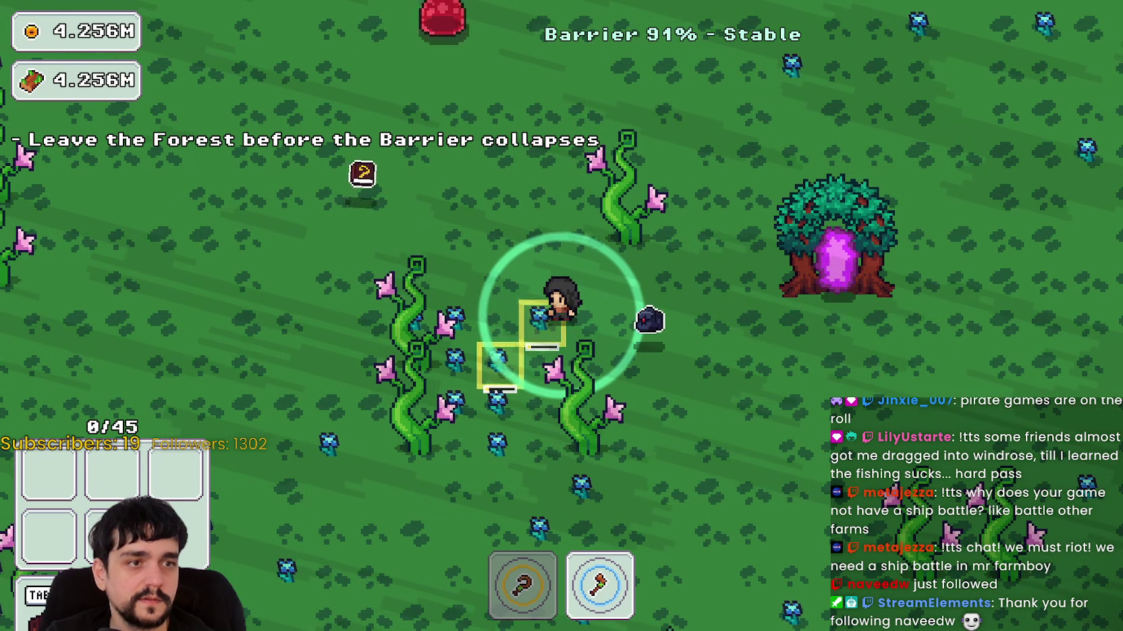
pyautogui.click(499, 365)
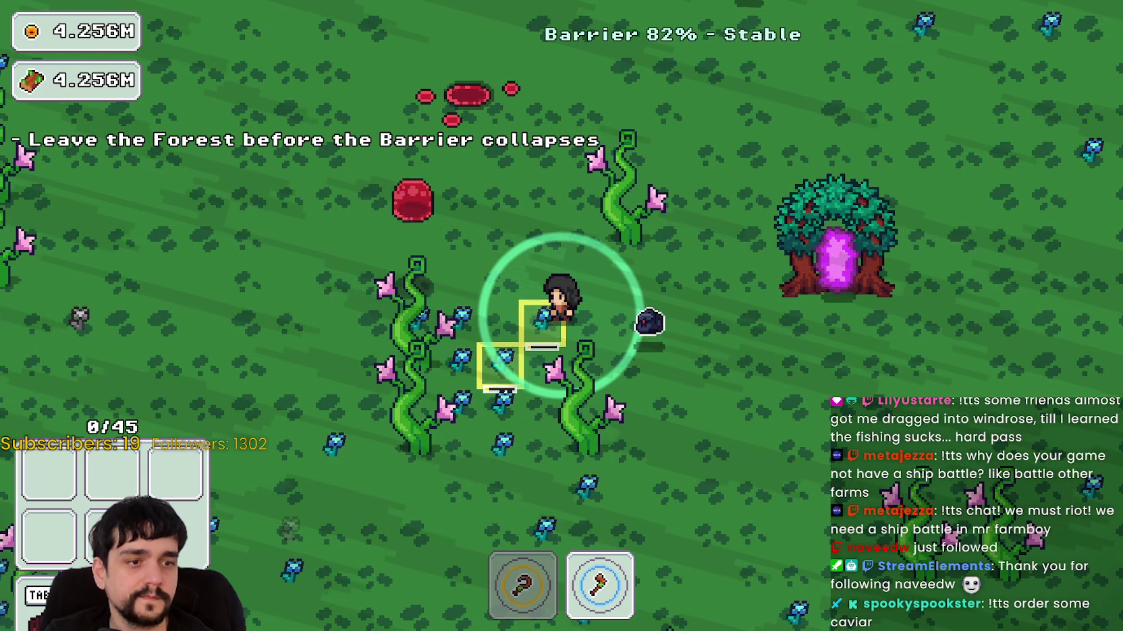
pyautogui.press('F8')
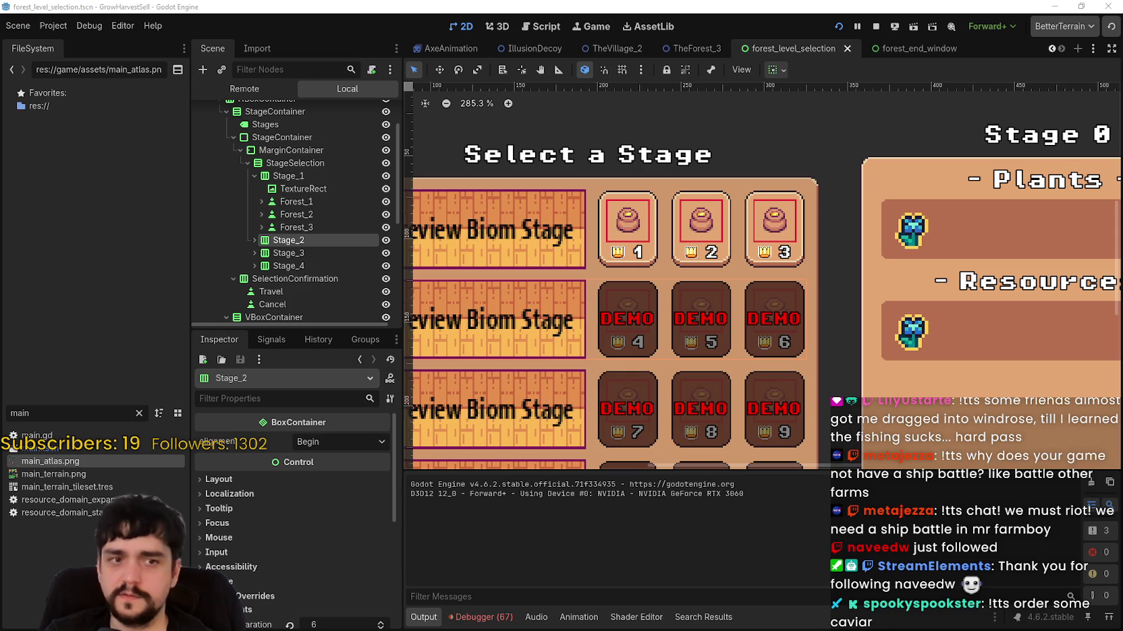
# Toggle the Stage_4 row's visibility off and back on, then save the level selection scene.
pyautogui.scroll(-3)
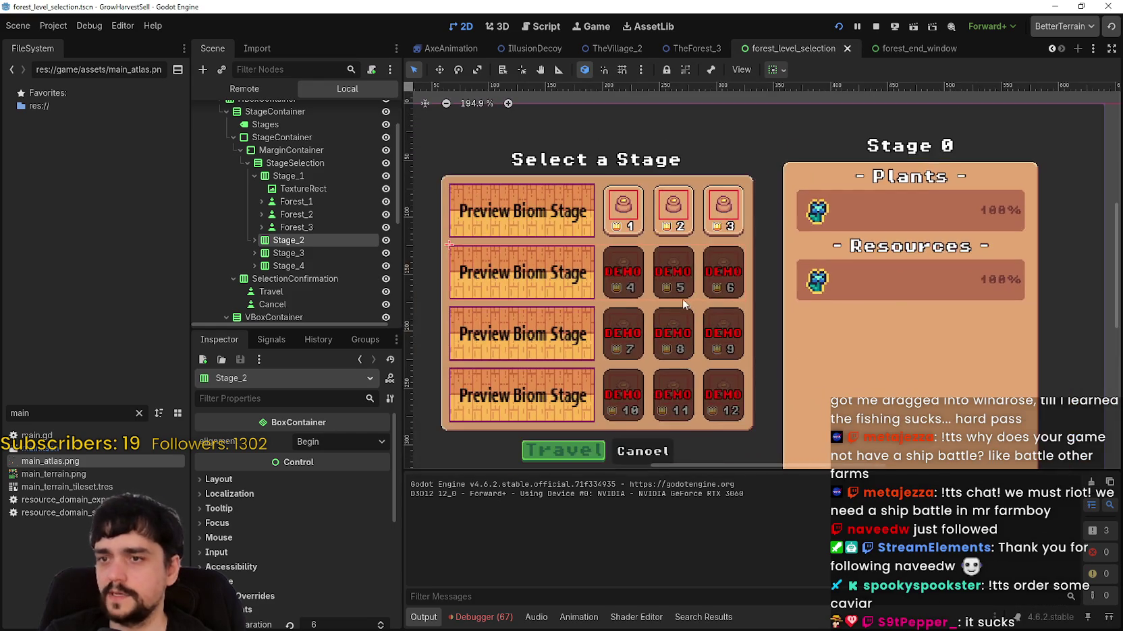
pyautogui.scroll(-3)
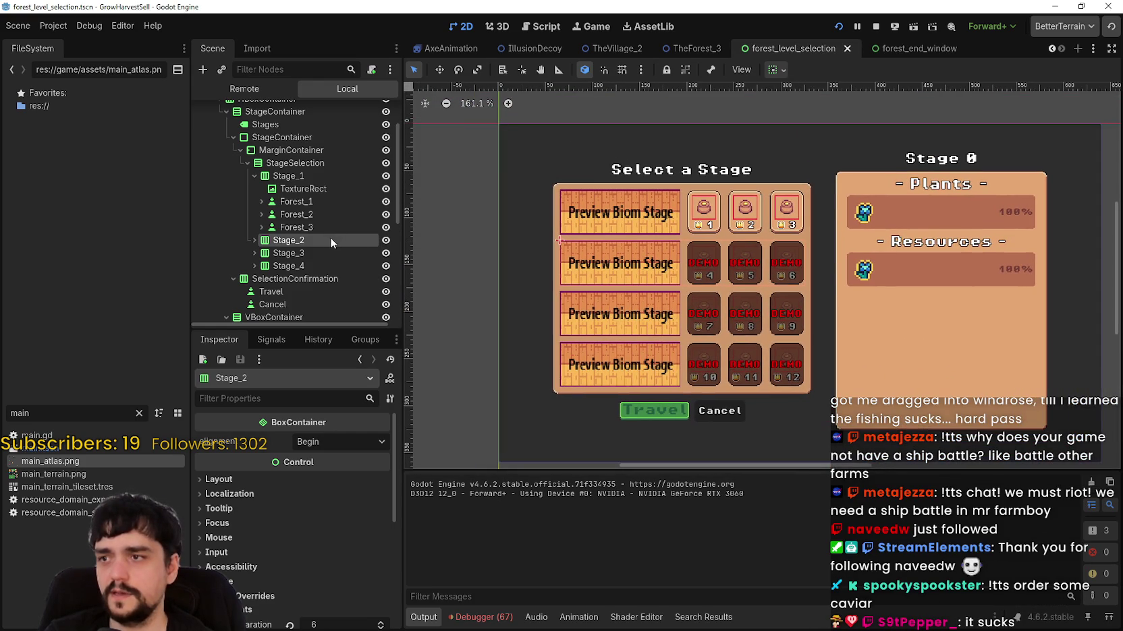
pyautogui.click(385, 266)
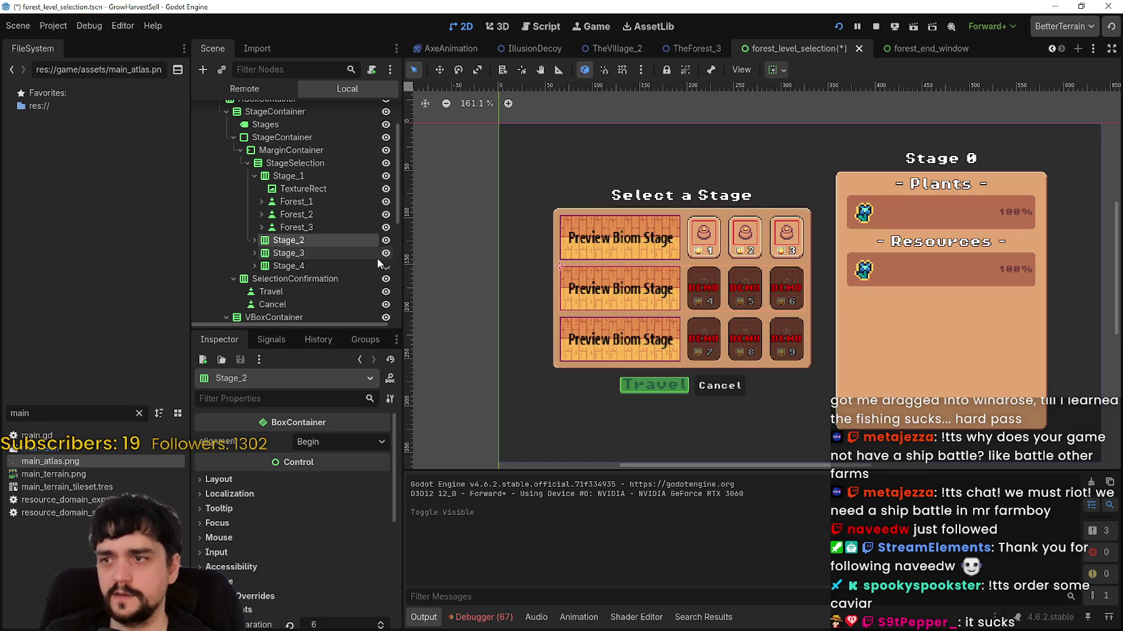
pyautogui.click(386, 266)
pyautogui.hotkey('ctrl', 's')
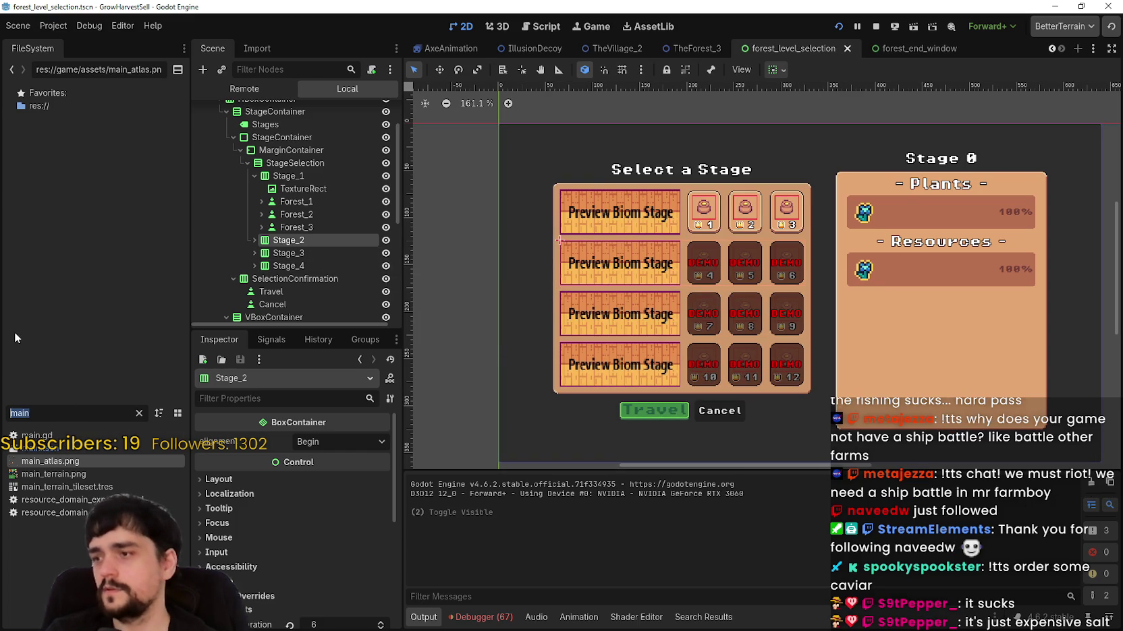
# Filter the FileSystem for 'forest' to locate the TheForest_1 scene.
pyautogui.press('BackSpace')
pyautogui.write('for')
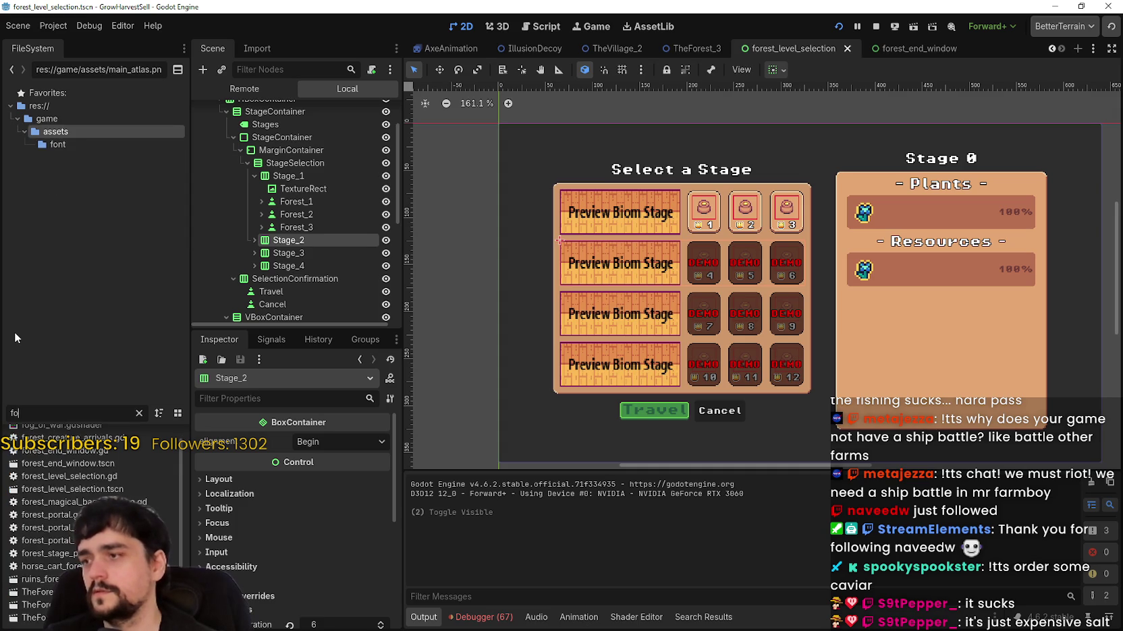
pyautogui.write('est')
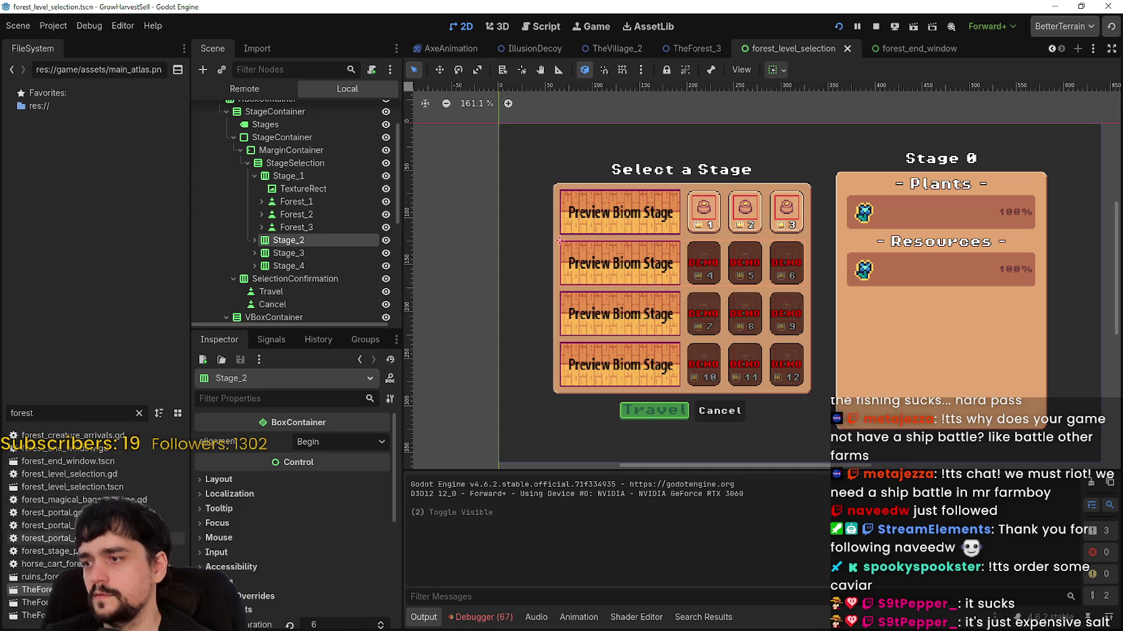
pyautogui.doubleClick(47, 413)
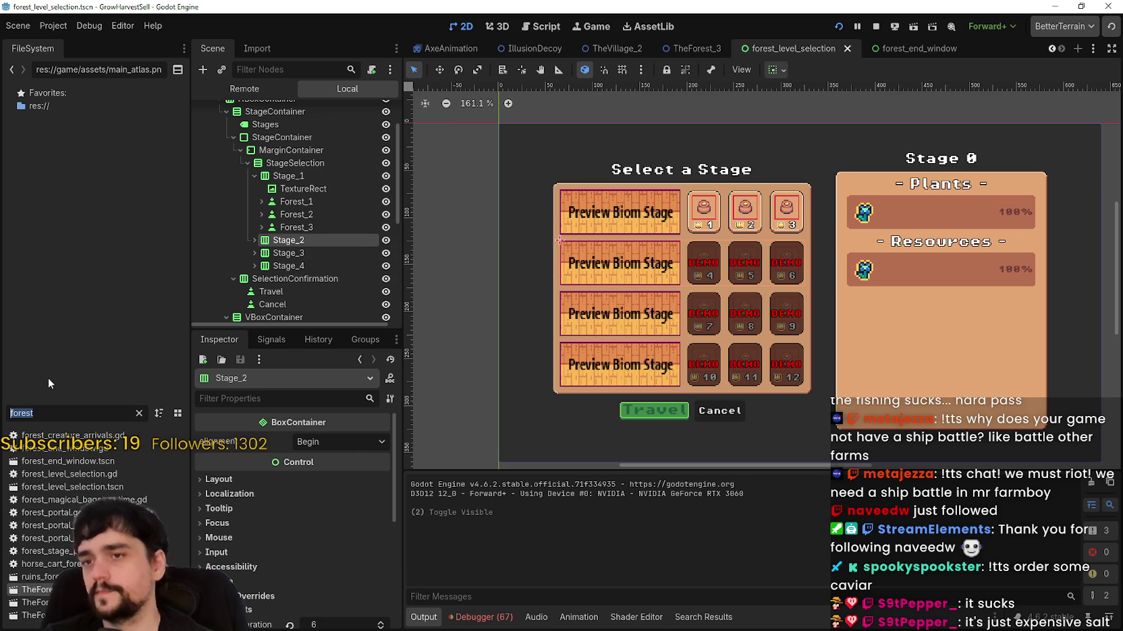
# Filter the files for 'magical' and open plant_magical_roots.tres.
pyautogui.write('for')
pyautogui.press('BackSpace')
pyautogui.press('BackSpace')
pyautogui.press('BackSpace')
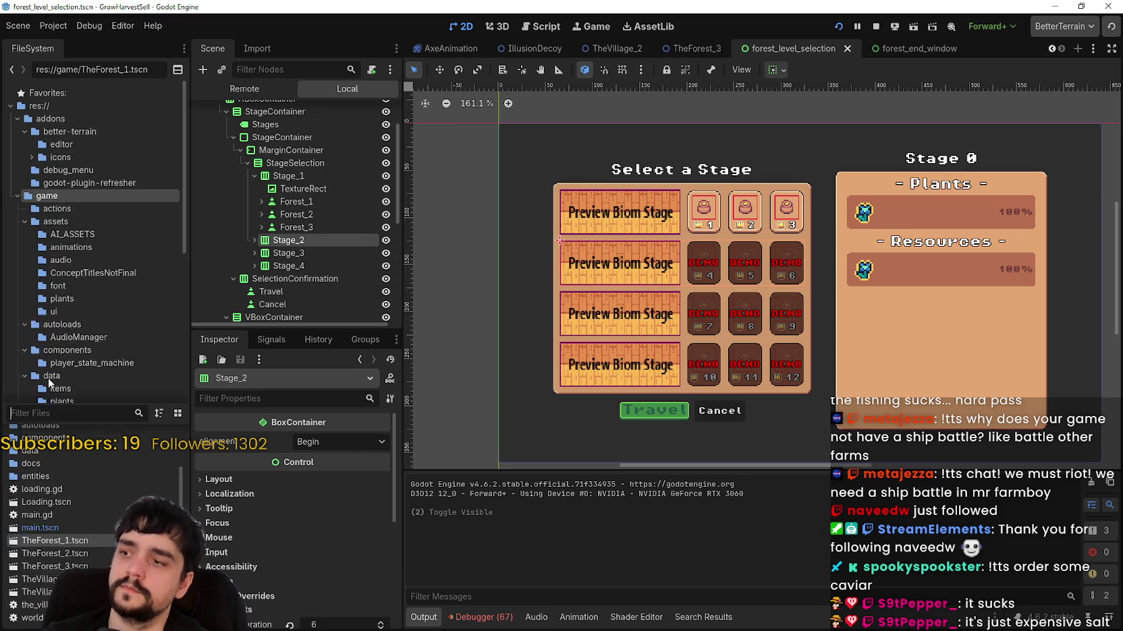
pyautogui.write('magical')
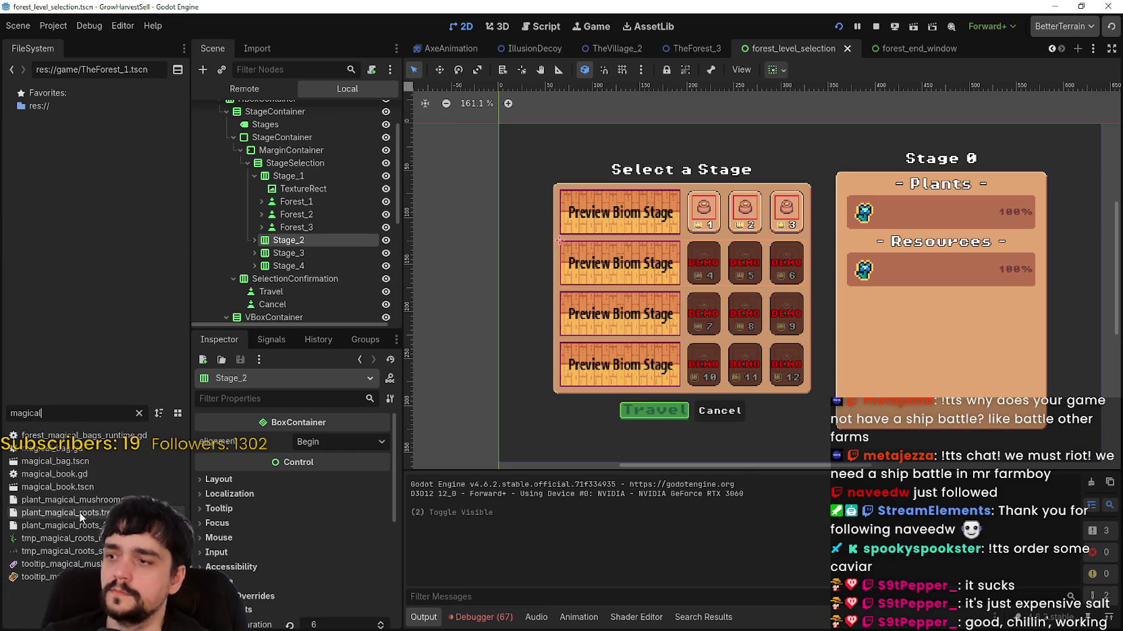
pyautogui.click(76, 513)
# Review the Magical Roots plant data in an enlarged Inspector, then page back through scene tabs.
pyautogui.scroll(-3)
pyautogui.scroll(-3)
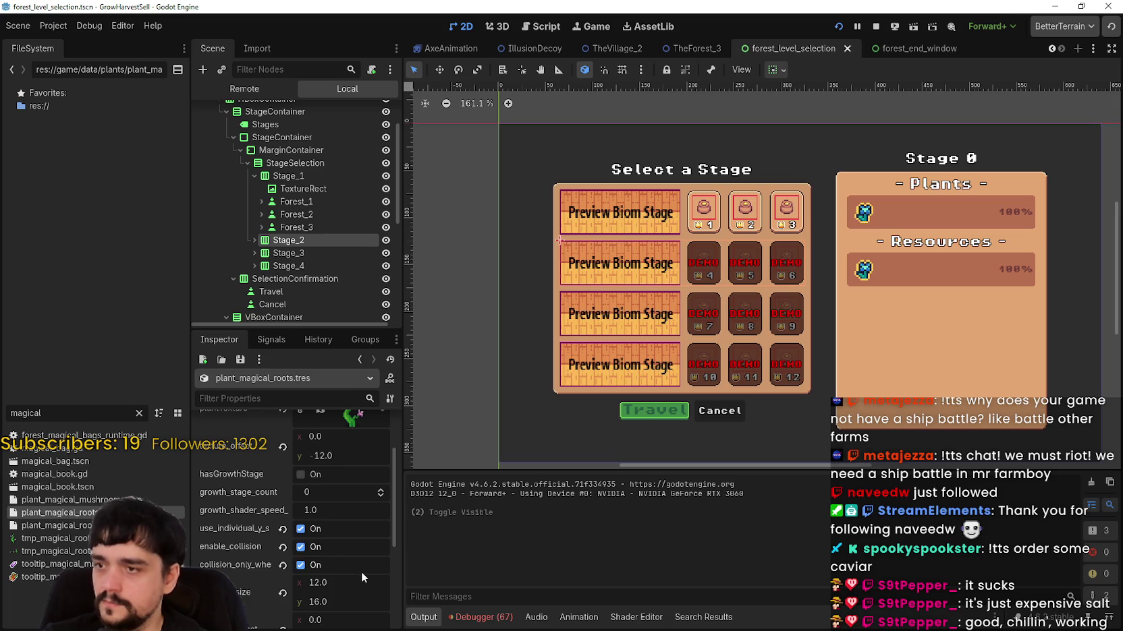
pyautogui.scroll(3)
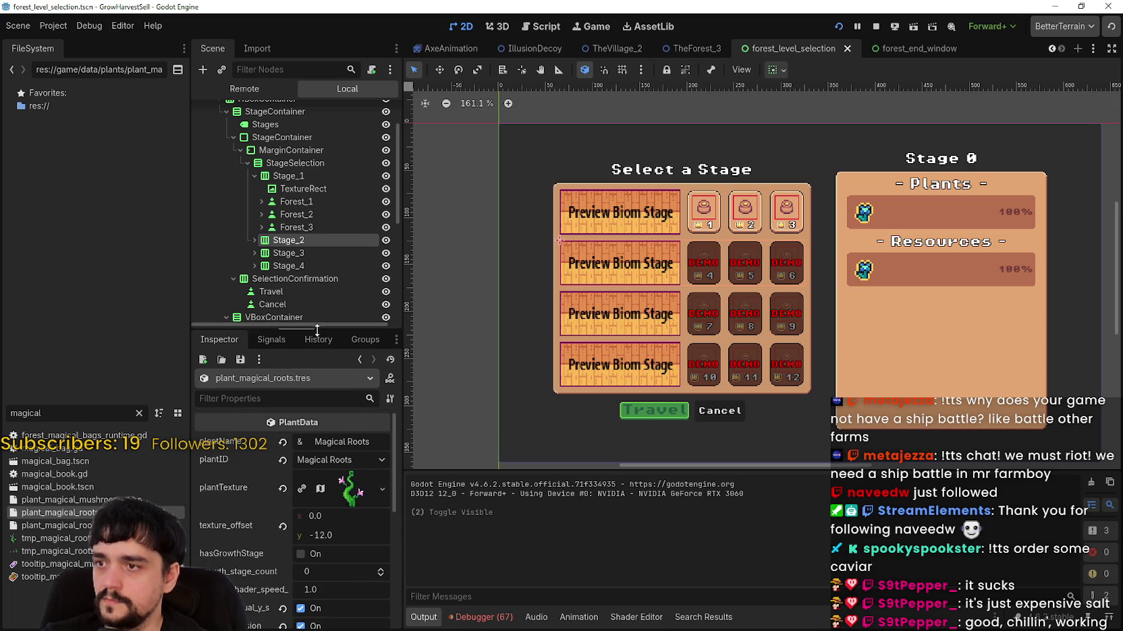
pyautogui.moveTo(319, 327); pyautogui.dragTo(325, 228)
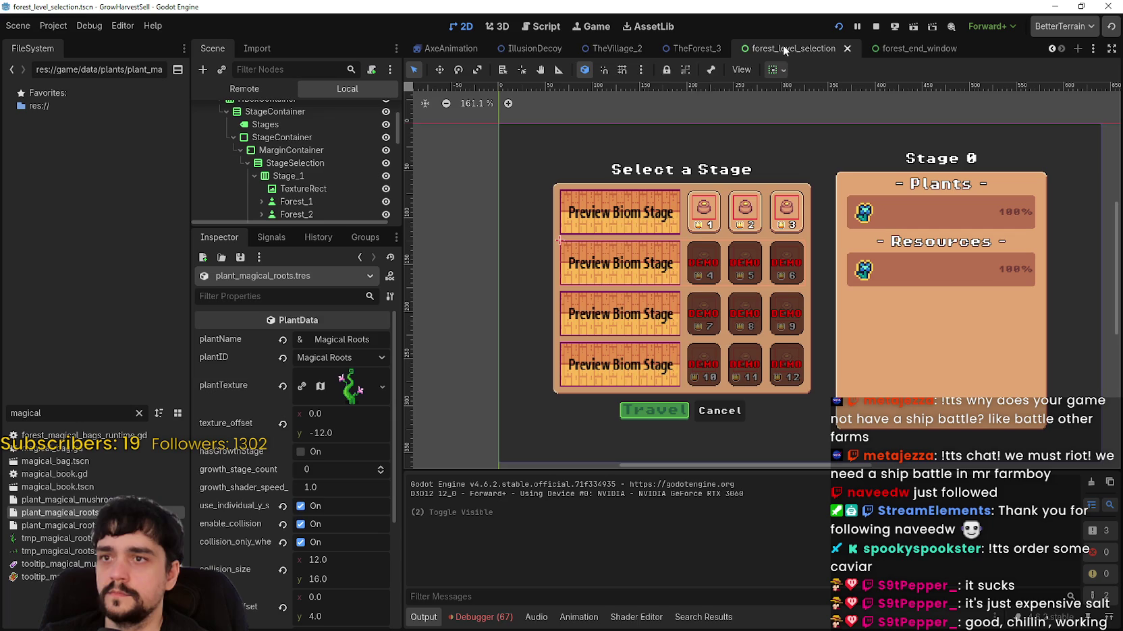
pyautogui.click(1050, 49)
pyautogui.click(1050, 48)
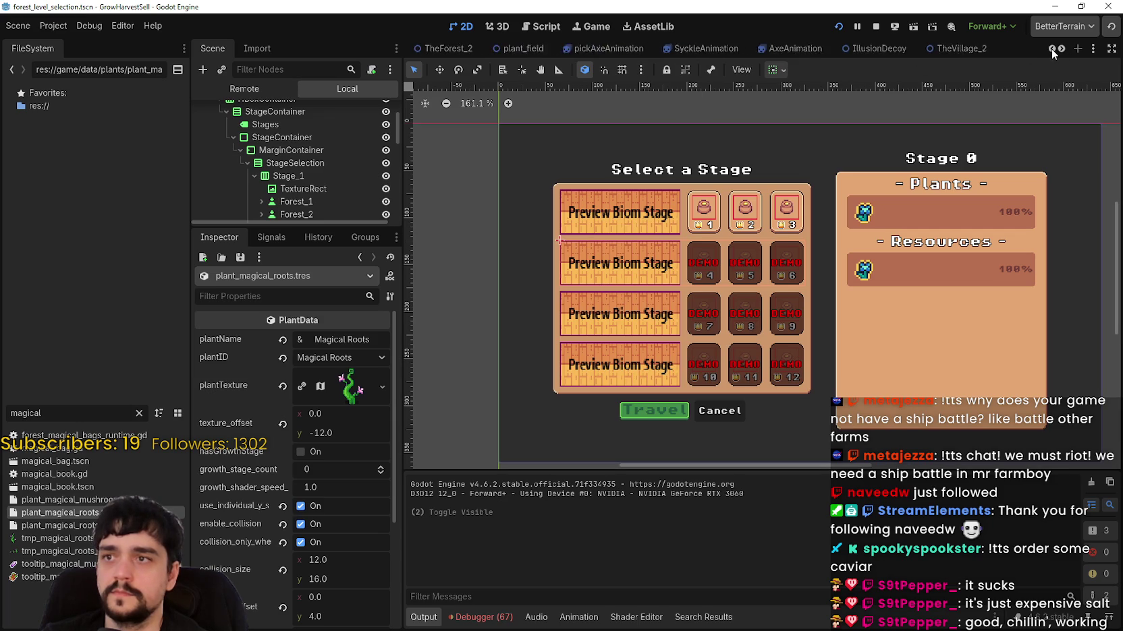
# Switch to TheForest_1, enlarge the Scene dock and select ResourceField to view its plants_data array.
pyautogui.click(1050, 49)
pyautogui.click(578, 50)
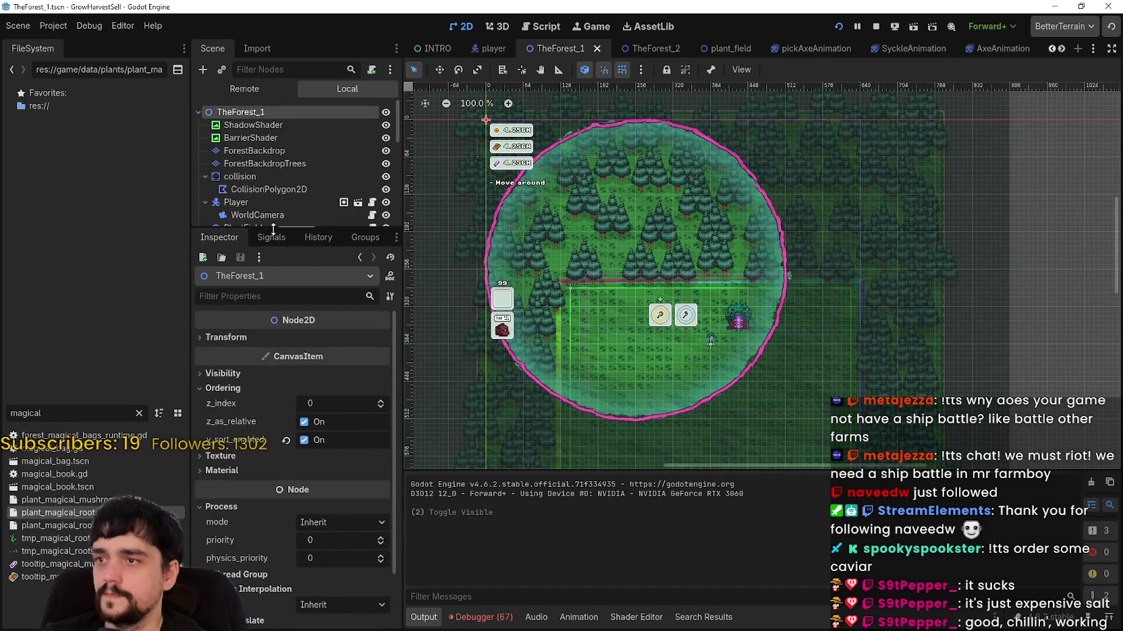
pyautogui.moveTo(272, 228); pyautogui.dragTo(273, 410)
pyautogui.scroll(-3)
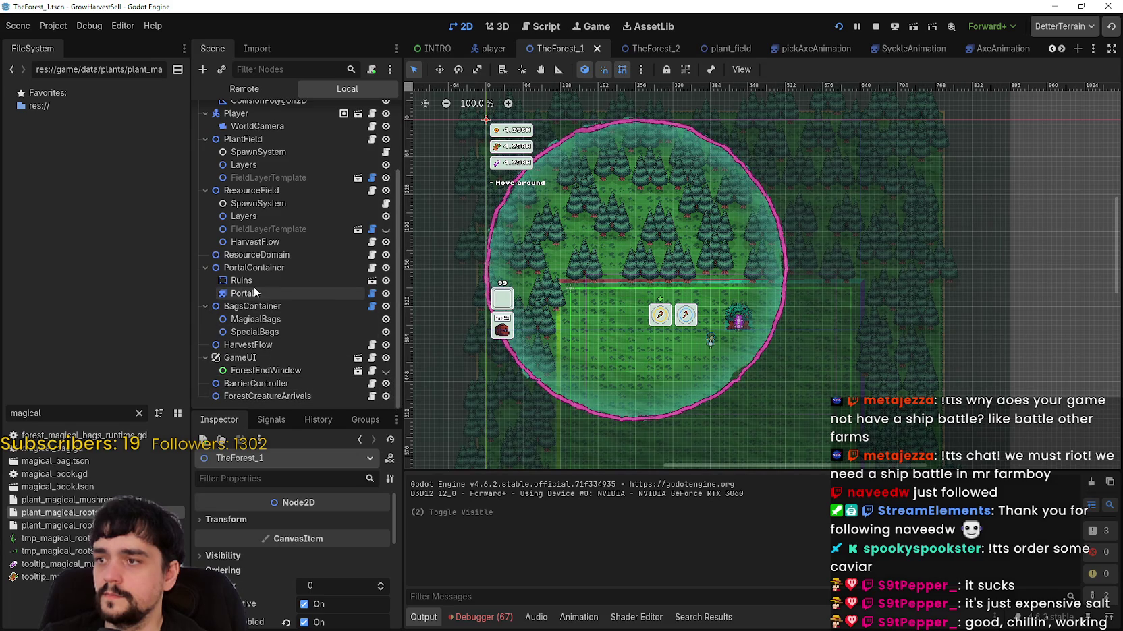
pyautogui.click(252, 192)
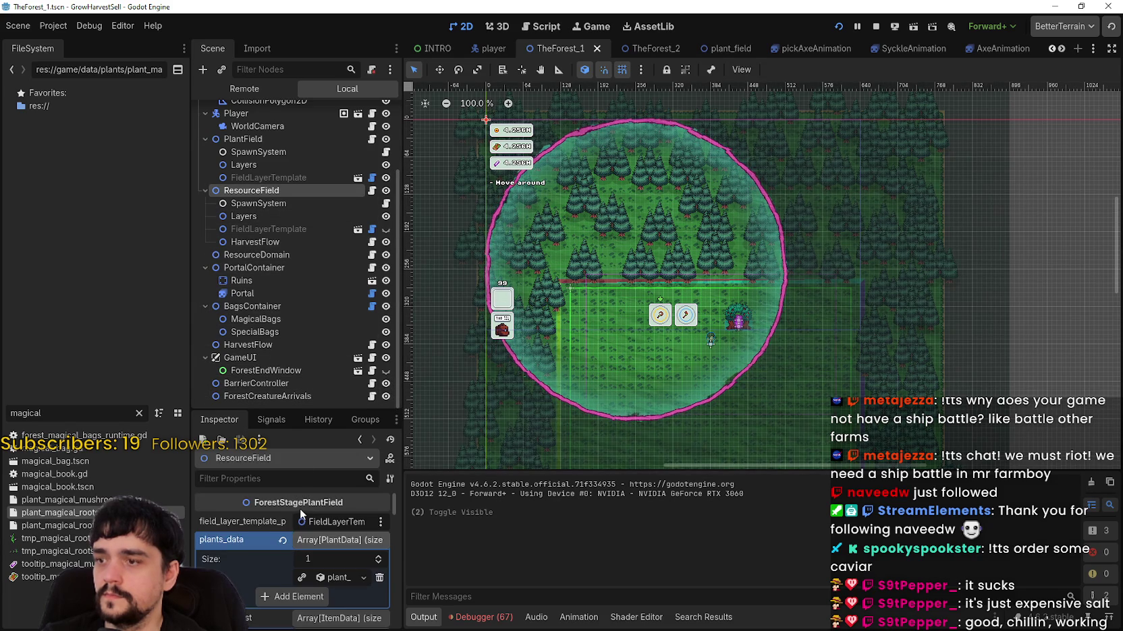
pyautogui.moveTo(313, 410); pyautogui.dragTo(317, 197)
pyautogui.click(322, 361)
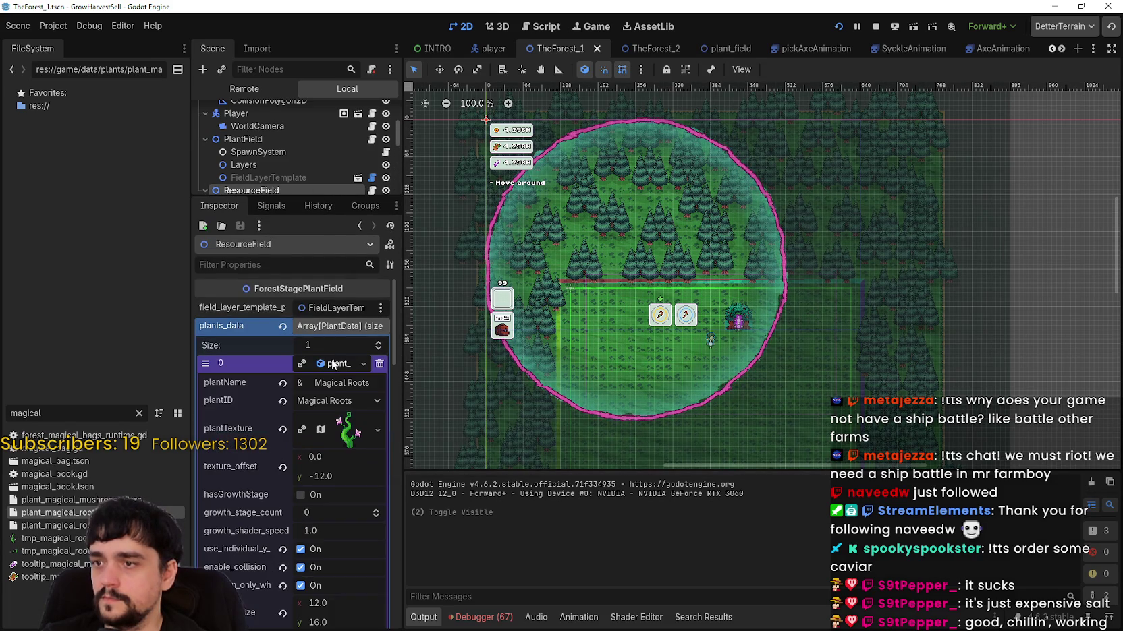
pyautogui.scroll(-3)
pyautogui.scroll(3)
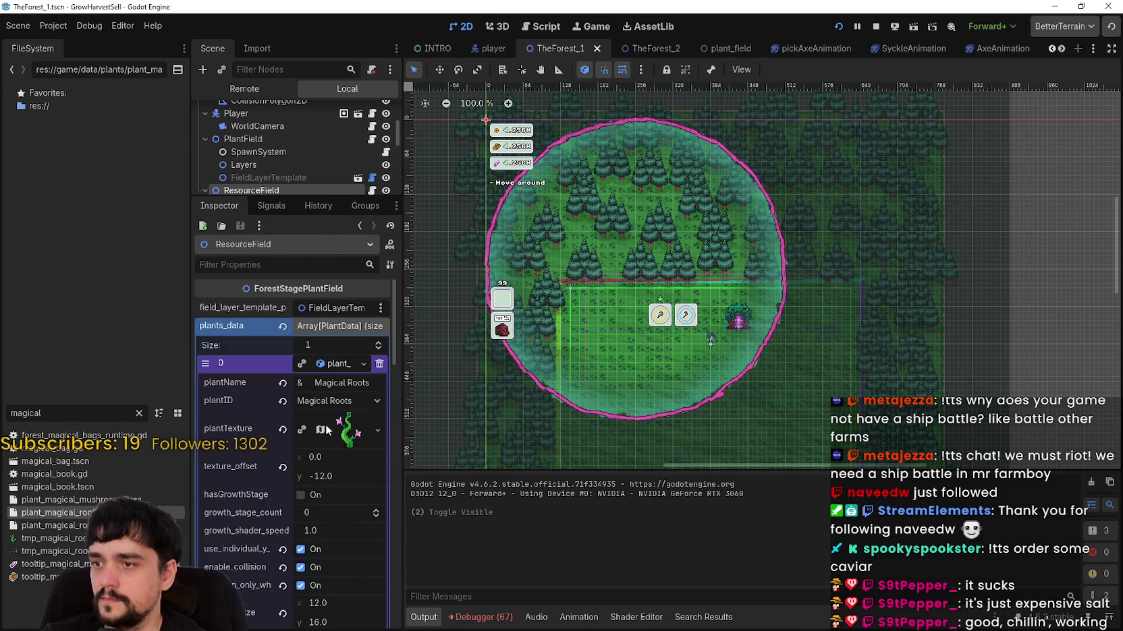
pyautogui.click(333, 365)
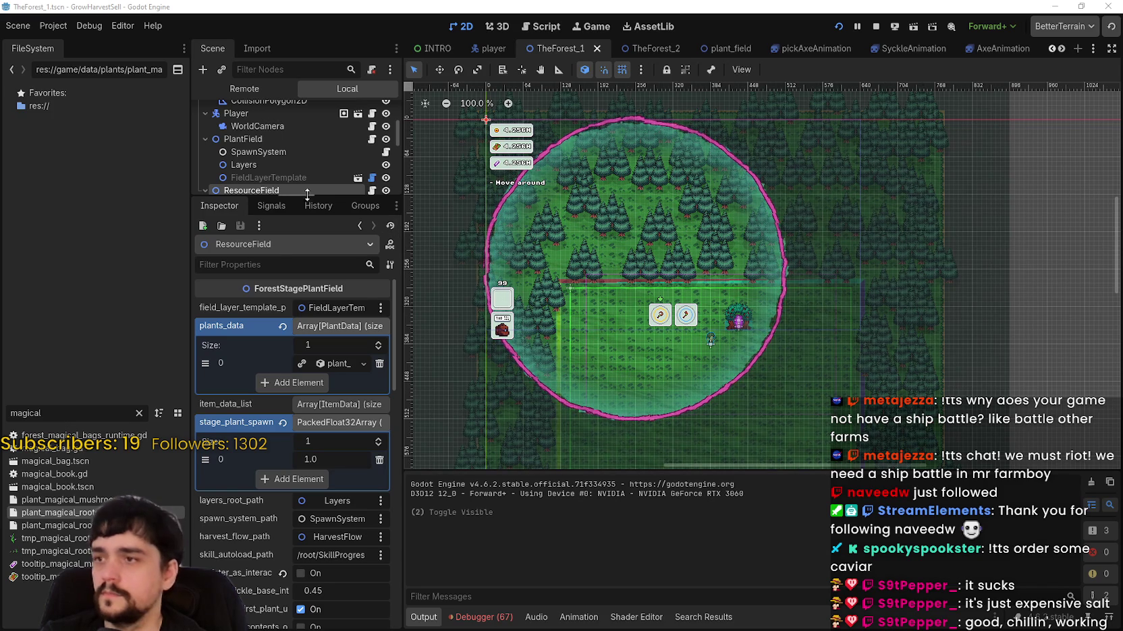
pyautogui.scroll(-3)
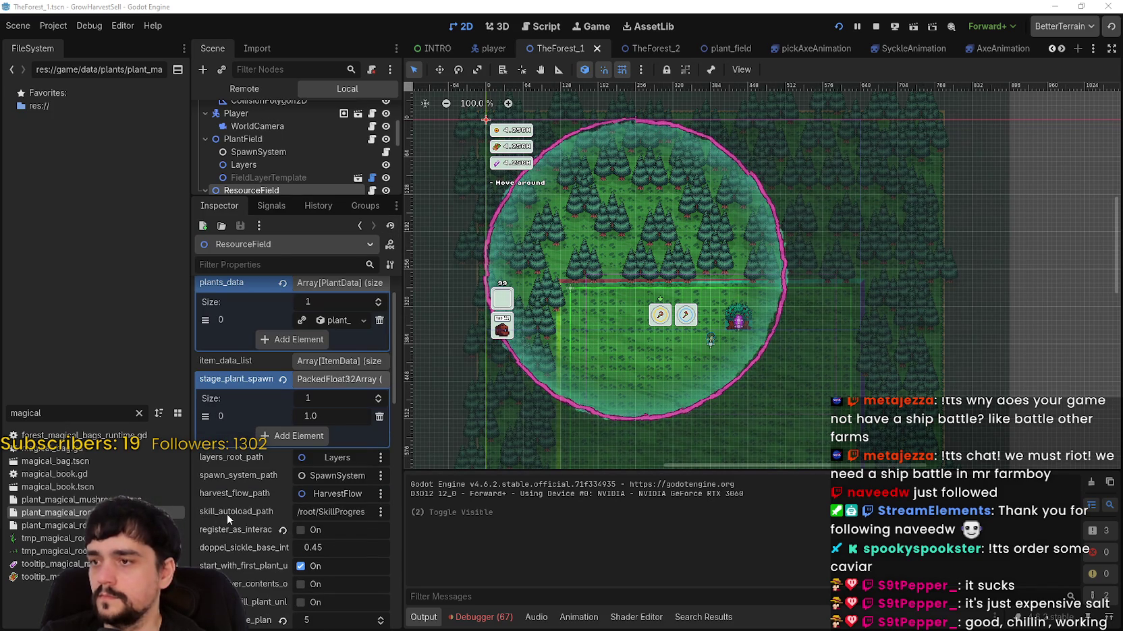
pyautogui.scroll(3)
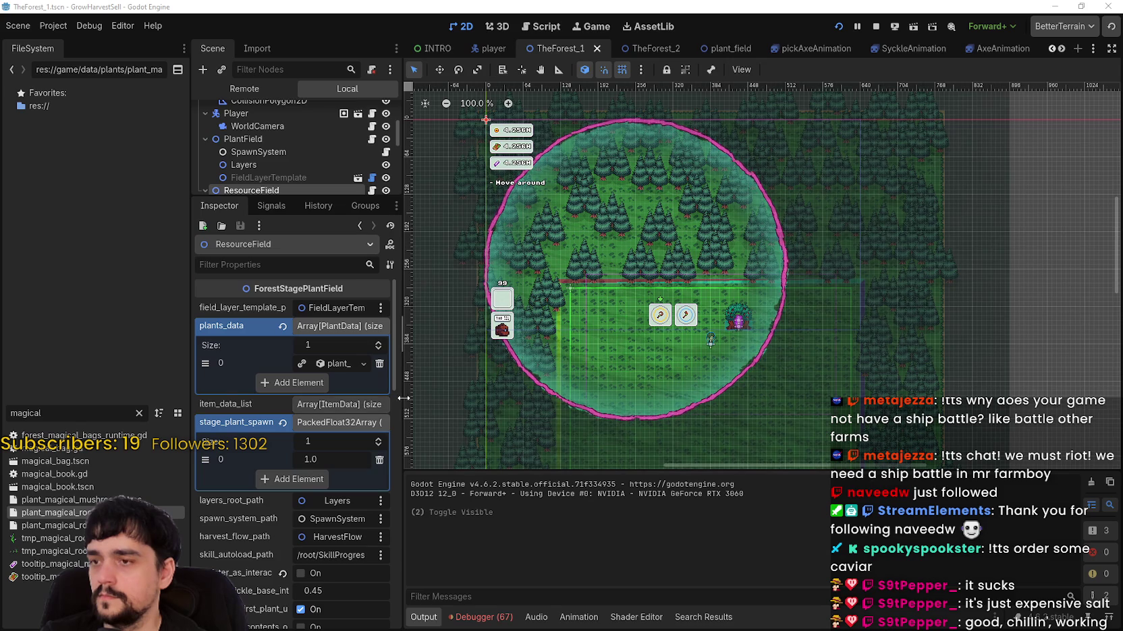
# Widen the Inspector and scroll through ResourceField's properties.
pyautogui.moveTo(402, 398); pyautogui.dragTo(465, 401)
pyautogui.scroll(-3)
pyautogui.scroll(-3)
pyautogui.scroll(-3)
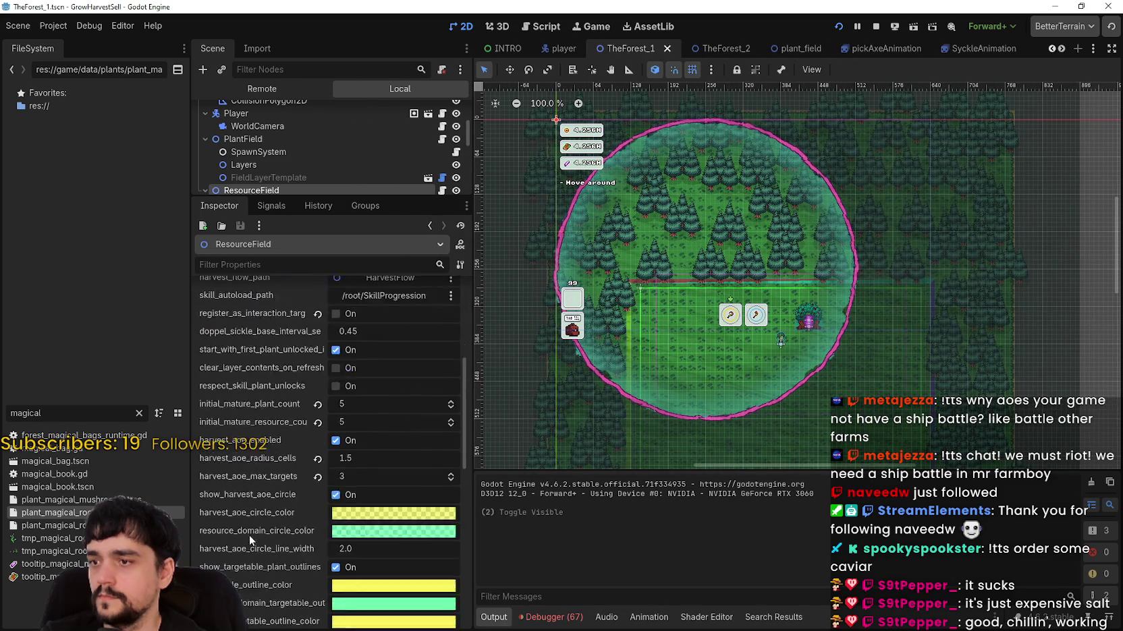
pyautogui.scroll(-3)
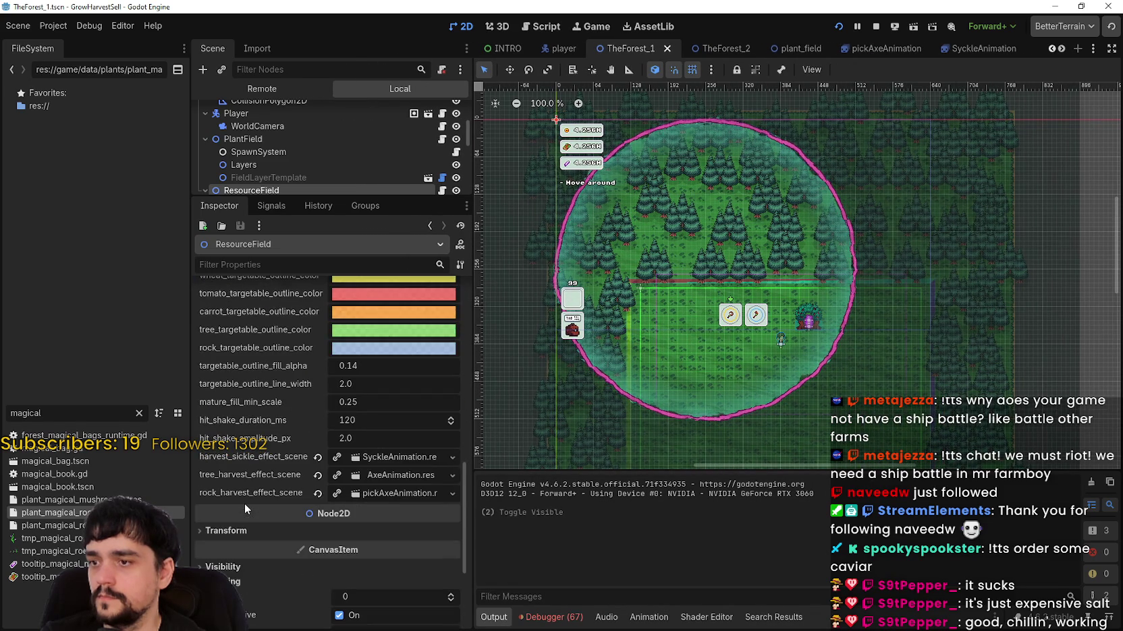
pyautogui.scroll(-3)
pyautogui.scroll(3)
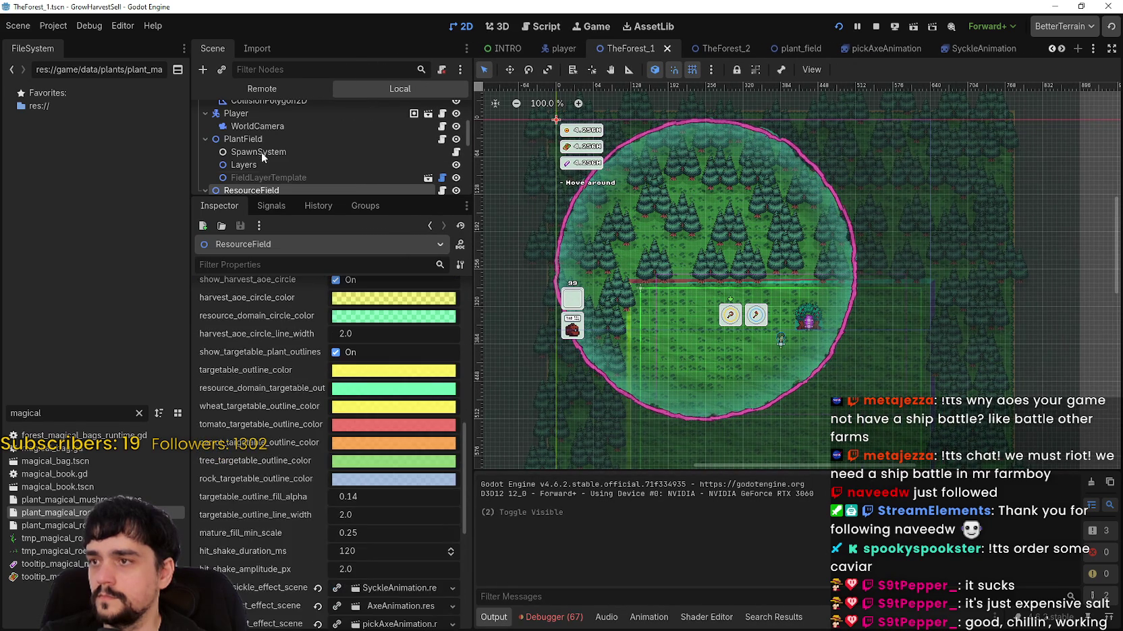
# Select SpawnSystem to review its 14 spawn attempts per tick and 0.02 forest density.
pyautogui.moveTo(282, 195); pyautogui.dragTo(283, 291)
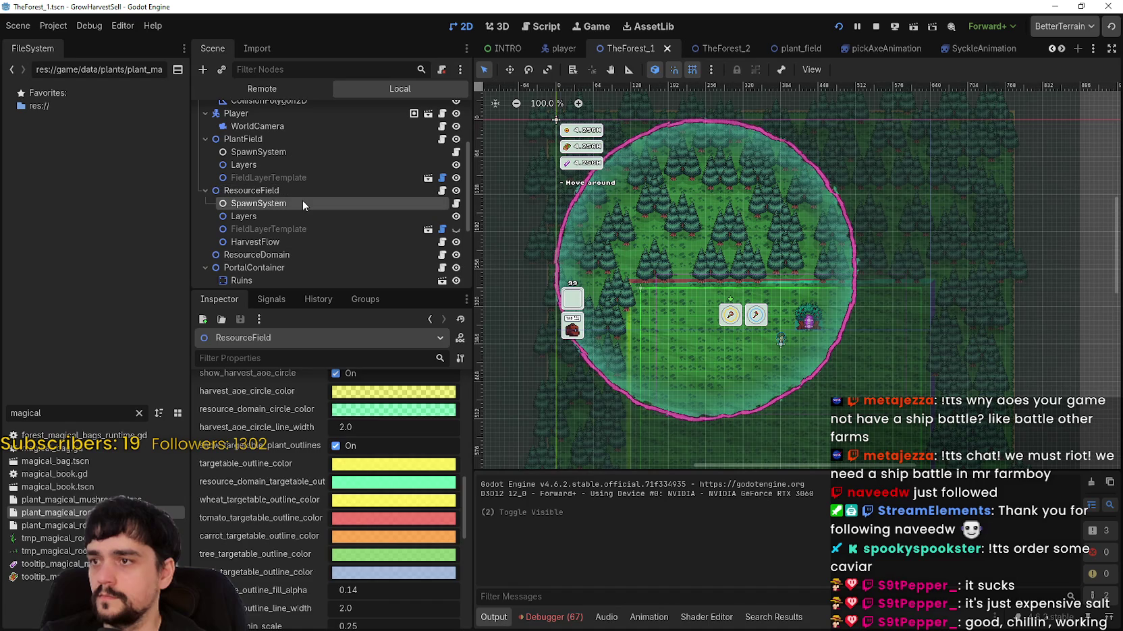
pyautogui.click(302, 202)
pyautogui.scroll(-3)
pyautogui.scroll(3)
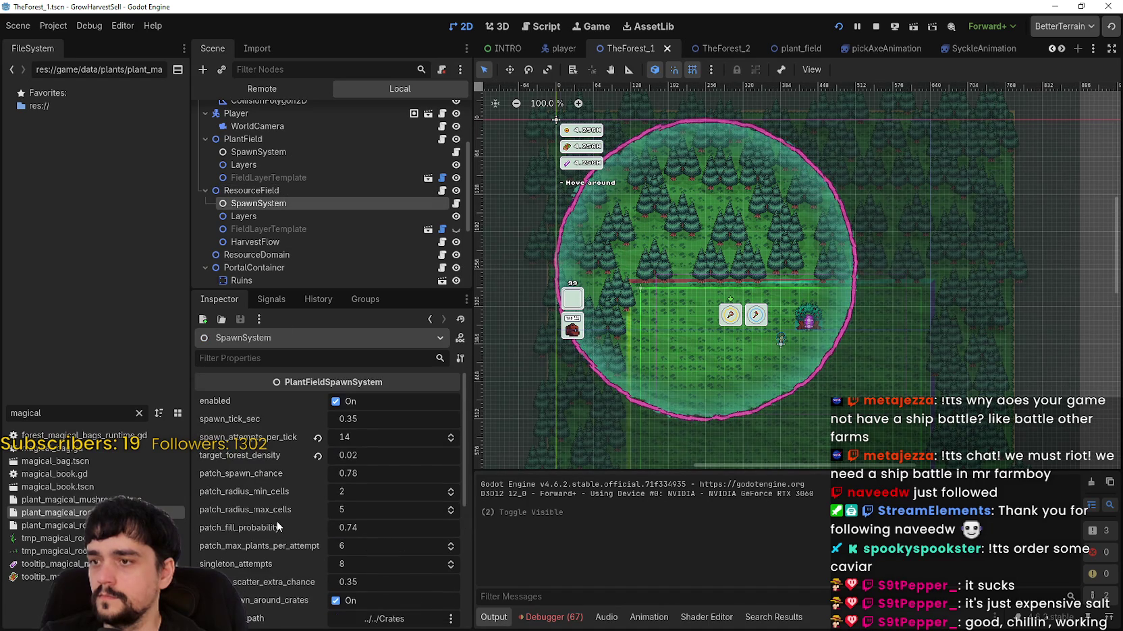
pyautogui.scroll(-3)
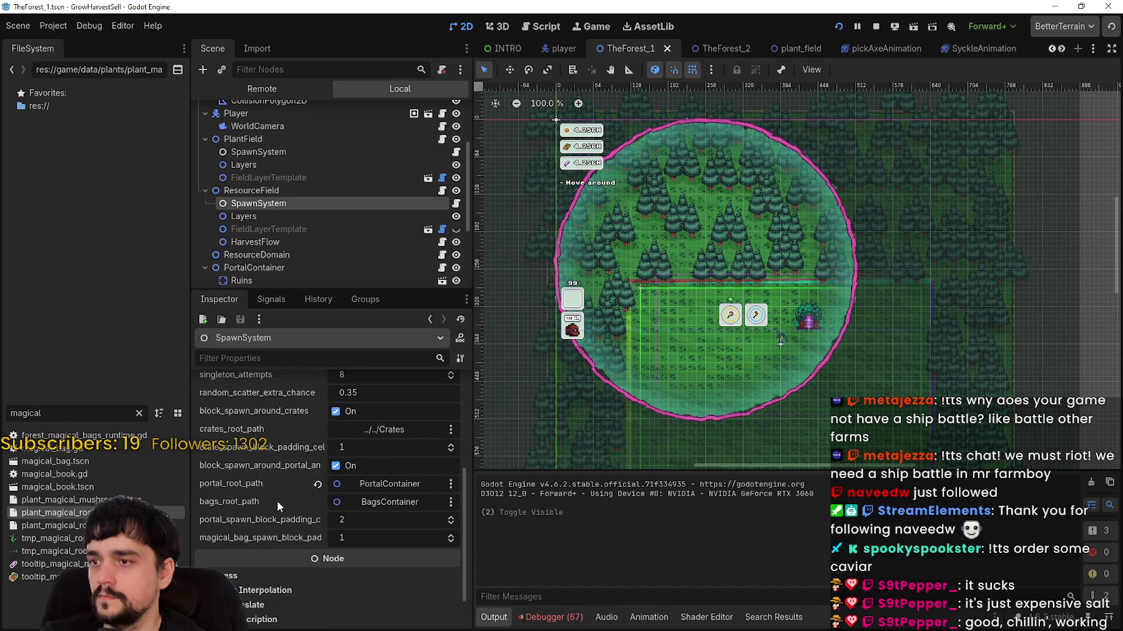
pyautogui.scroll(3)
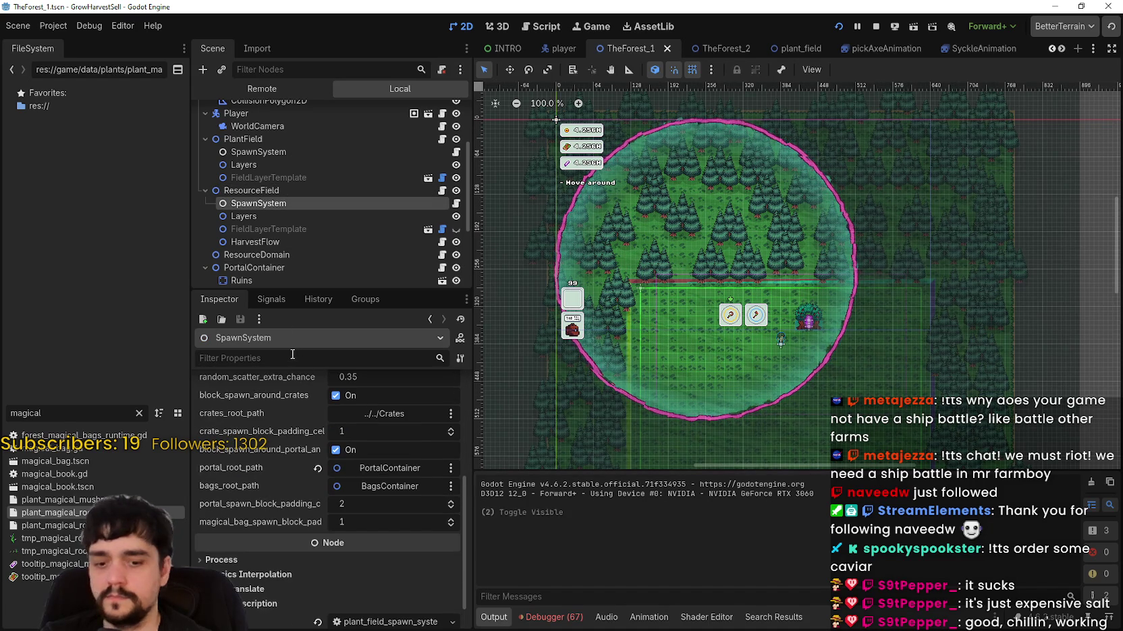
# Filter properties for '8000' and check ResourceField, HarvestFlow, layer template and ResourceDomain nodes.
pyautogui.write('800')
pyautogui.write('0')
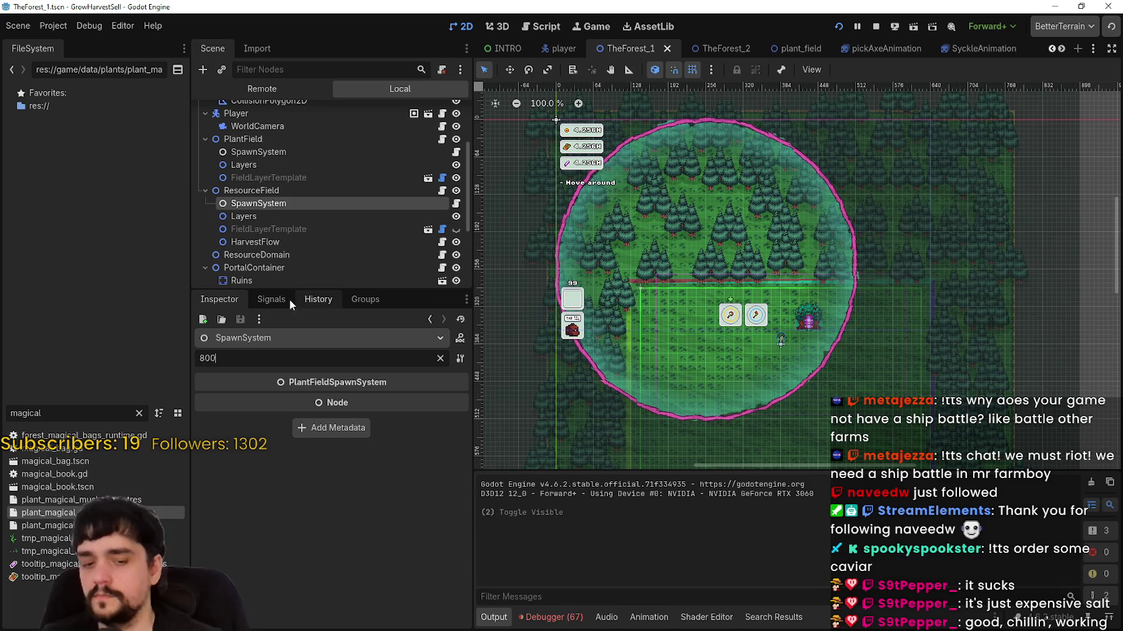
pyautogui.click(296, 189)
pyautogui.click(327, 242)
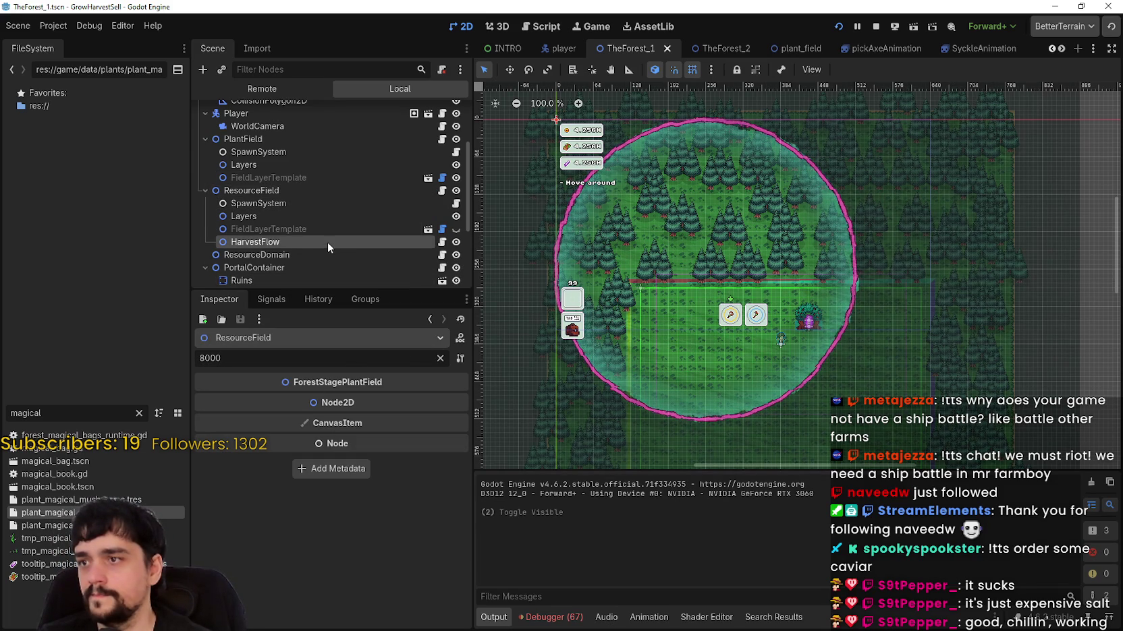
pyautogui.click(333, 231)
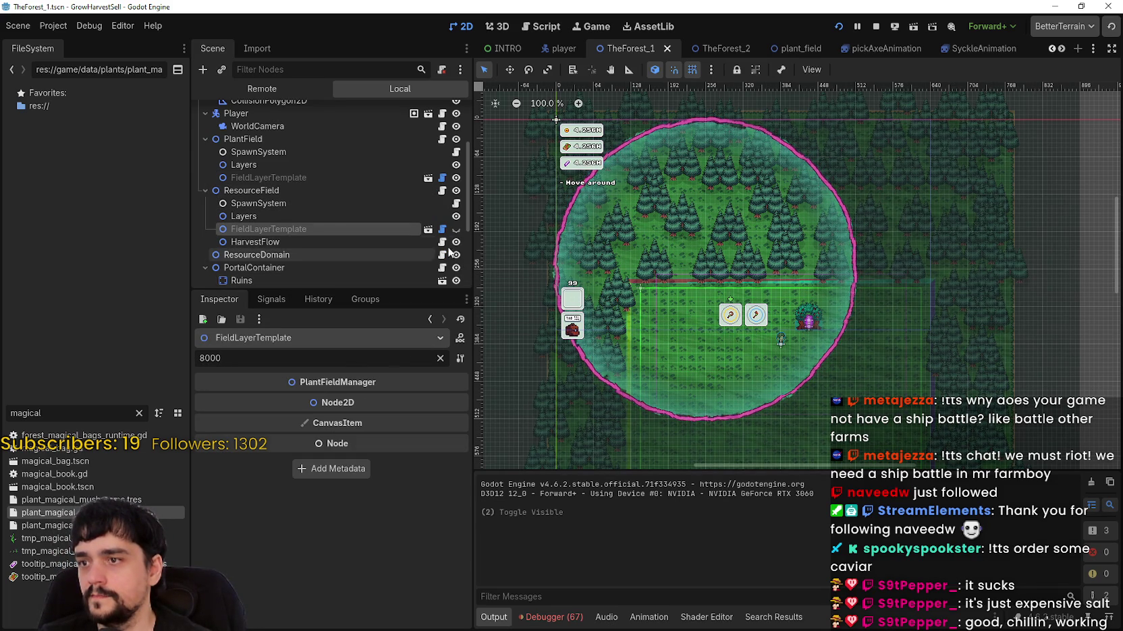
pyautogui.click(408, 242)
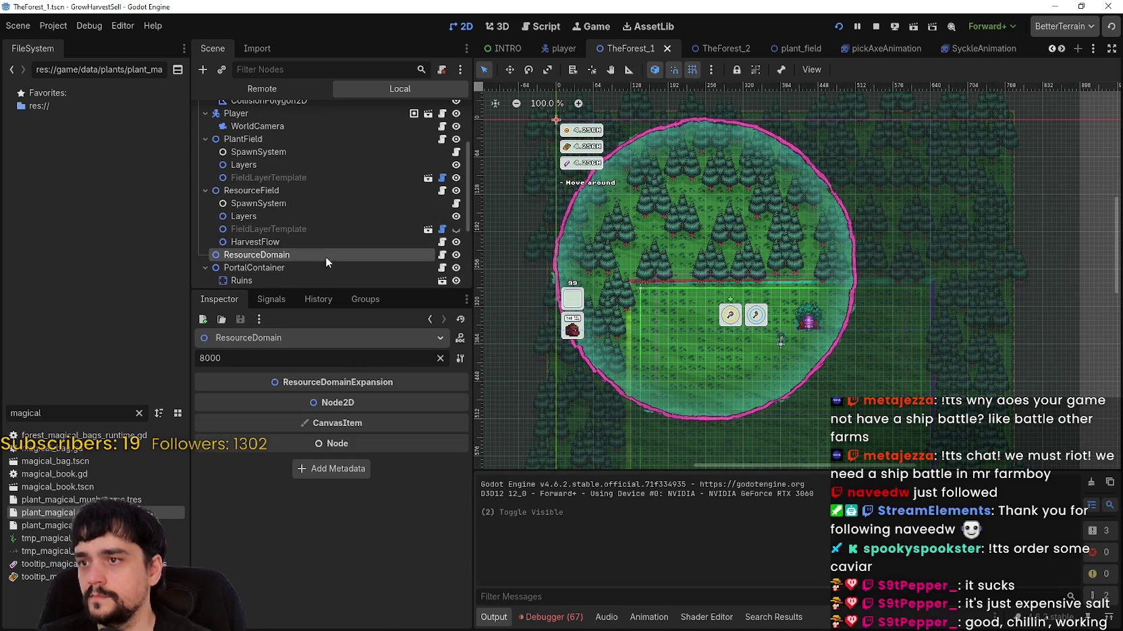
pyautogui.click(298, 192)
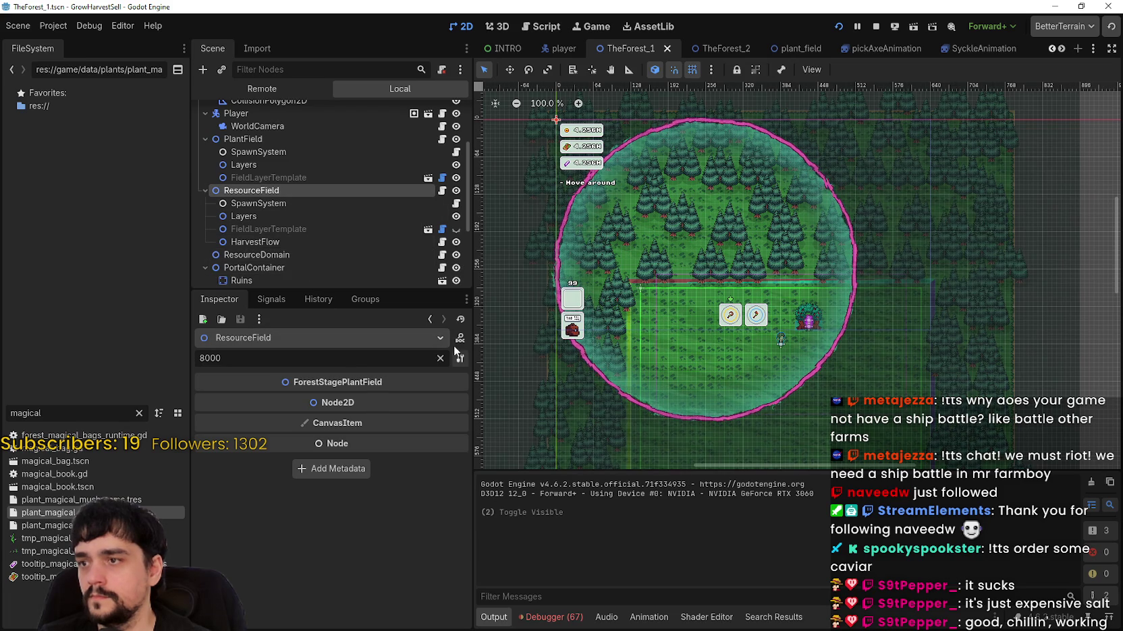
pyautogui.click(444, 356)
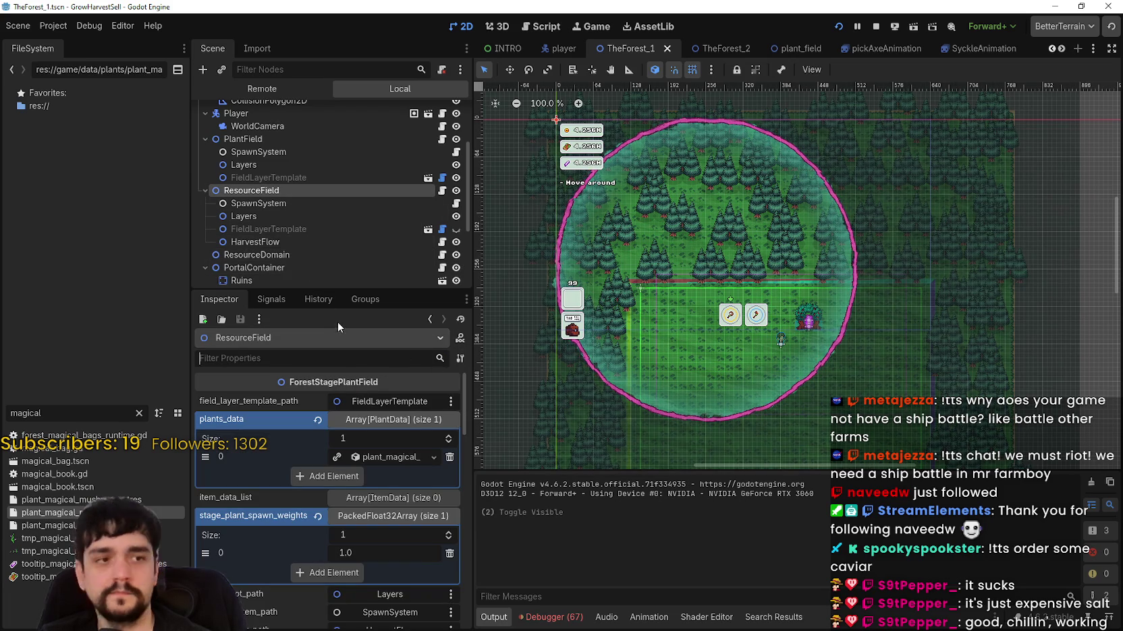
# Filter for 'growth' and select FieldLayerTemplate, showing 8000 ms duration and the fill_up.gdshader shader.
pyautogui.write('grow')
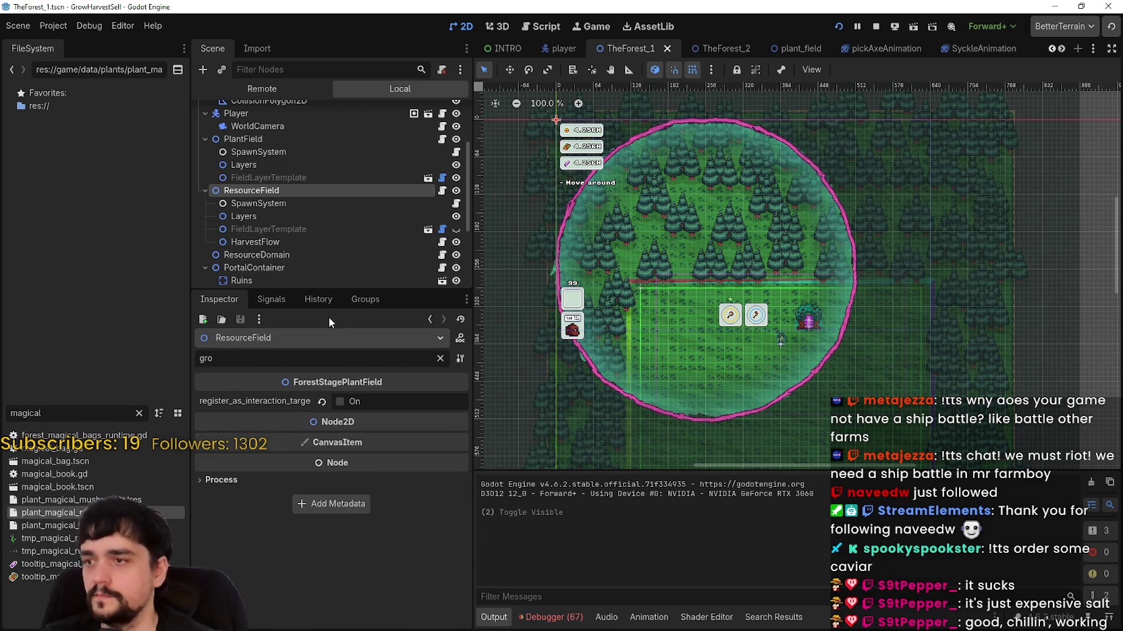
pyautogui.write('th')
pyautogui.click(350, 205)
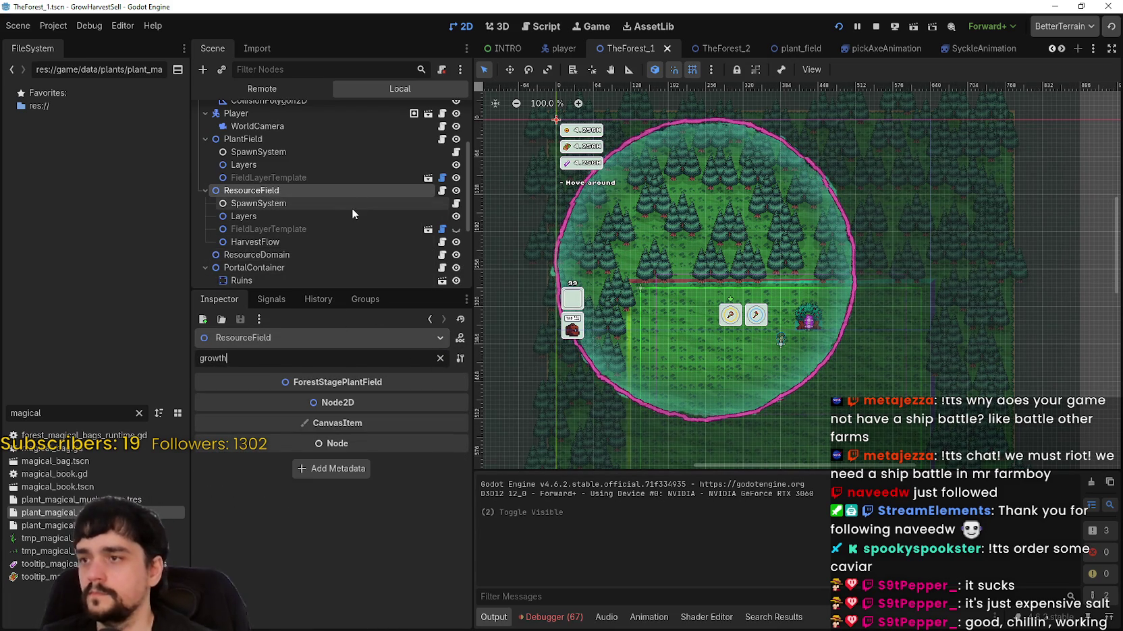
pyautogui.click(316, 225)
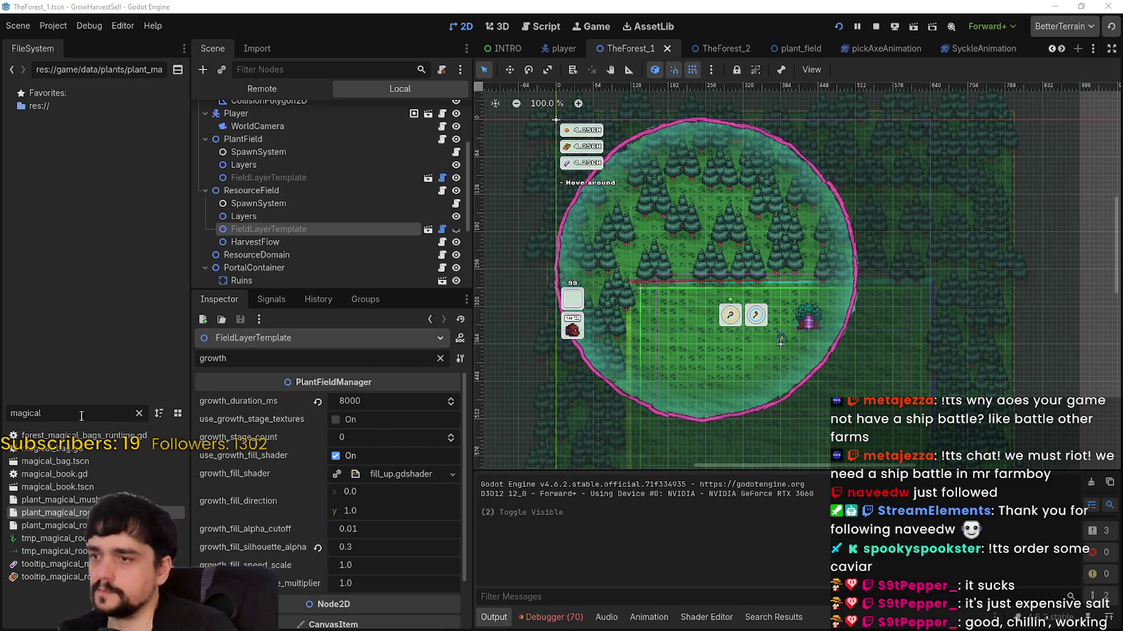
# Compare growth settings of the plant field and resource field layer templates.
pyautogui.click(293, 222)
pyautogui.click(289, 226)
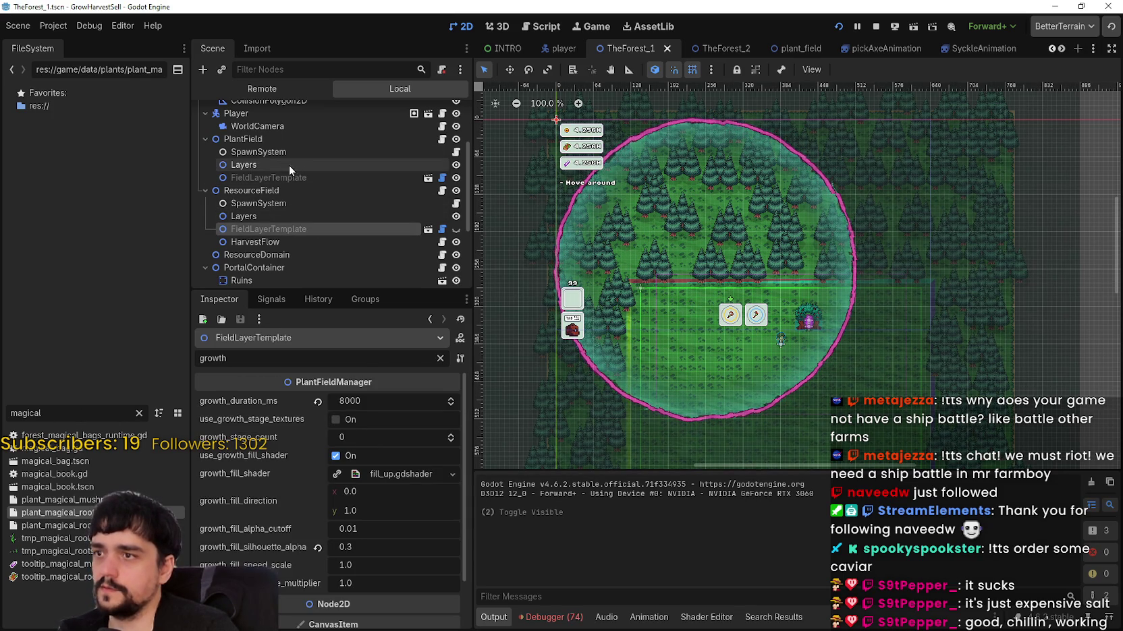
pyautogui.click(283, 179)
pyautogui.click(291, 225)
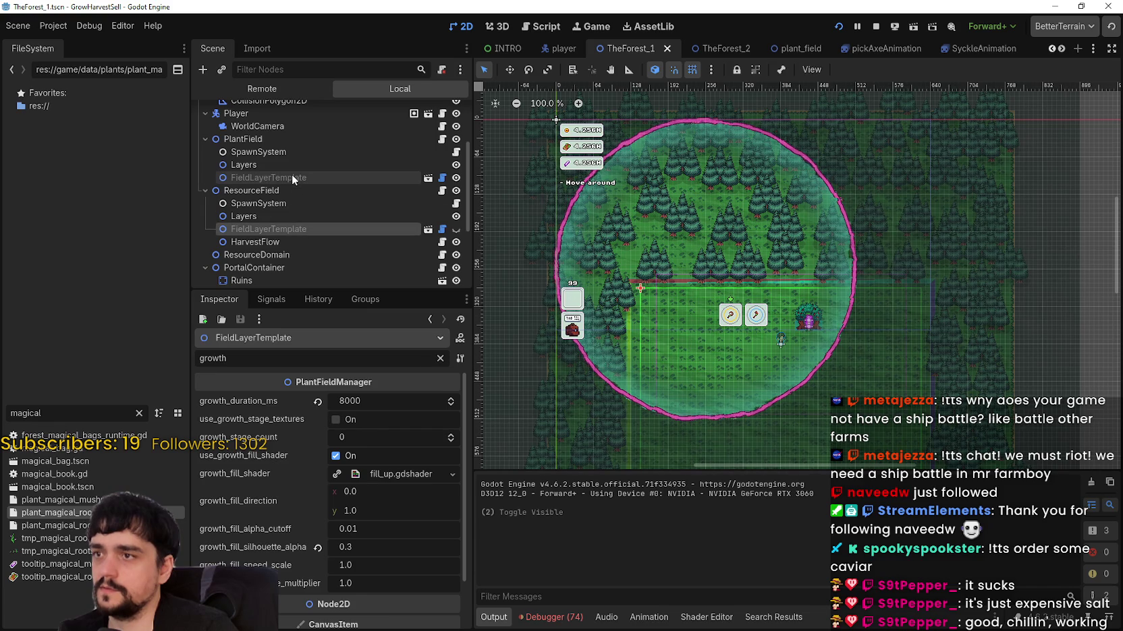
pyautogui.click(290, 175)
pyautogui.click(295, 231)
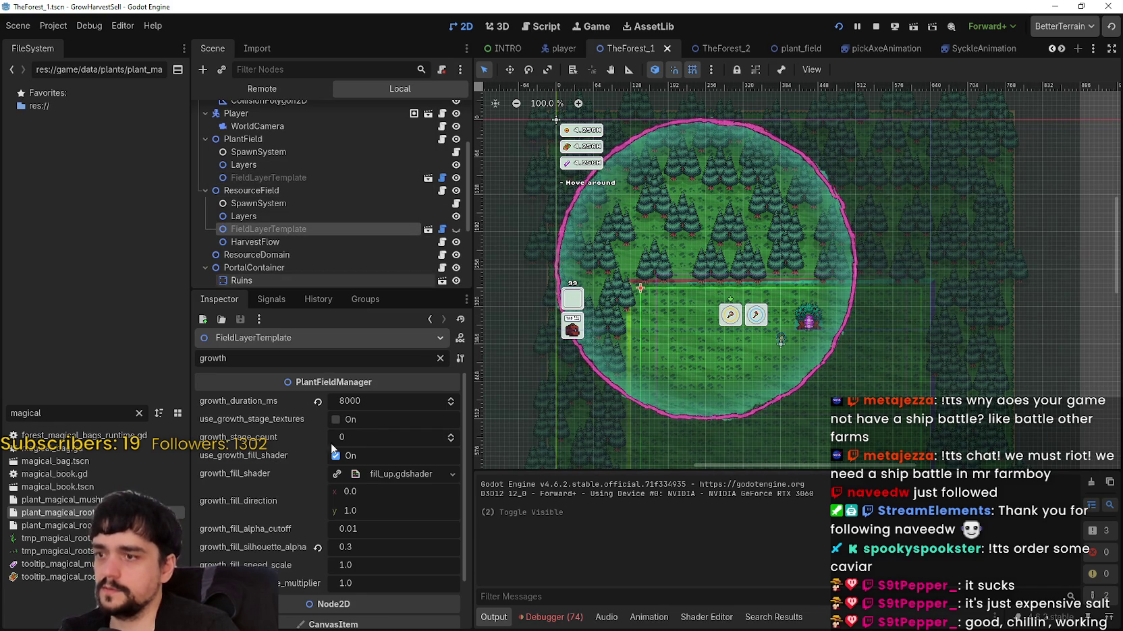
pyautogui.click(308, 177)
pyautogui.click(319, 228)
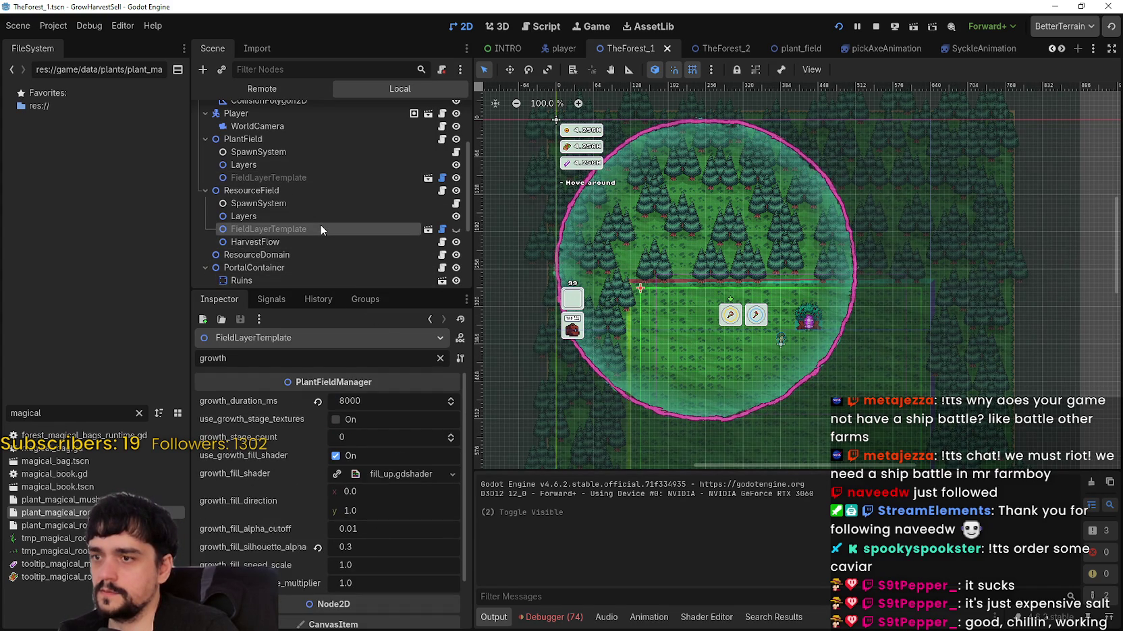
# Cancel the accidental layer template rename and stop the running game test.
pyautogui.doubleClick(310, 173)
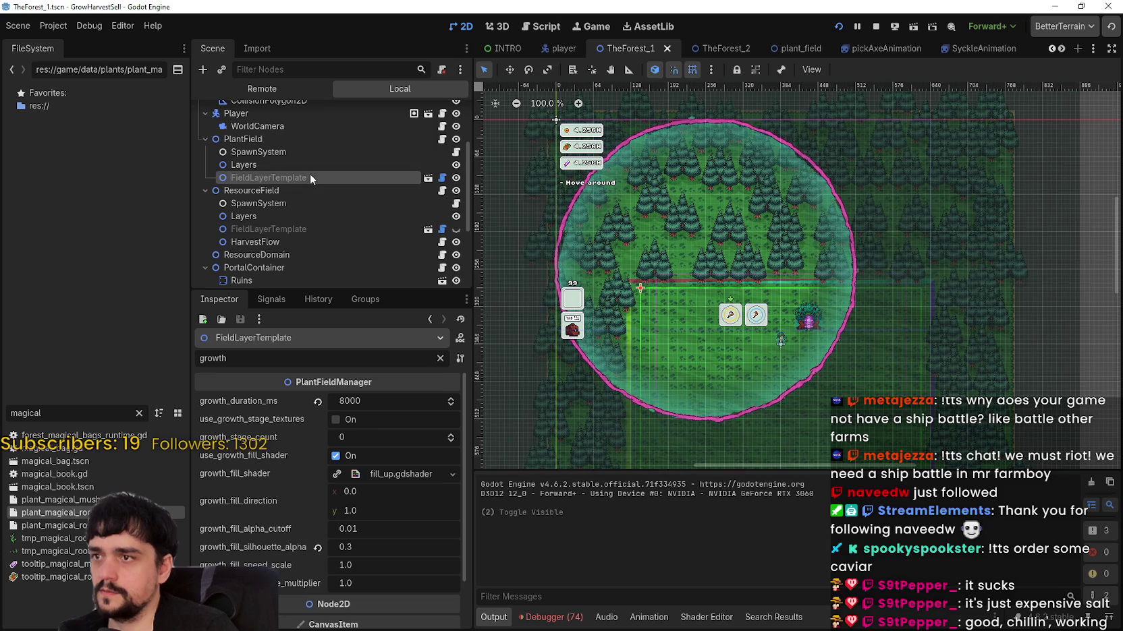
pyautogui.press('Escape')
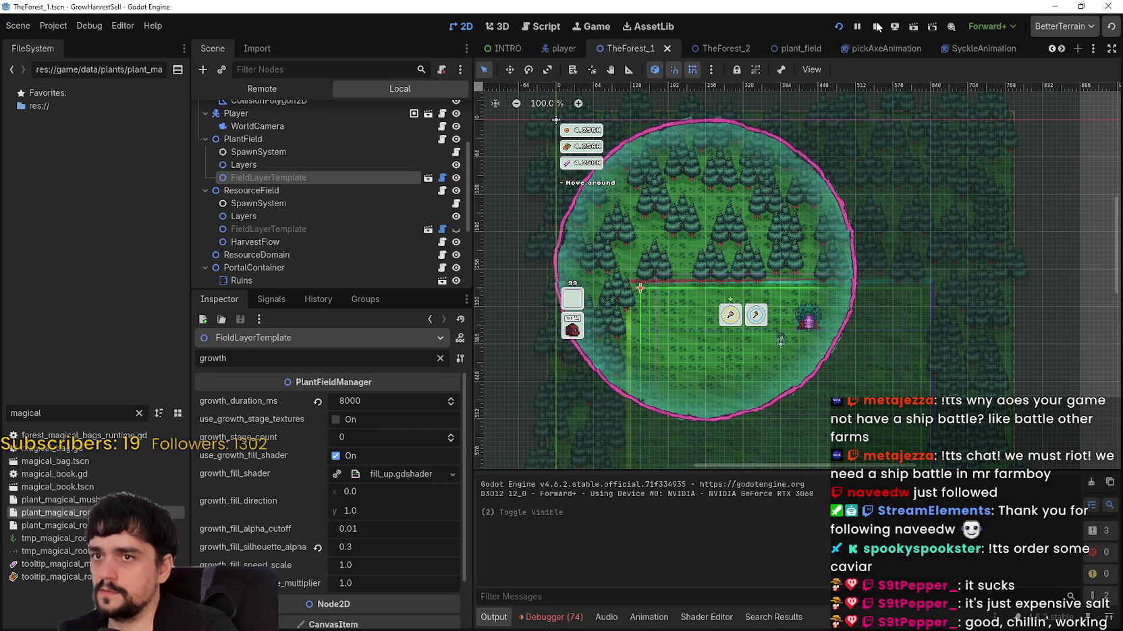
pyautogui.click(877, 27)
pyautogui.click(279, 209)
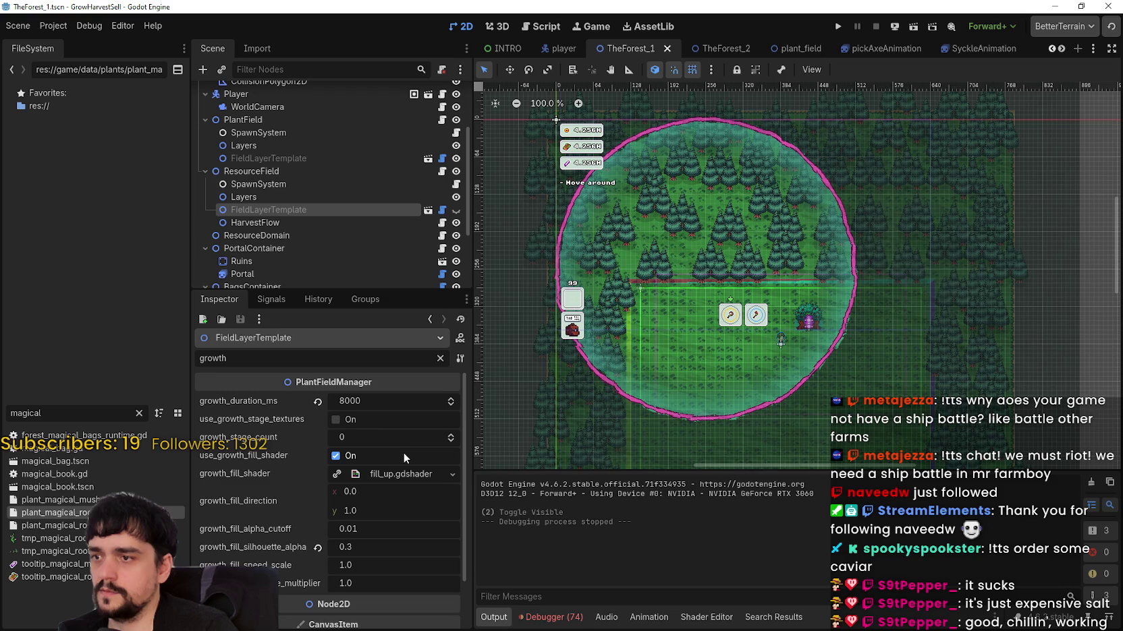
pyautogui.click(283, 185)
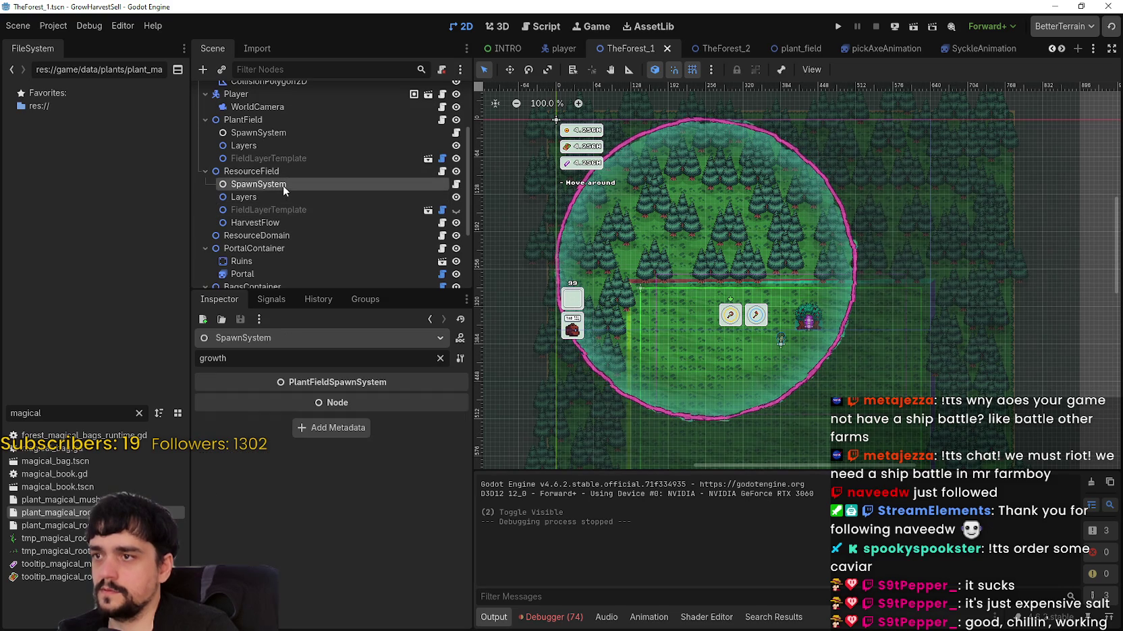
pyautogui.click(290, 222)
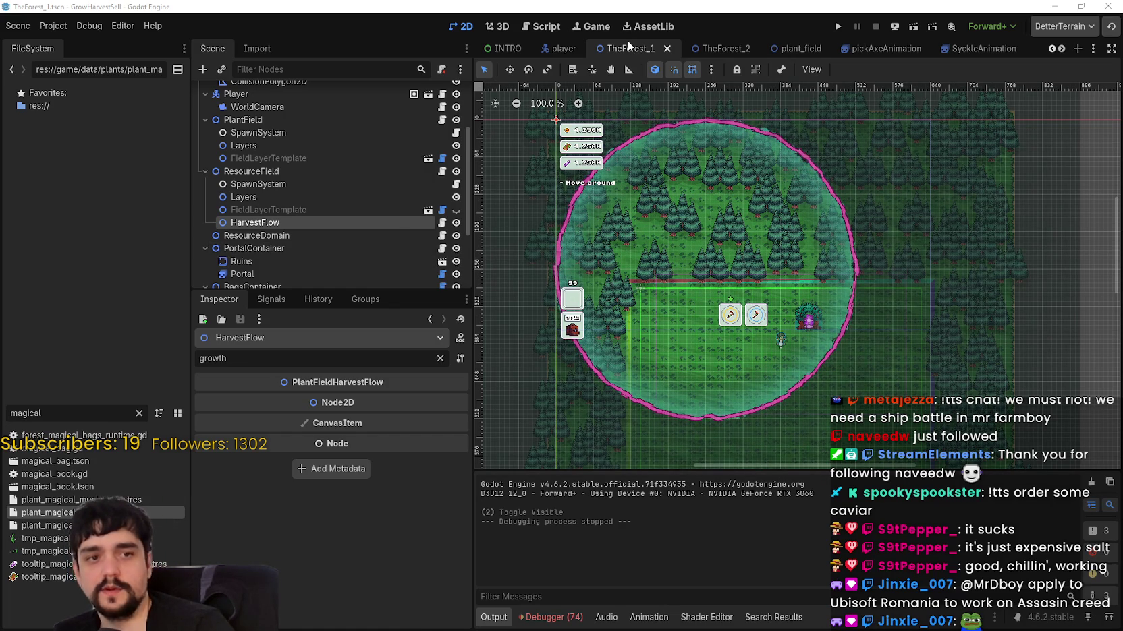
pyautogui.click(249, 209)
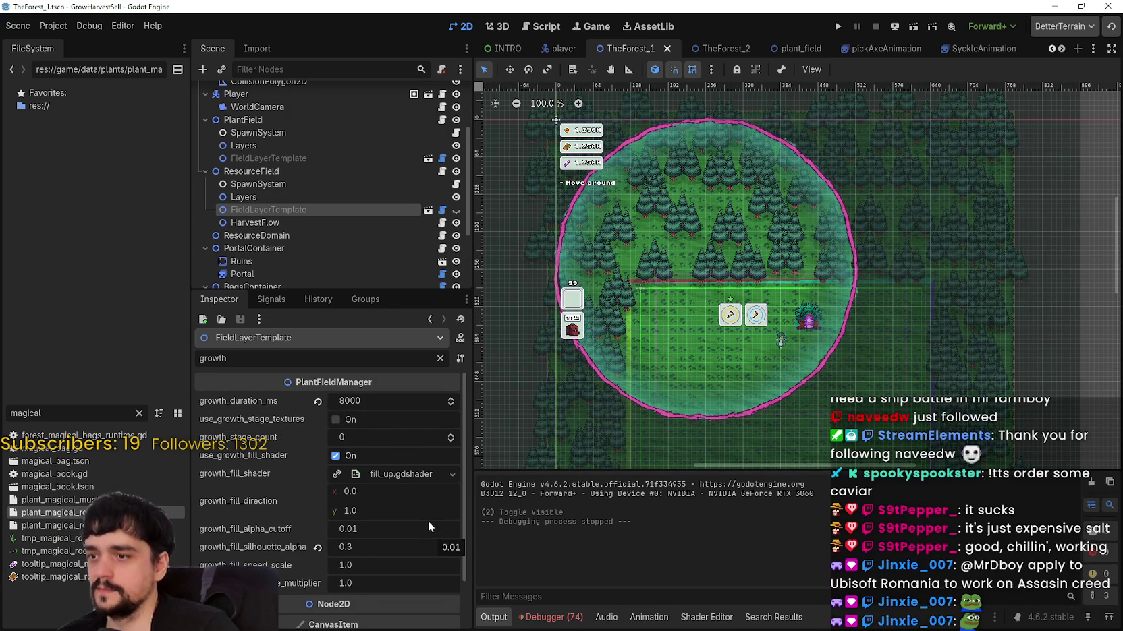
pyautogui.scroll(-3)
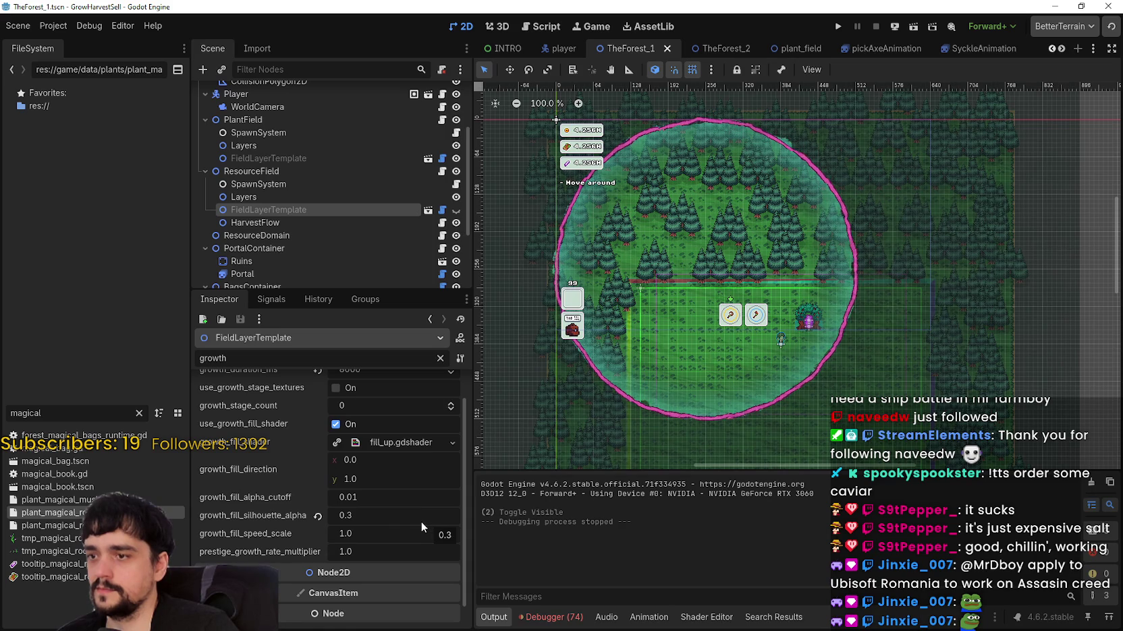
pyautogui.scroll(-3)
pyautogui.scroll(3)
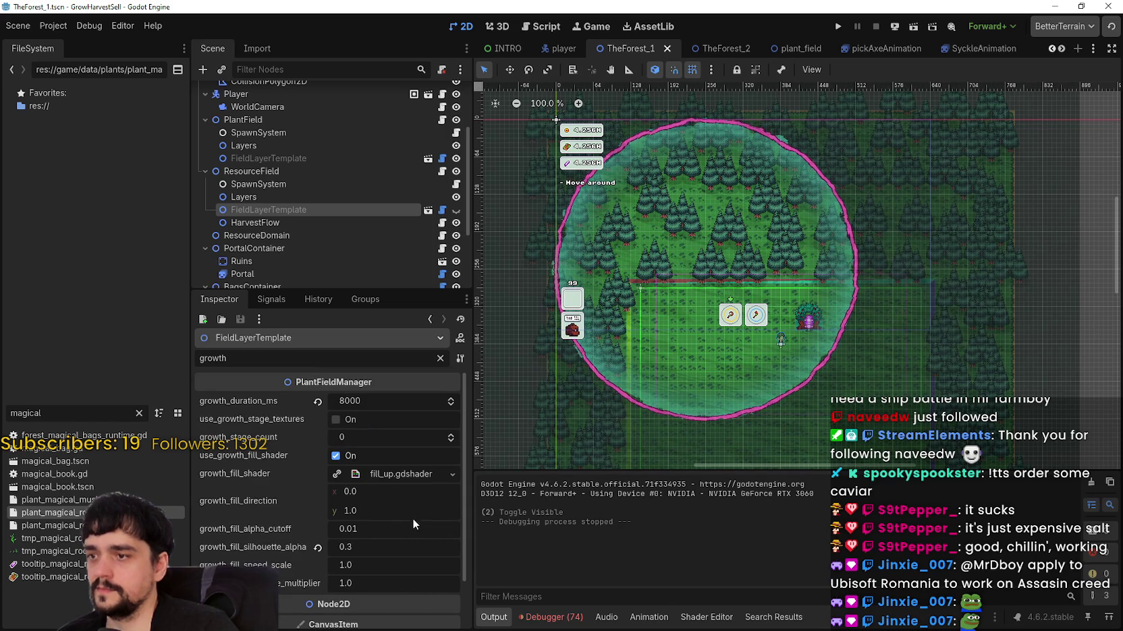
pyautogui.click(301, 222)
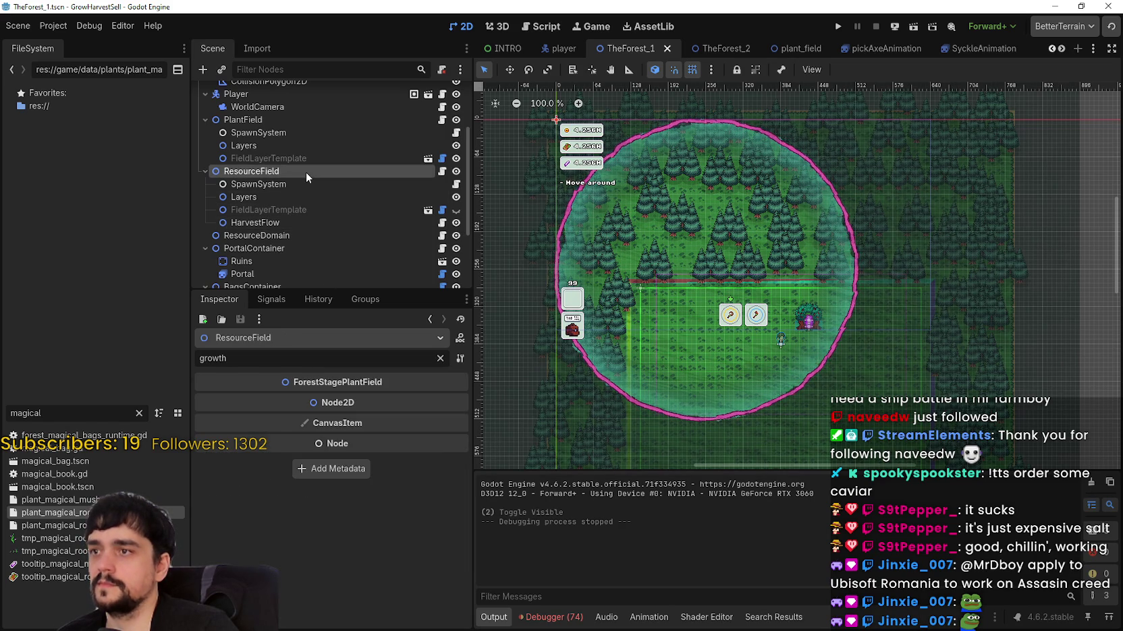
pyautogui.click(299, 183)
pyautogui.click(308, 172)
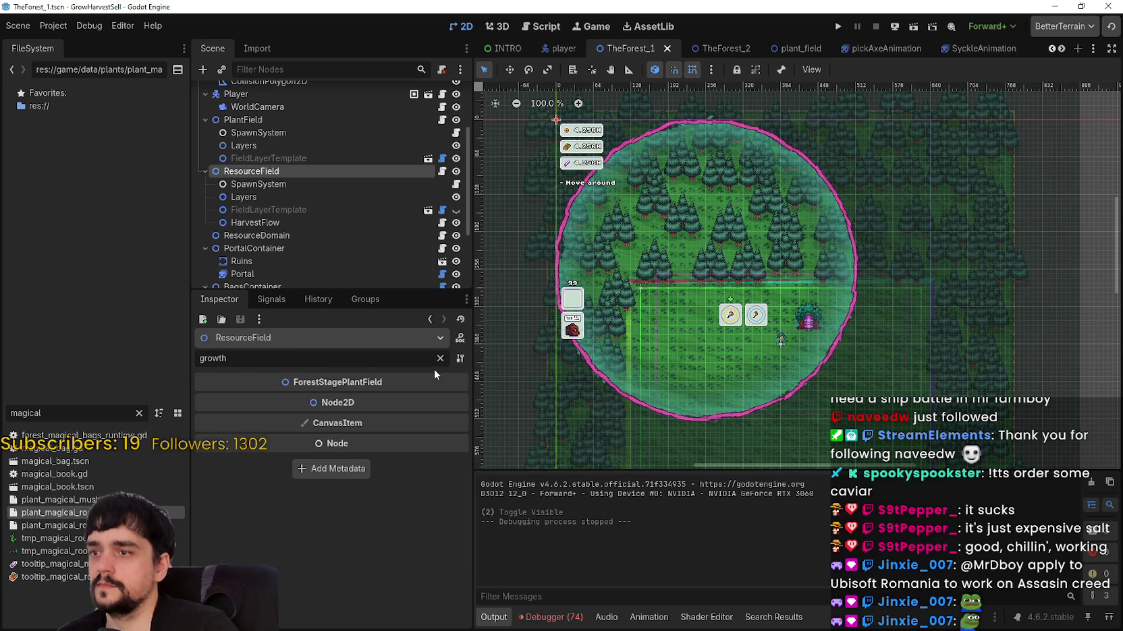
pyautogui.click(284, 119)
pyautogui.click(282, 139)
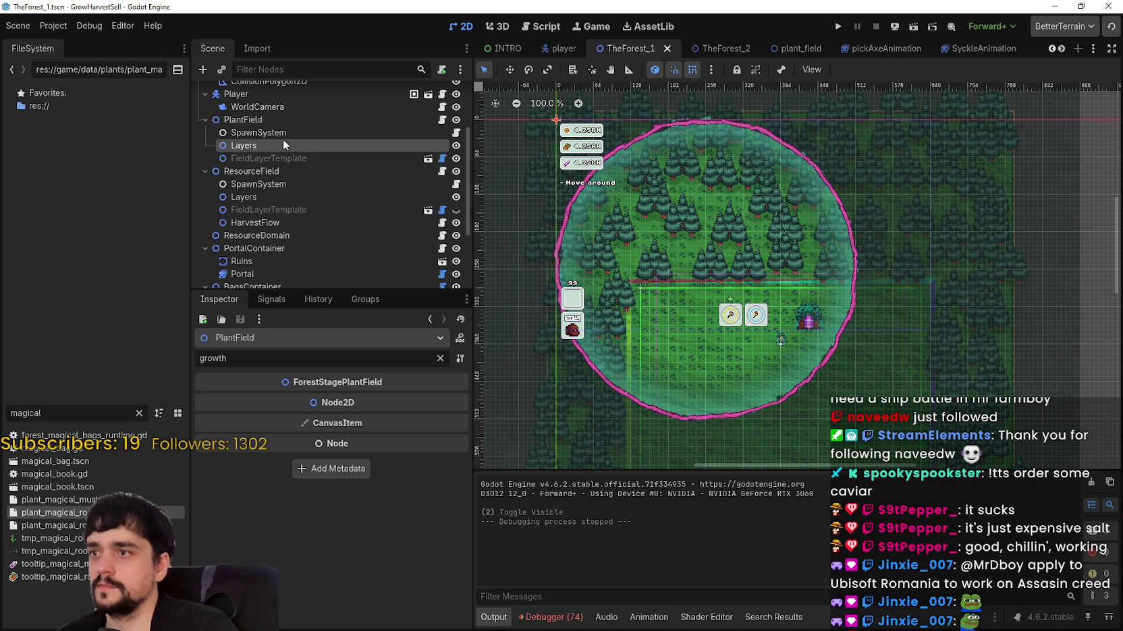
pyautogui.click(287, 134)
pyautogui.click(289, 147)
pyautogui.click(290, 160)
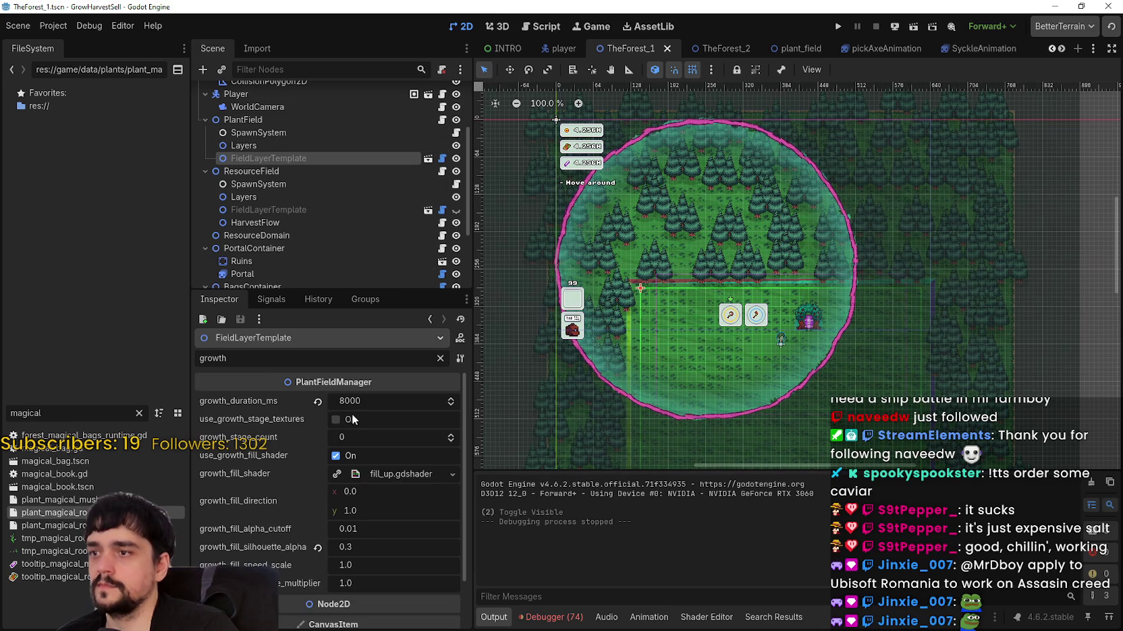
pyautogui.click(271, 210)
pyautogui.click(272, 196)
pyautogui.click(276, 208)
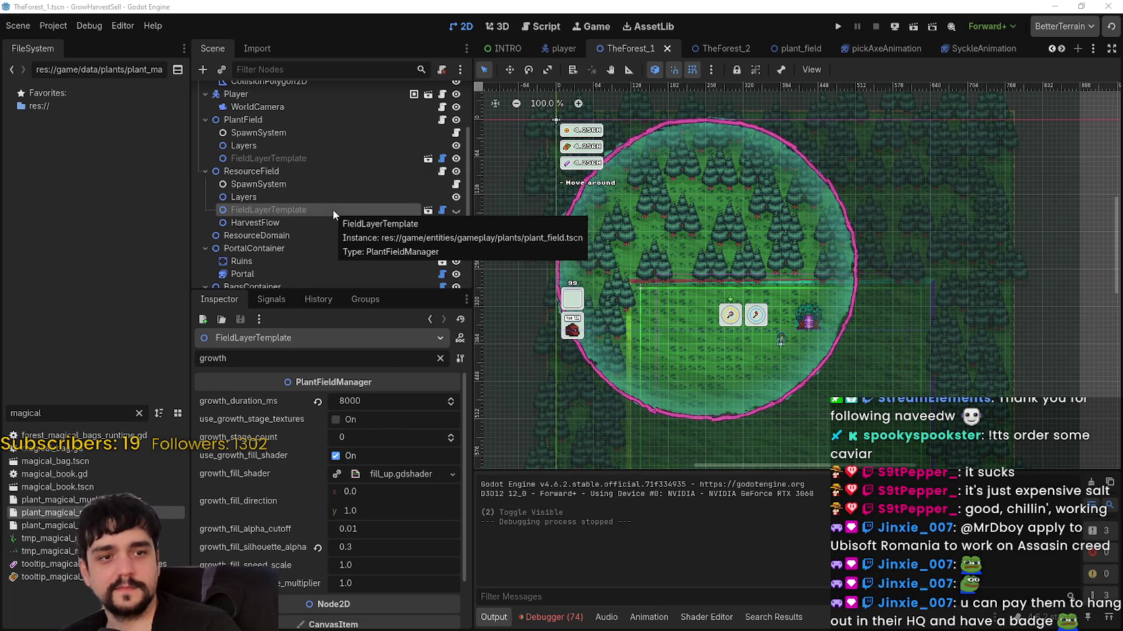
# Inspect the ResourceDomain, Ruins, magical and special bag, and scene-level HarvestFlow nodes.
pyautogui.click(253, 233)
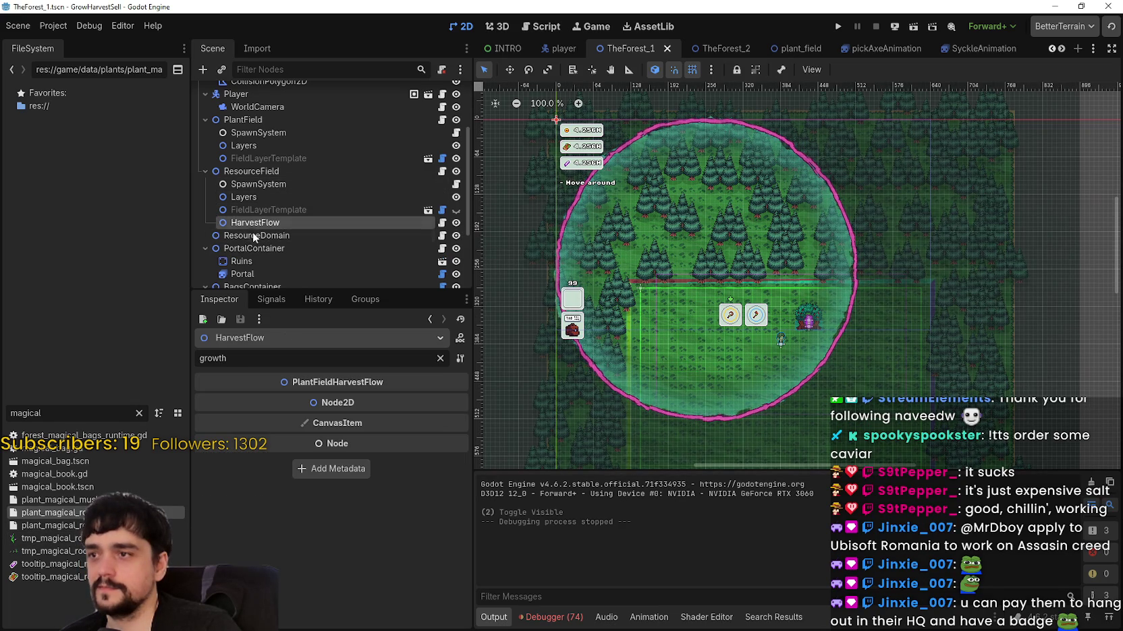
pyautogui.click(268, 263)
pyautogui.scroll(-3)
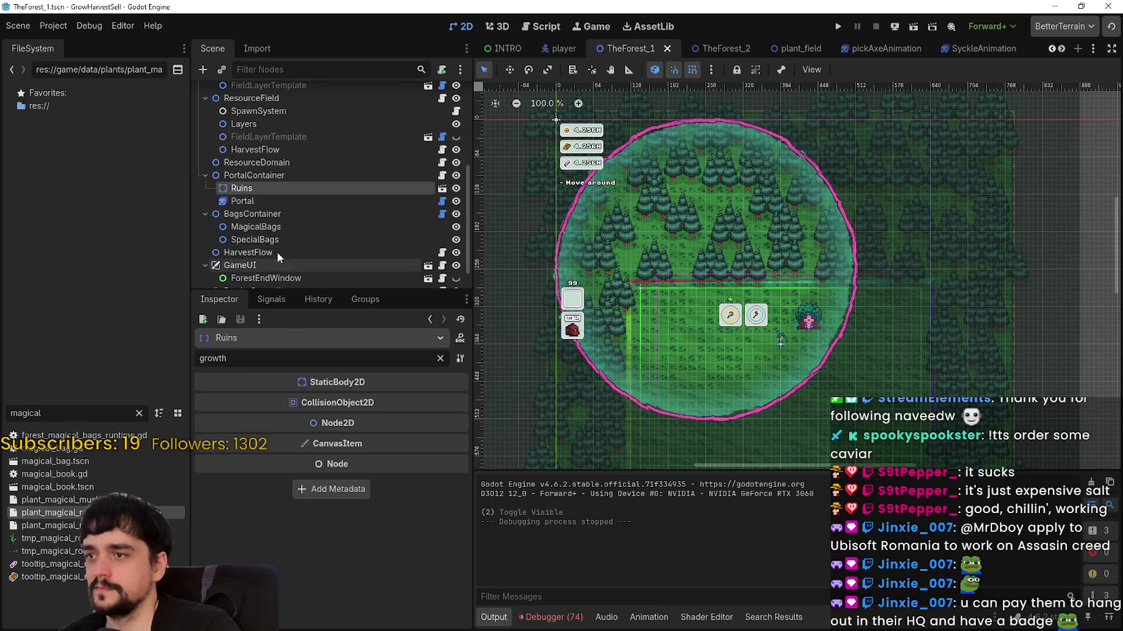
pyautogui.click(287, 229)
pyautogui.click(285, 239)
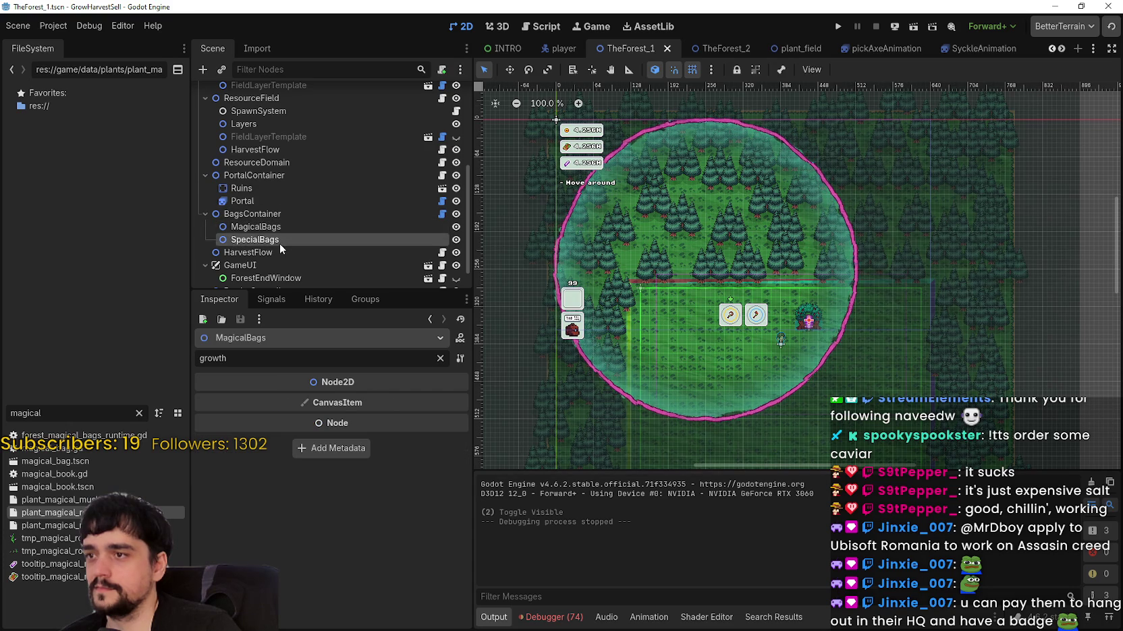
pyautogui.click(280, 253)
pyautogui.scroll(3)
# Select PlantField's FieldLayerTemplate to view its fill_up.gdshader, 0.3 alpha and 1.0 fill speed.
pyautogui.click(299, 209)
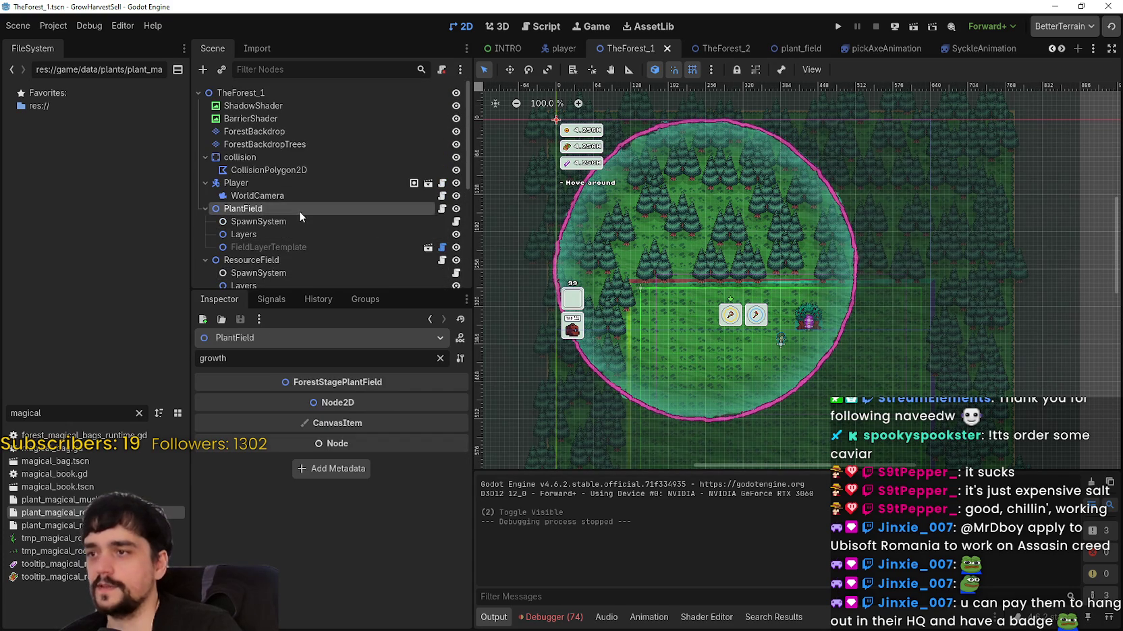
pyautogui.click(298, 221)
pyautogui.click(295, 233)
pyautogui.click(303, 249)
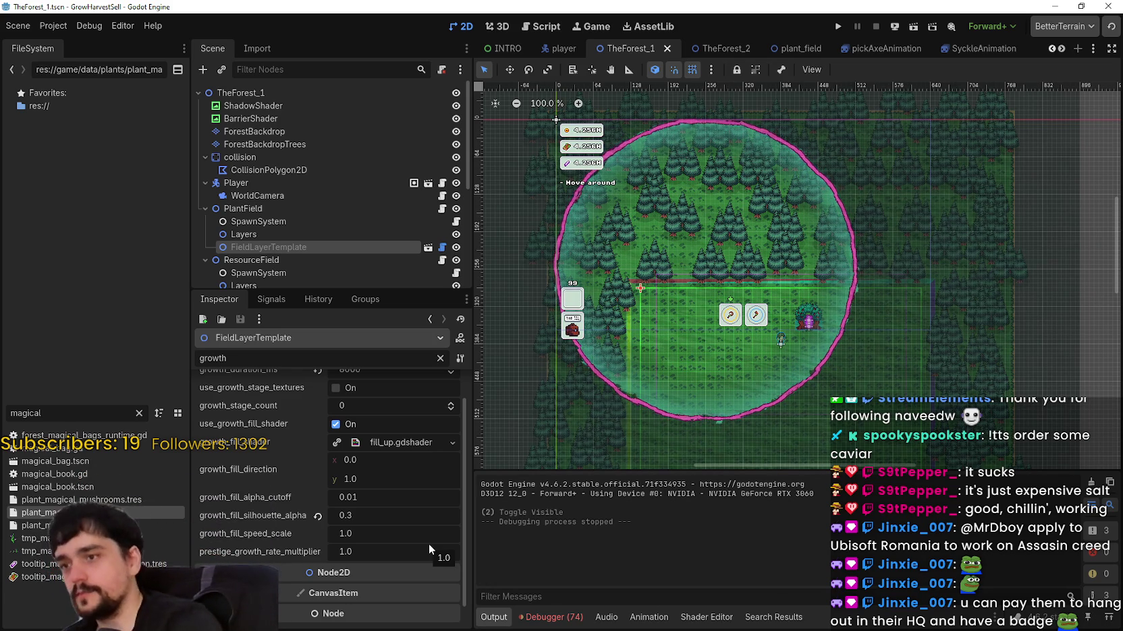
# Open the fill_up growth shader for editing.
pyautogui.scroll(3)
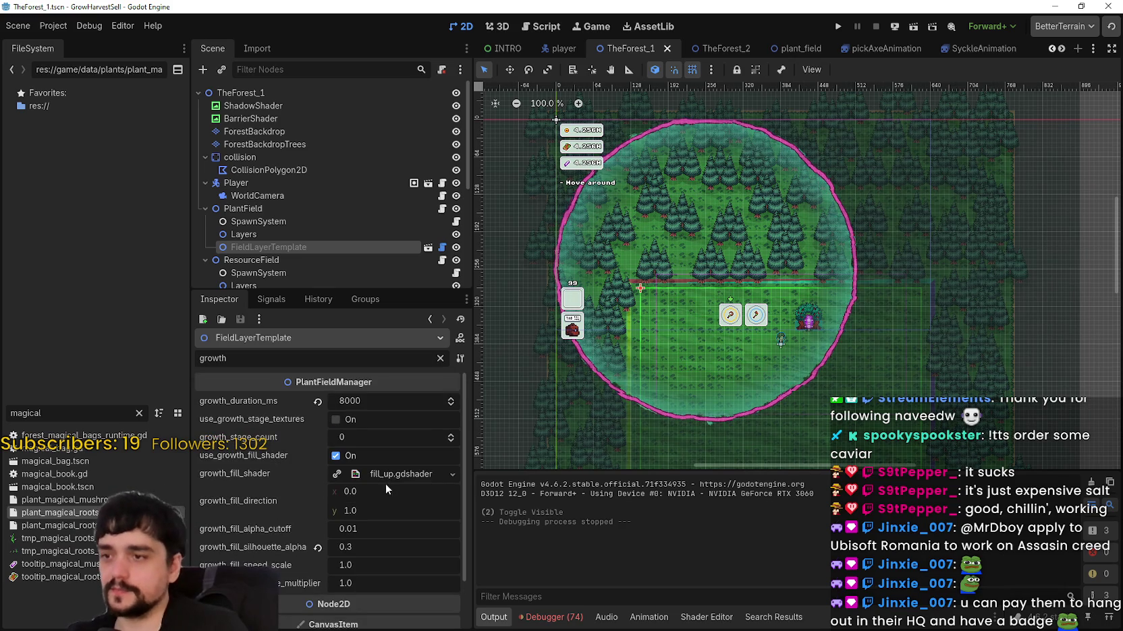
pyautogui.click(390, 474)
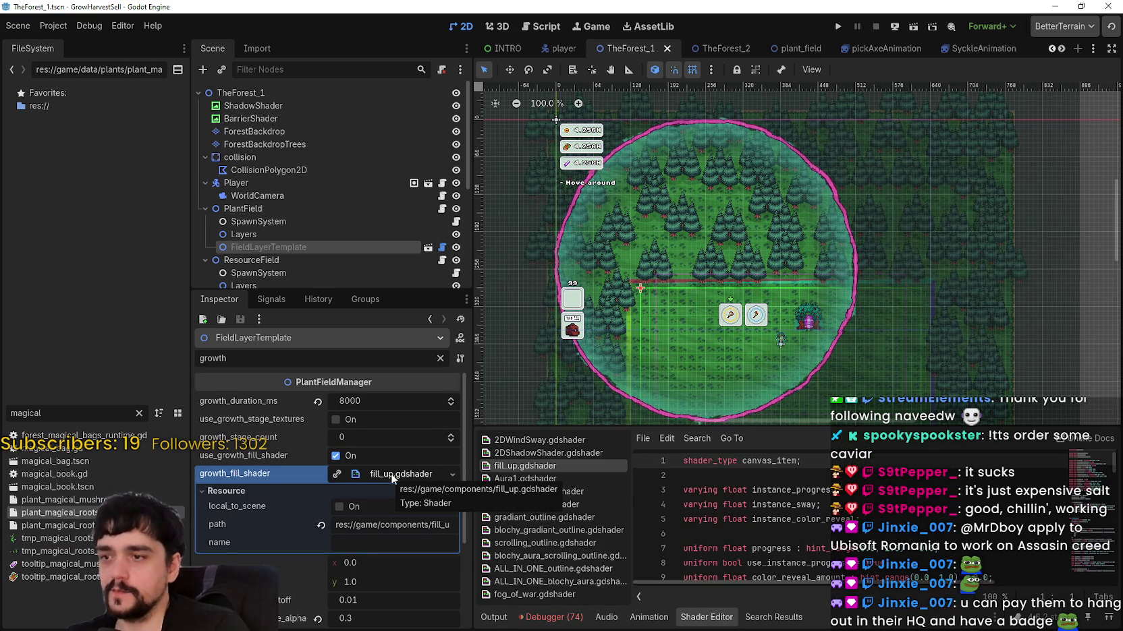
pyautogui.scroll(-3)
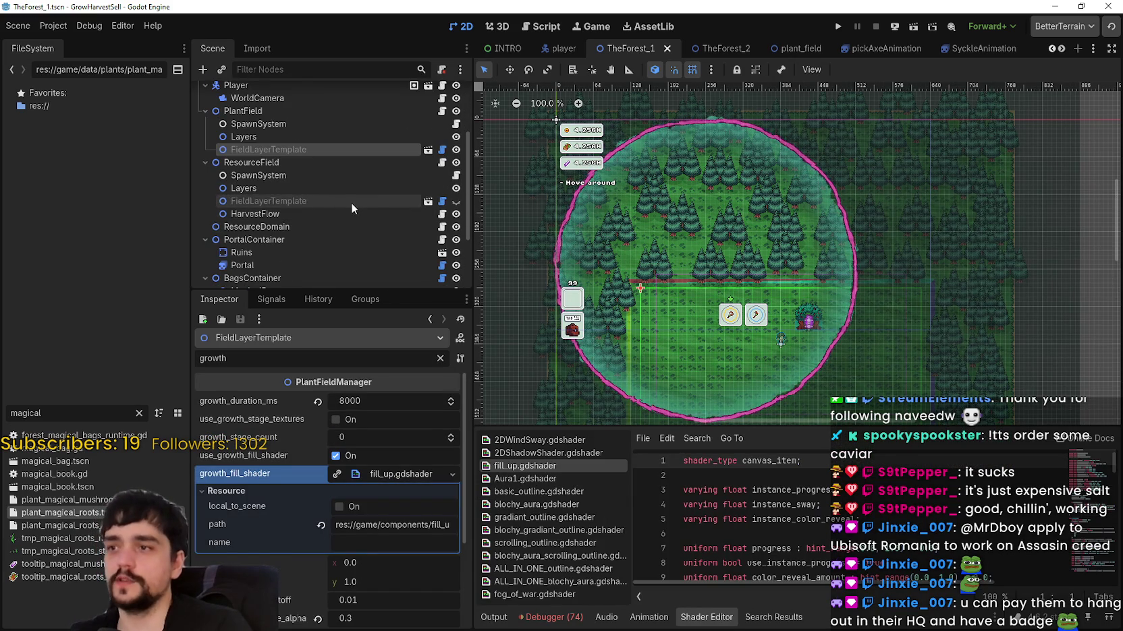
pyautogui.click(417, 477)
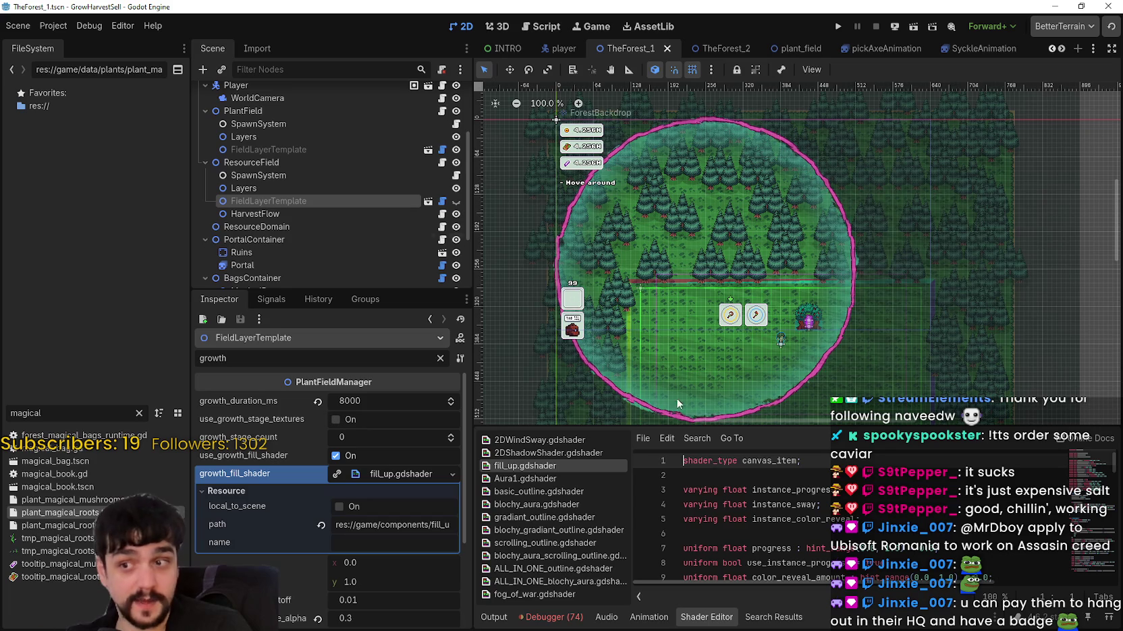
# Select ResourceField's FieldLayerTemplate and toggle its visibility on.
pyautogui.click(301, 175)
pyautogui.click(298, 189)
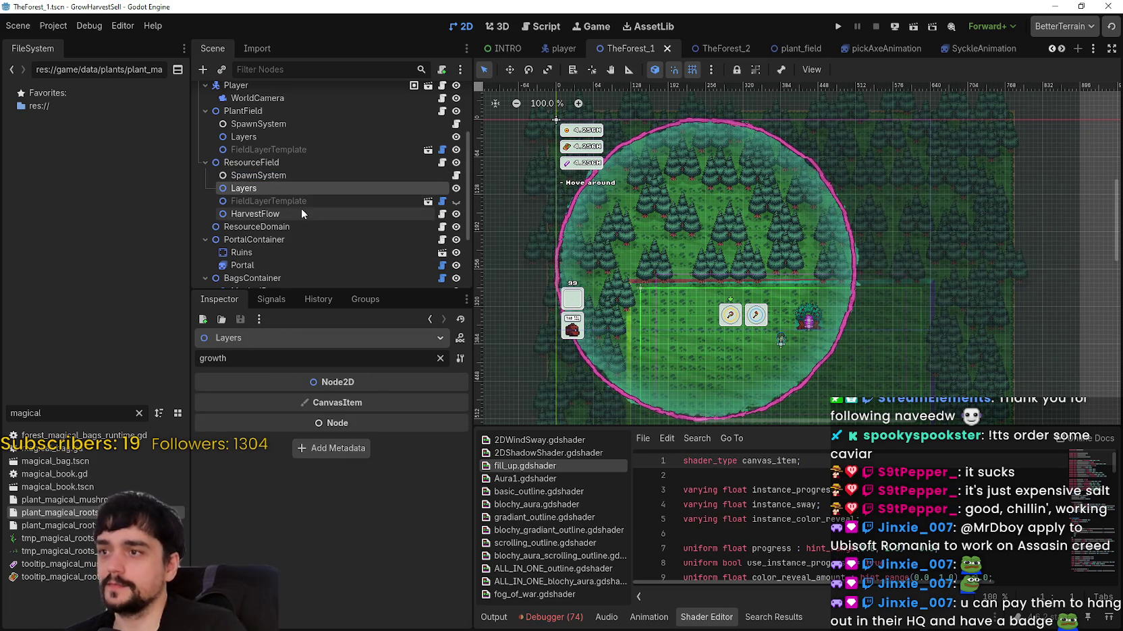
pyautogui.click(301, 199)
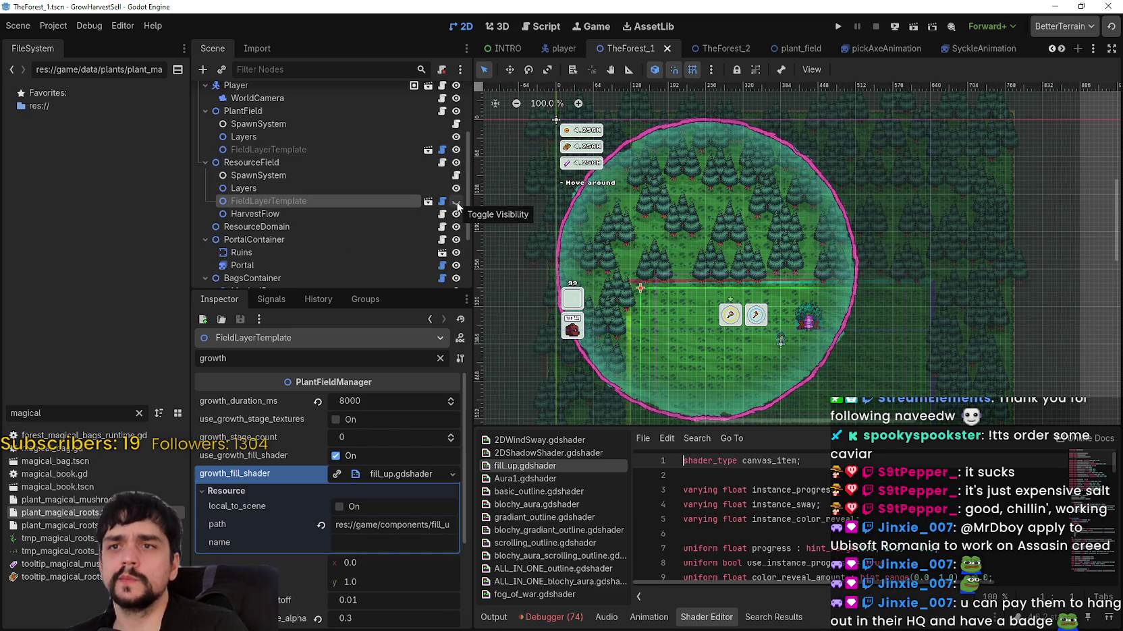
pyautogui.click(457, 202)
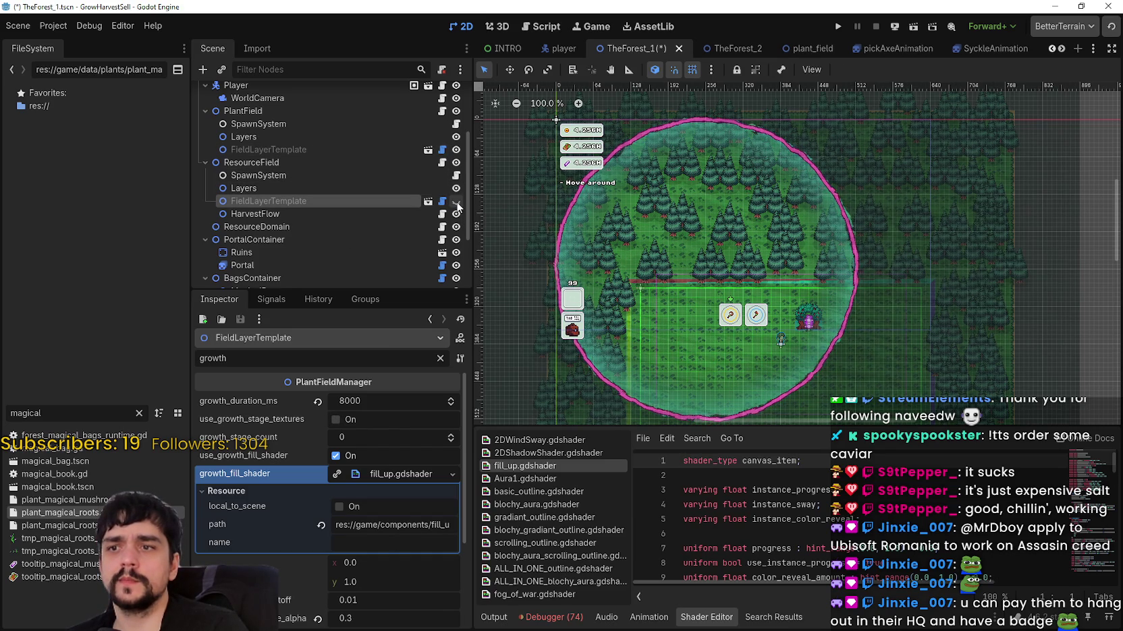
pyautogui.hscroll(3)
pyautogui.scroll(-3)
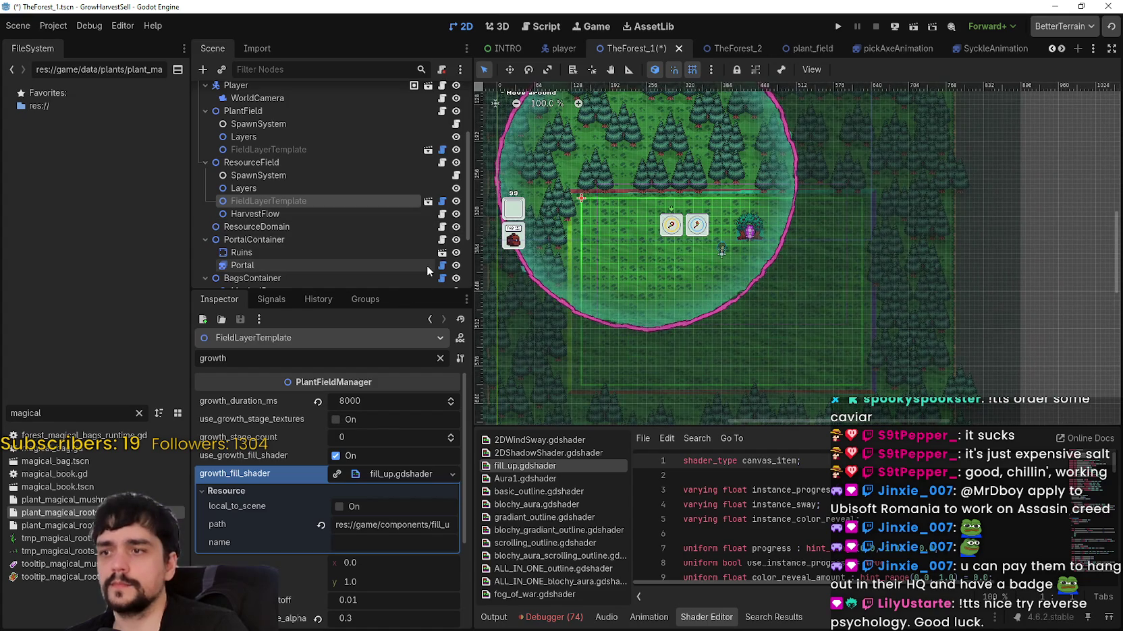
pyautogui.scroll(3)
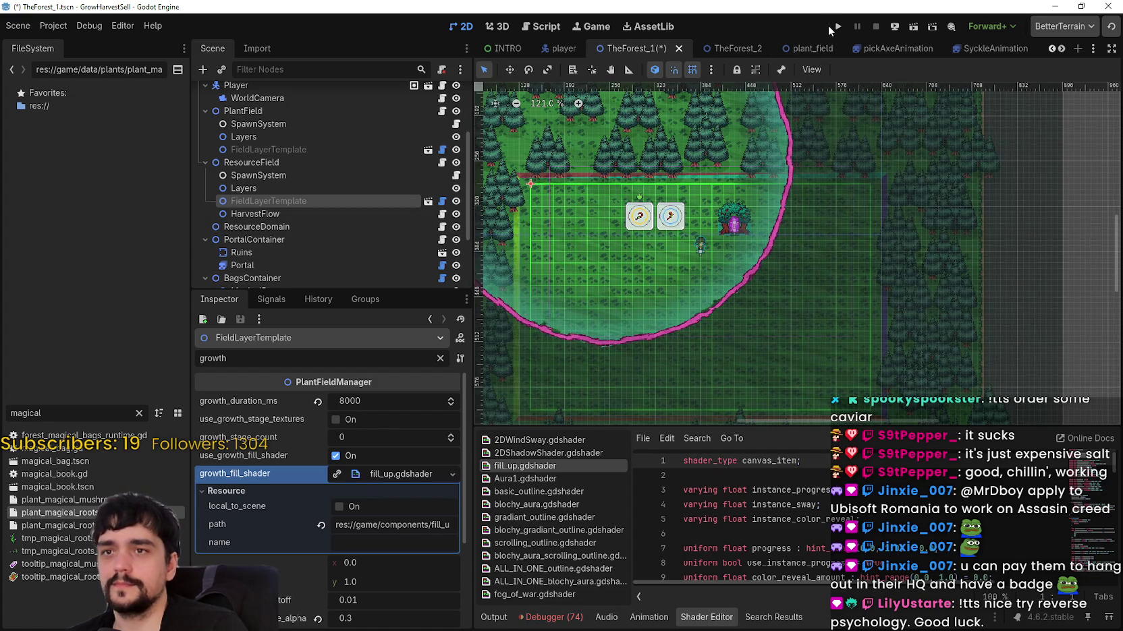
# Save and run the game, then travel from the village portal to The Forest Stage 1.
pyautogui.click(831, 28)
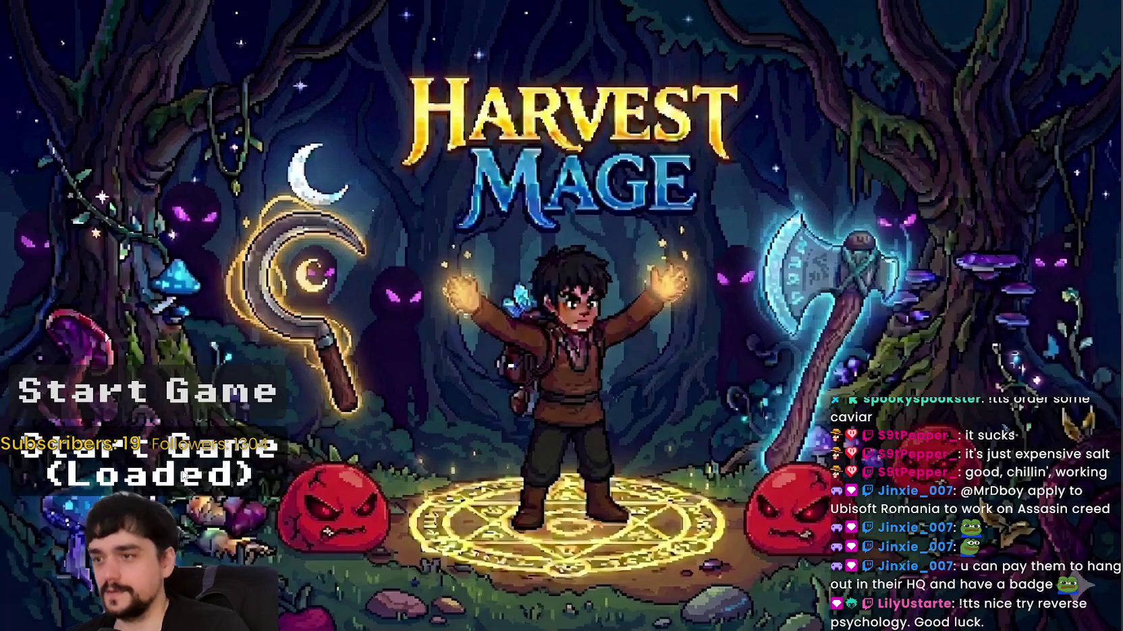
pyautogui.press('Return')
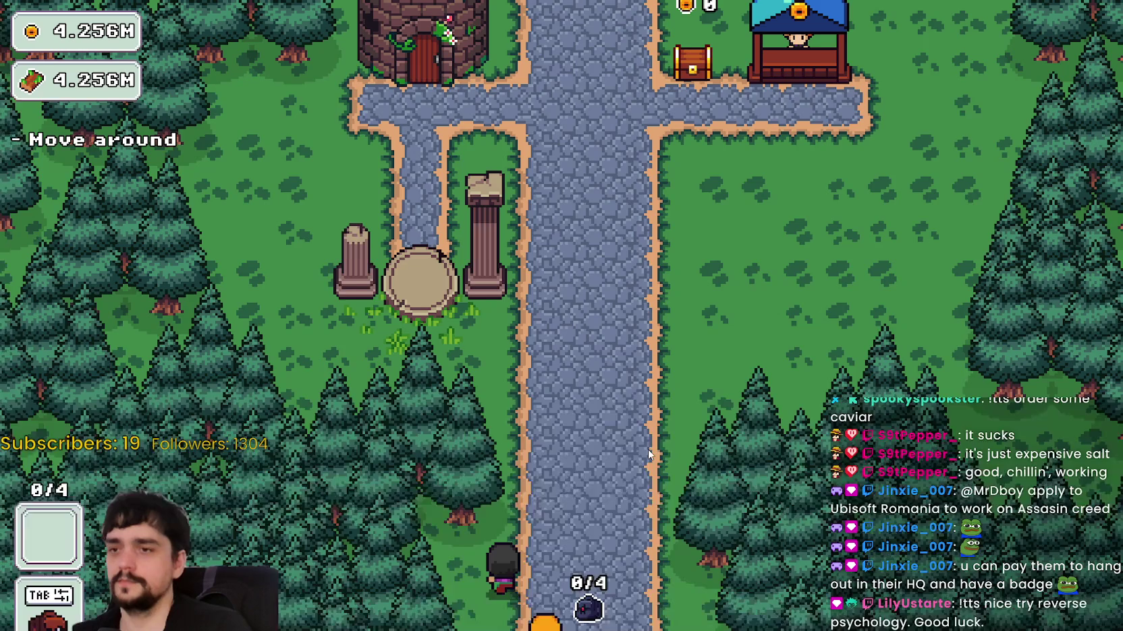
pyautogui.press('w')
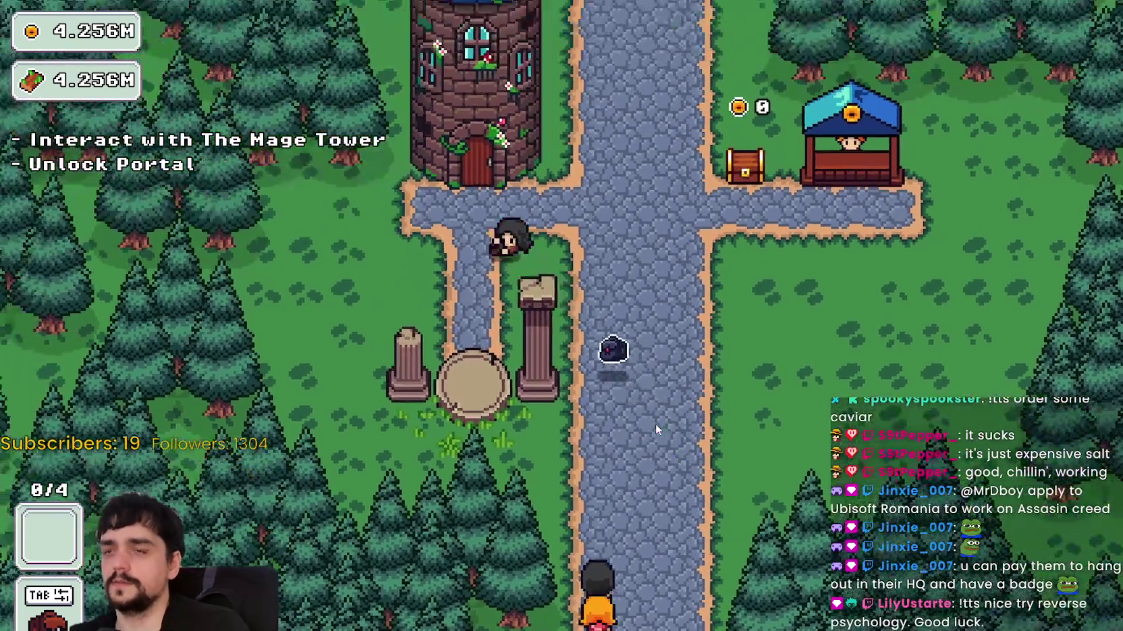
pyautogui.press('e')
pyautogui.press('s')
pyautogui.press('e')
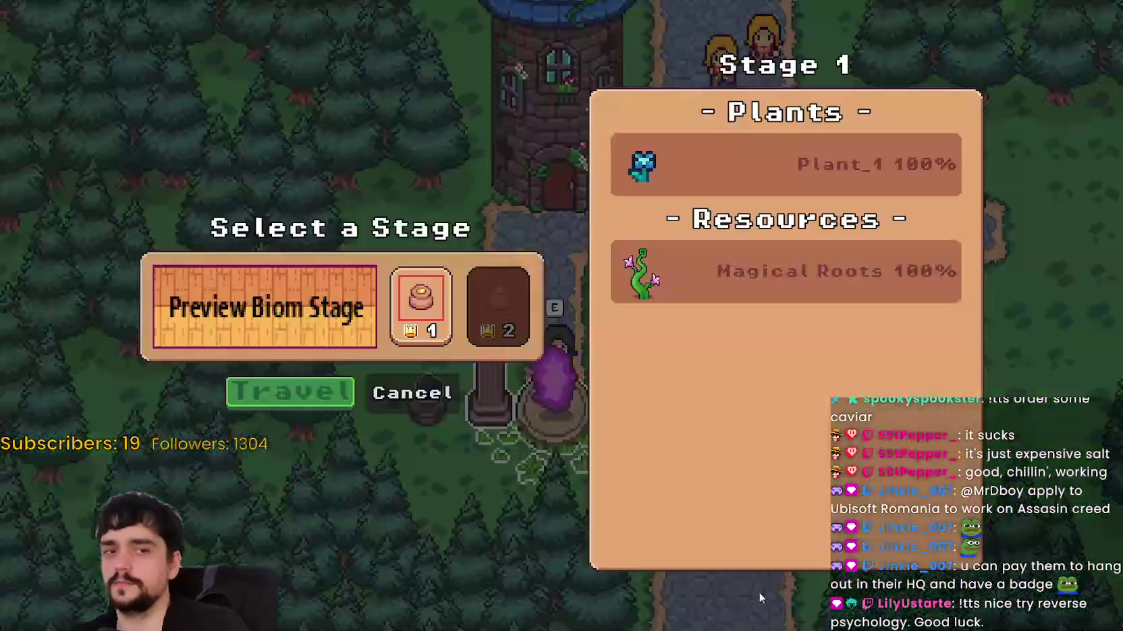
pyautogui.press('Return')
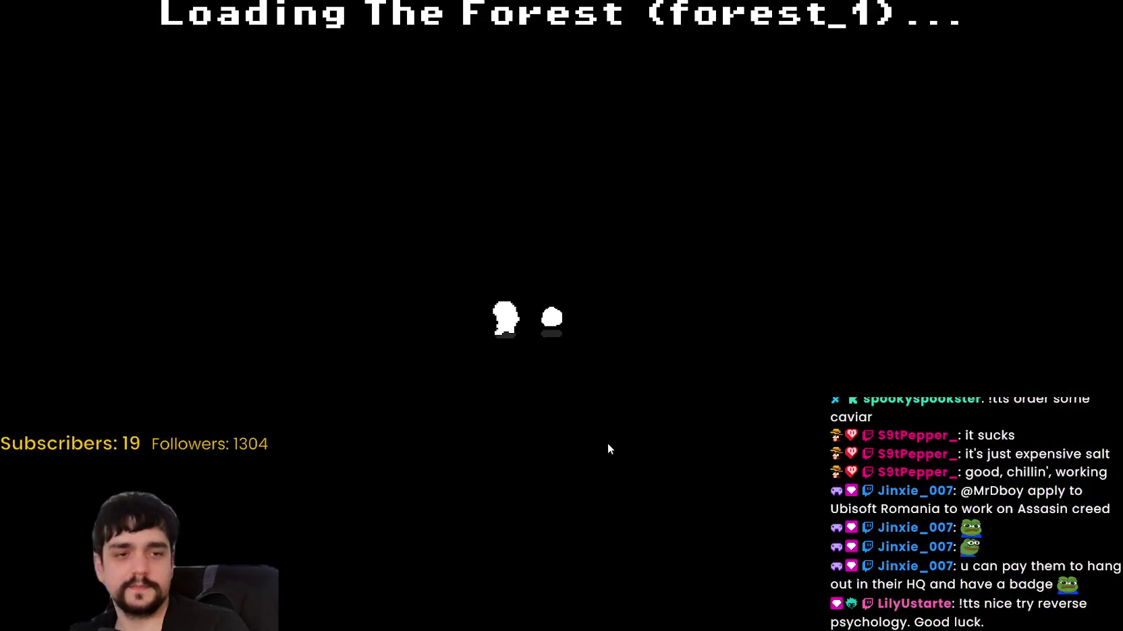
# Walk around the forest field and out through the portal, then stop the game.
pyautogui.press('a')
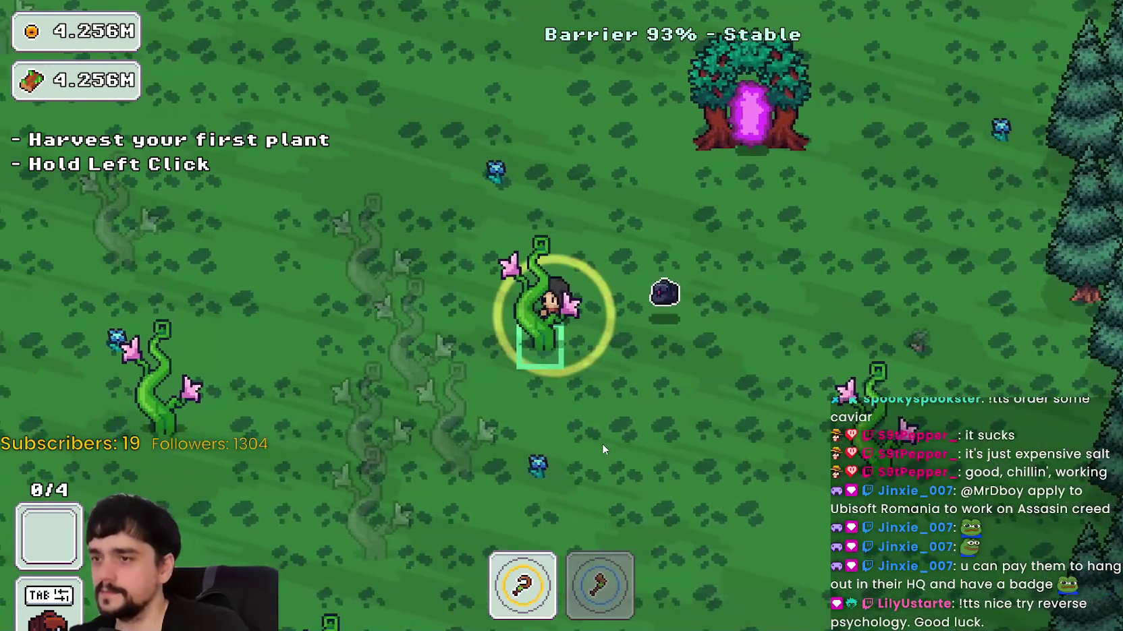
pyautogui.press('d')
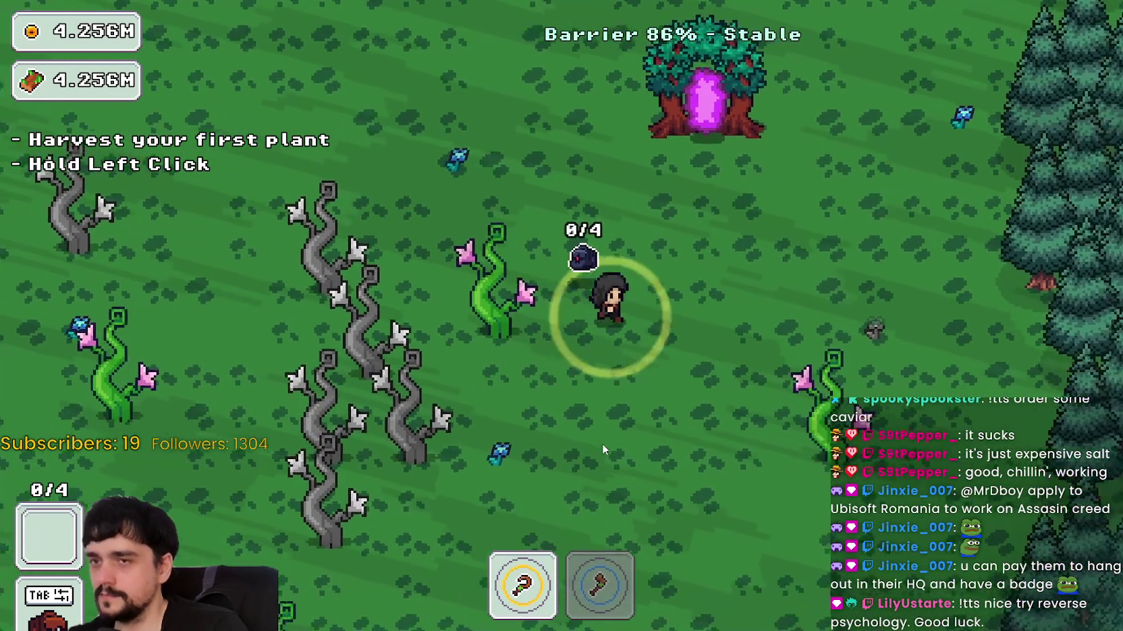
pyautogui.press('w')
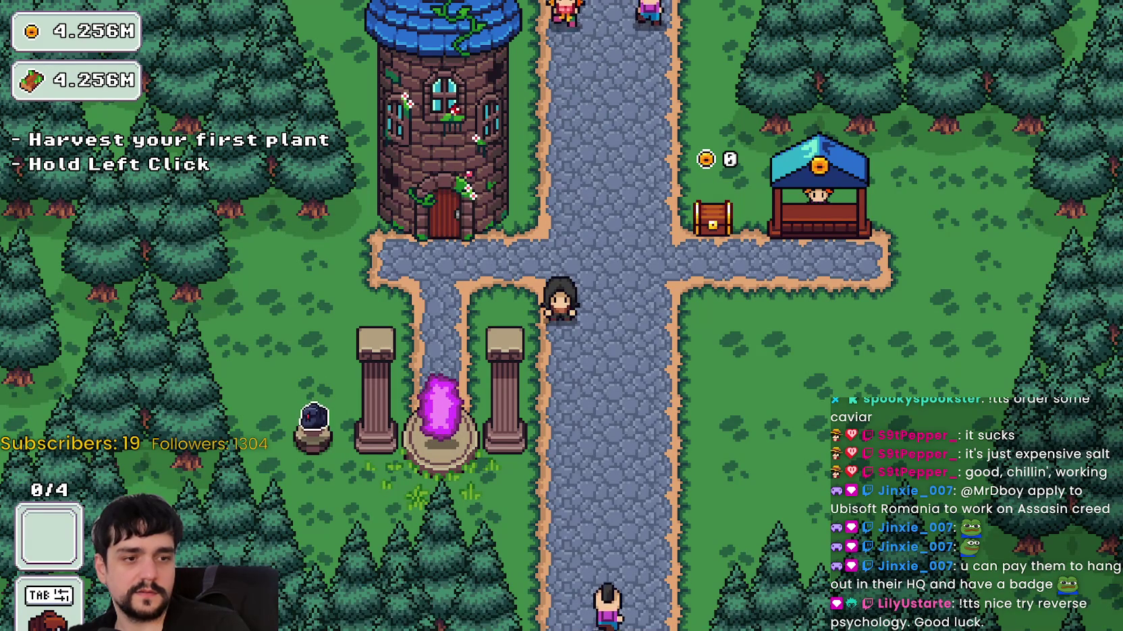
pyautogui.press('F8')
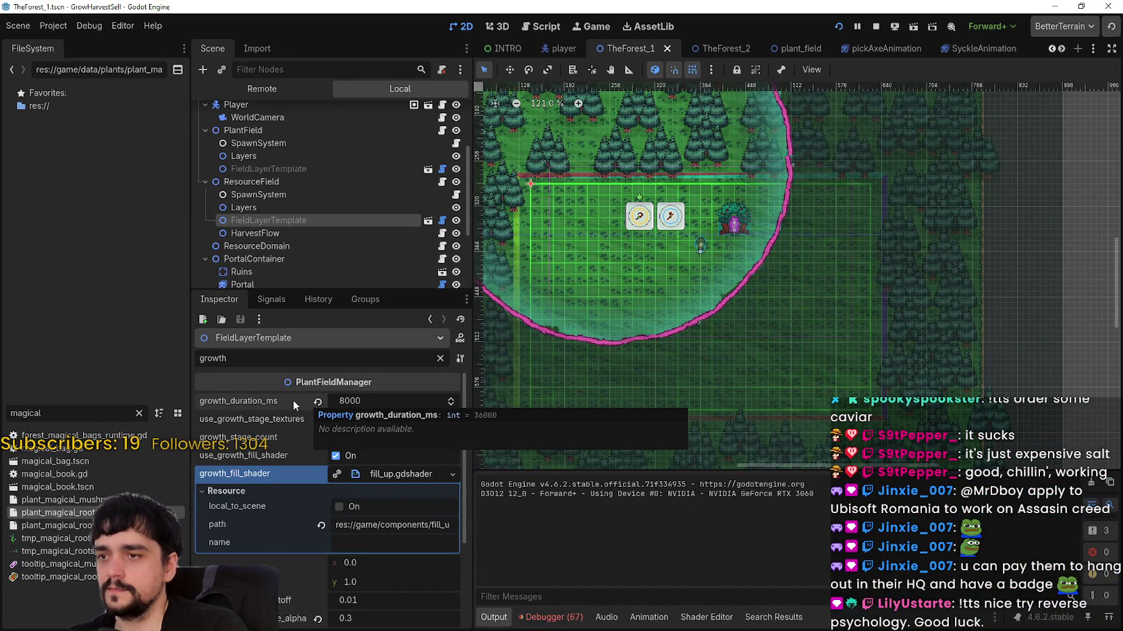
# Set growth_duration_ms to 36000 and save the TheForest_1 scene.
pyautogui.click(319, 402)
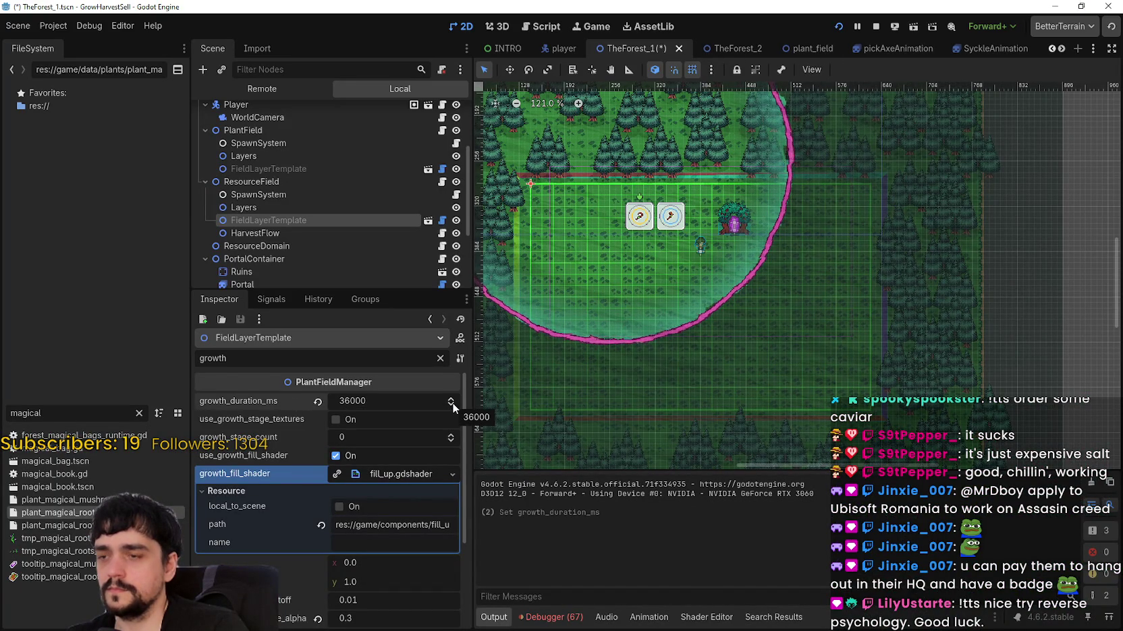
pyautogui.hotkey('ctrl', 's')
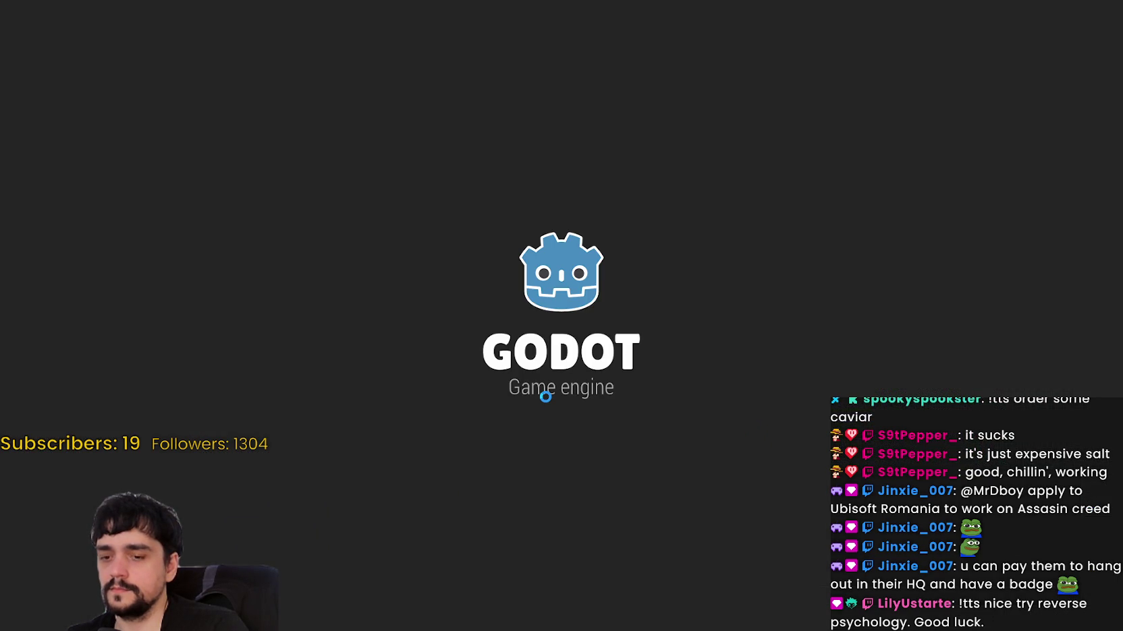
# Start the game, visit the Mage Tower, and travel from the portal to The Forest Stage 1.
pyautogui.press('Return')
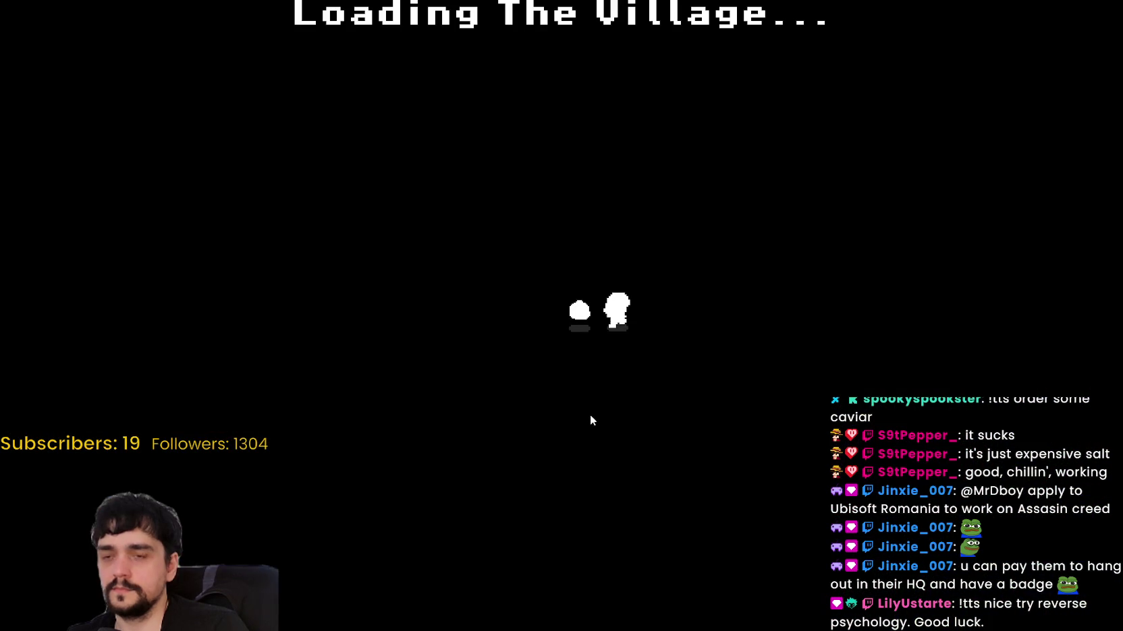
pyautogui.press('w')
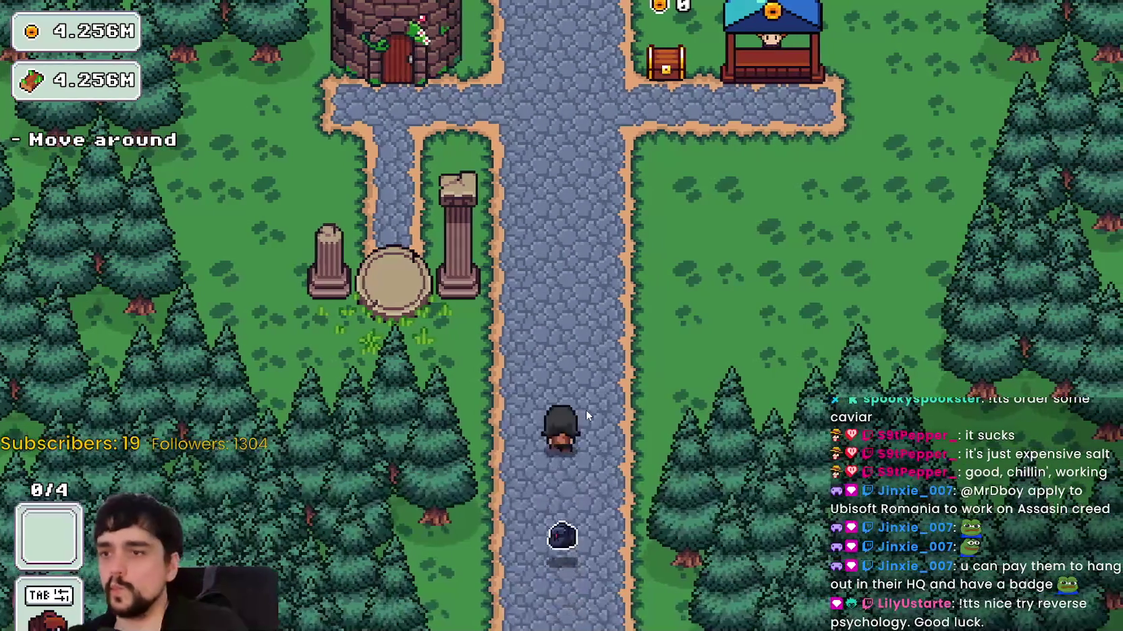
pyautogui.press('w')
pyautogui.press('a')
pyautogui.press('e')
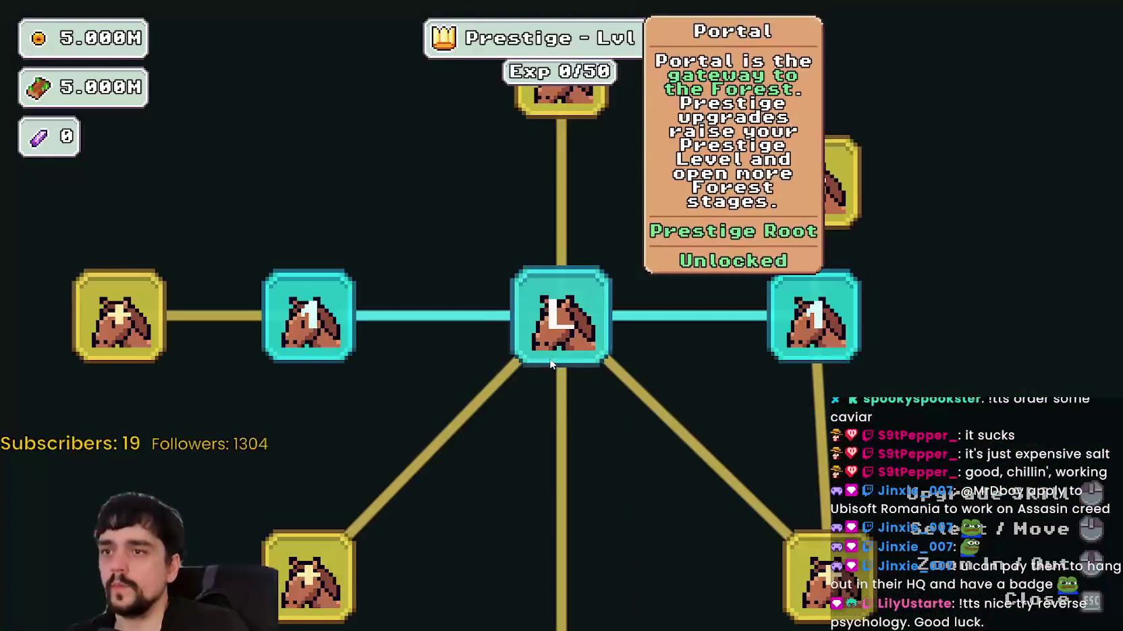
pyautogui.press('Escape')
pyautogui.press('s')
pyautogui.press('e')
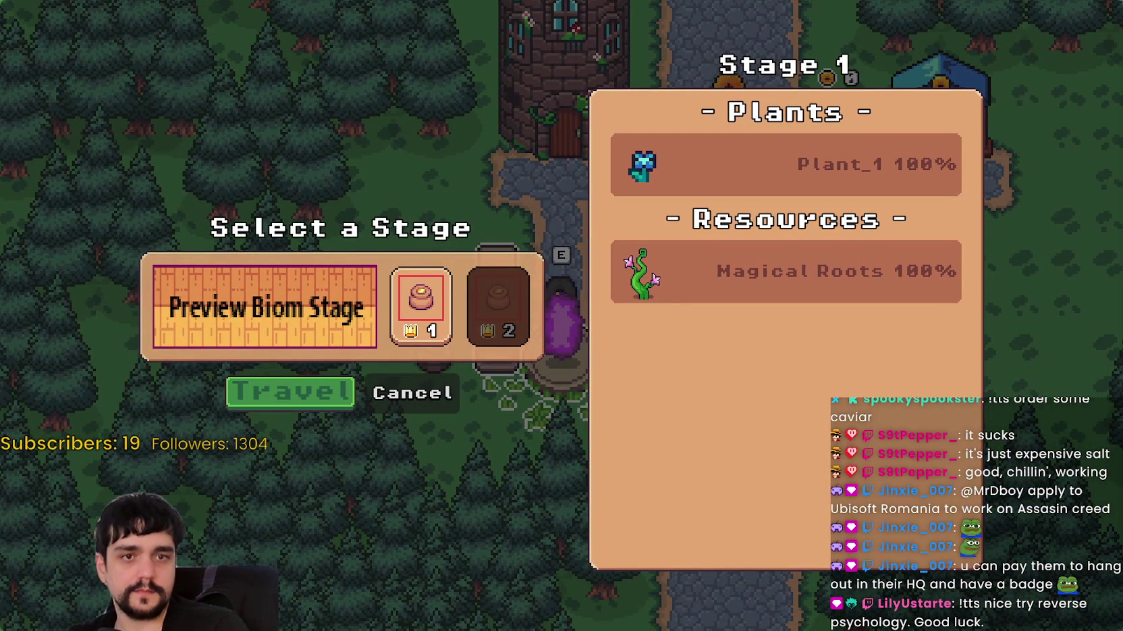
pyautogui.click(320, 401)
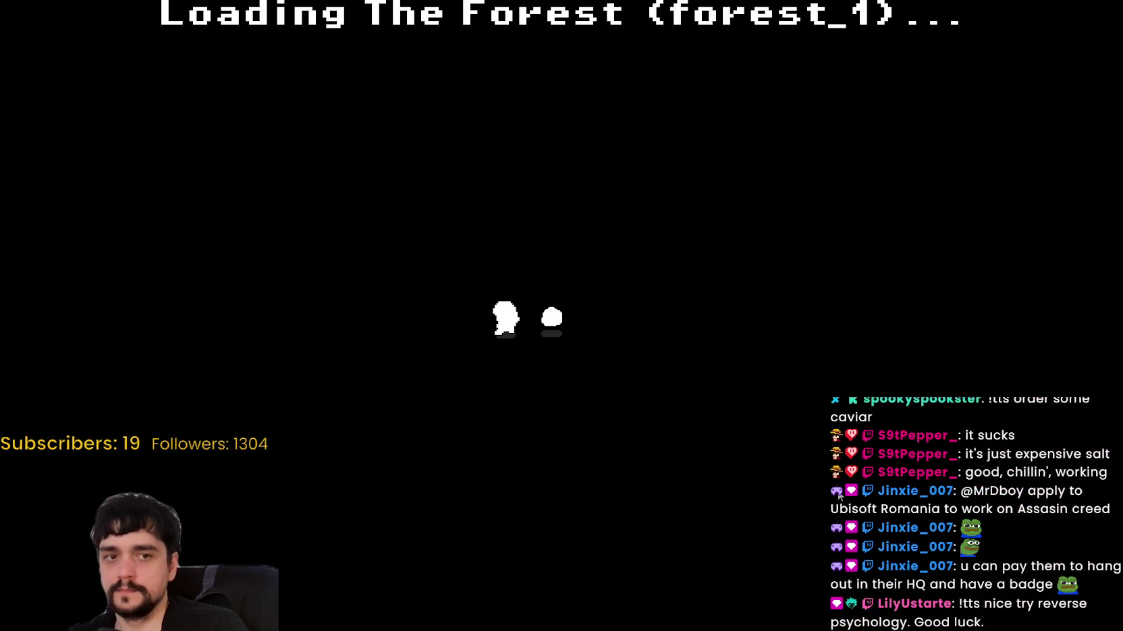
# Walk across the forest field past the pine trees, magical roots and grey trees.
pyautogui.press('a')
pyautogui.press('w')
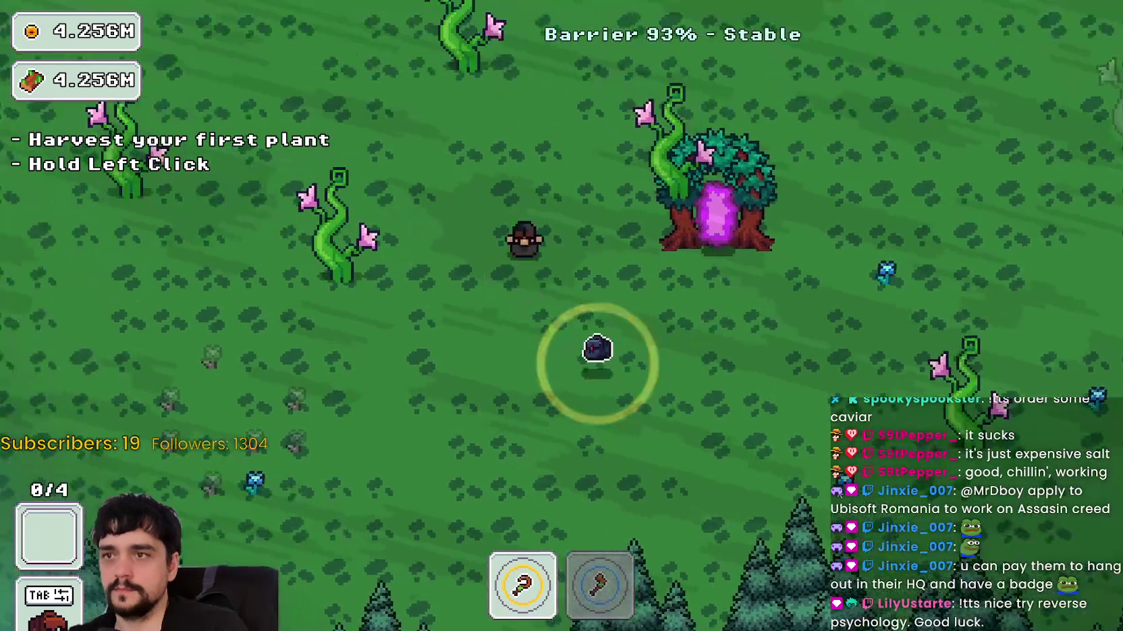
pyautogui.press('w')
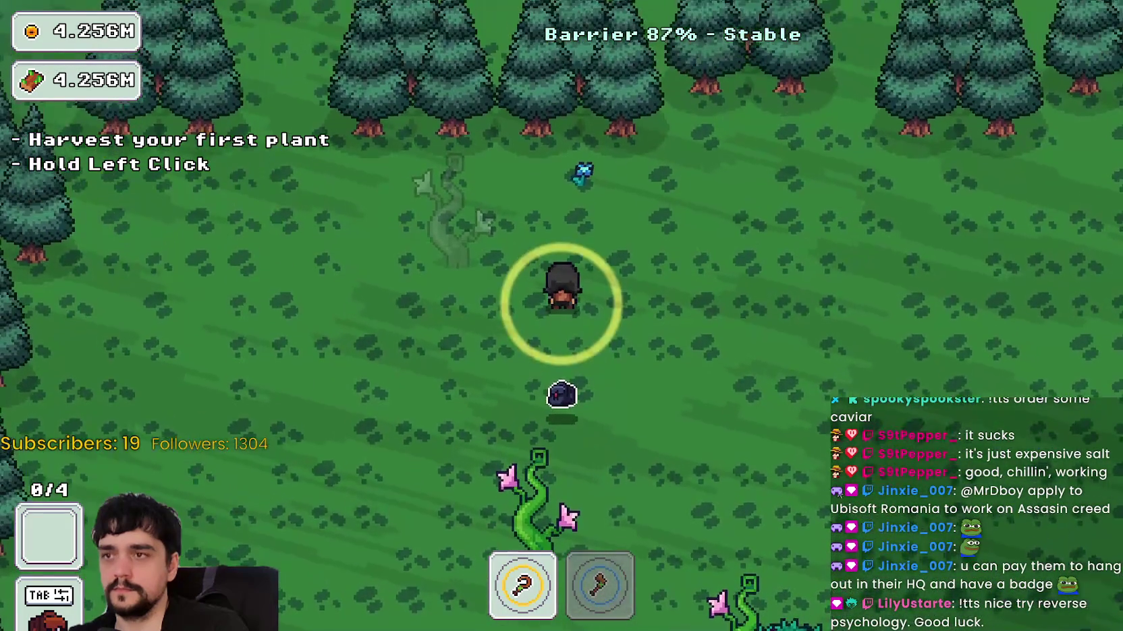
pyautogui.press('a')
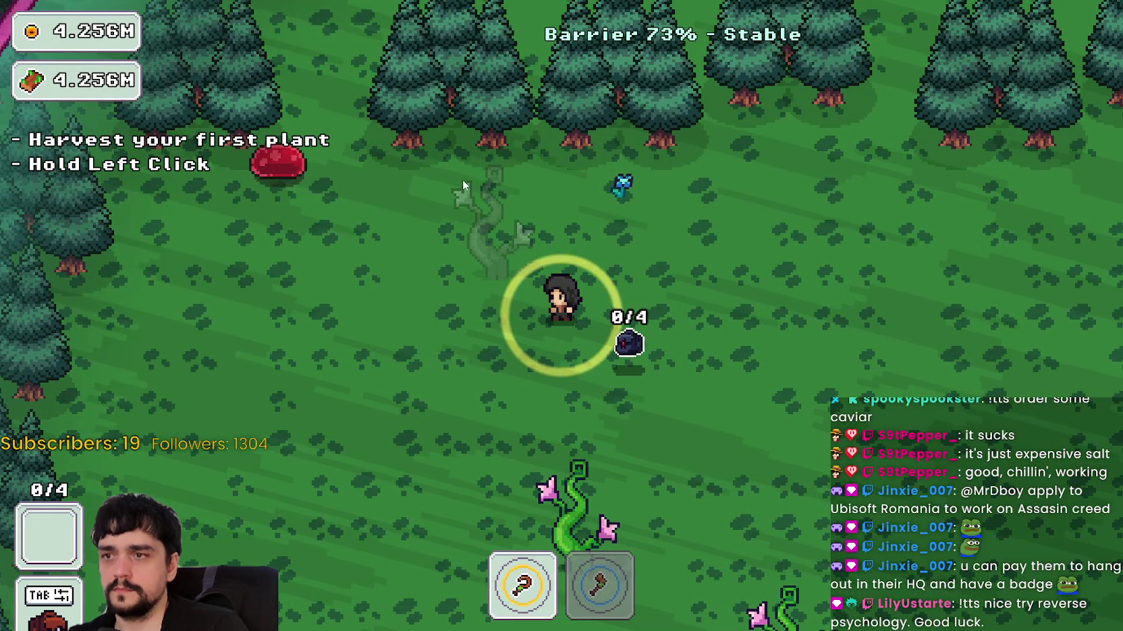
pyautogui.press('s')
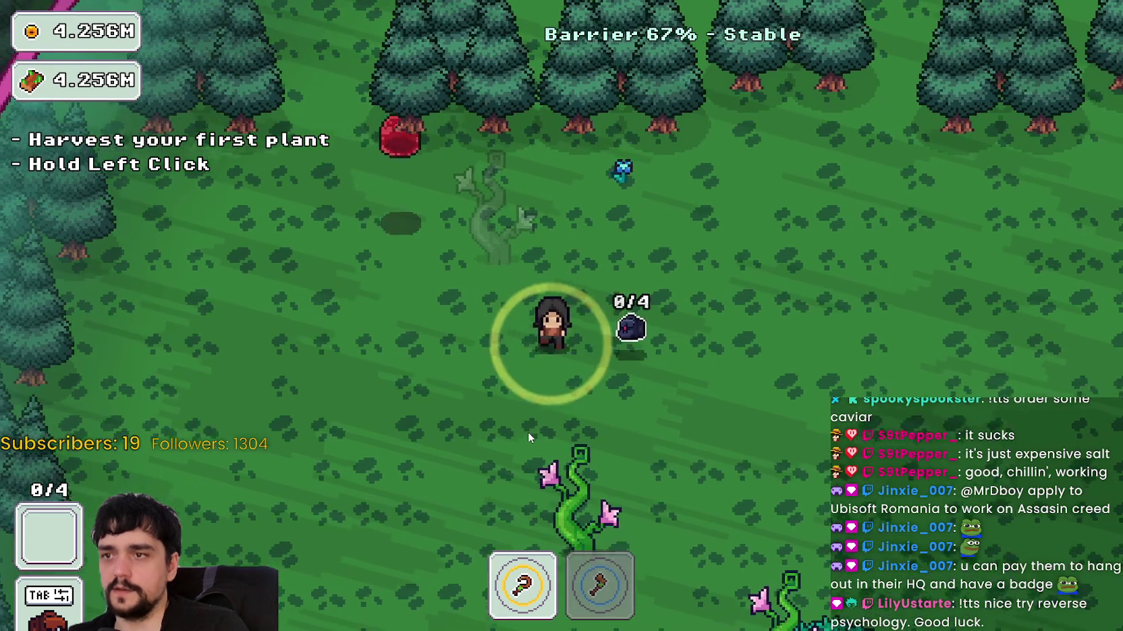
pyautogui.press('a')
pyautogui.press('w')
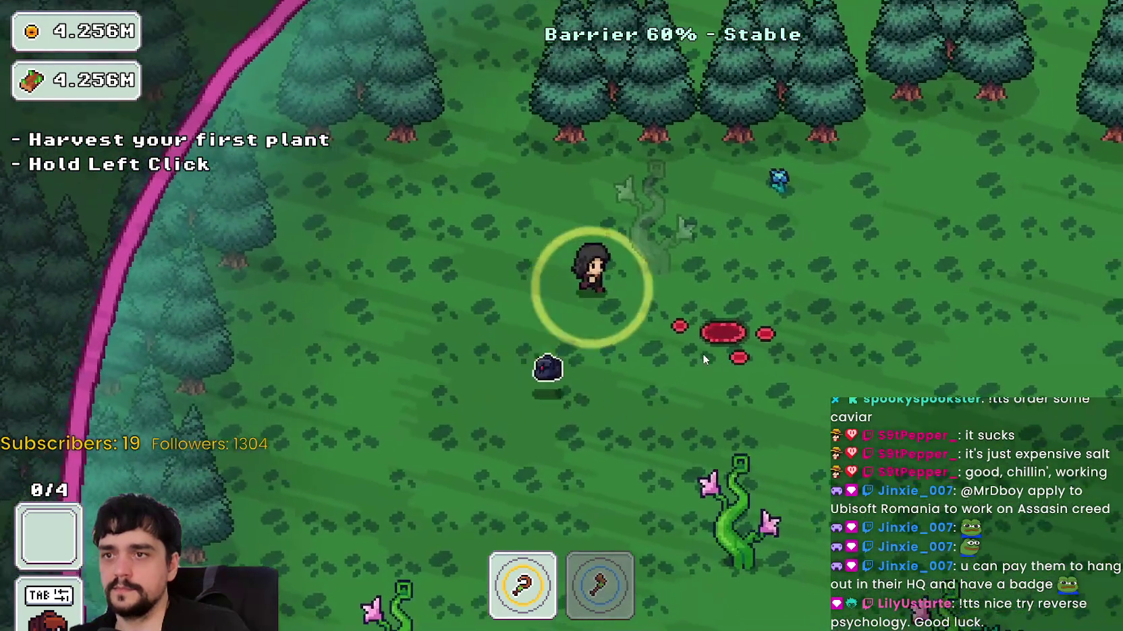
pyautogui.press('w')
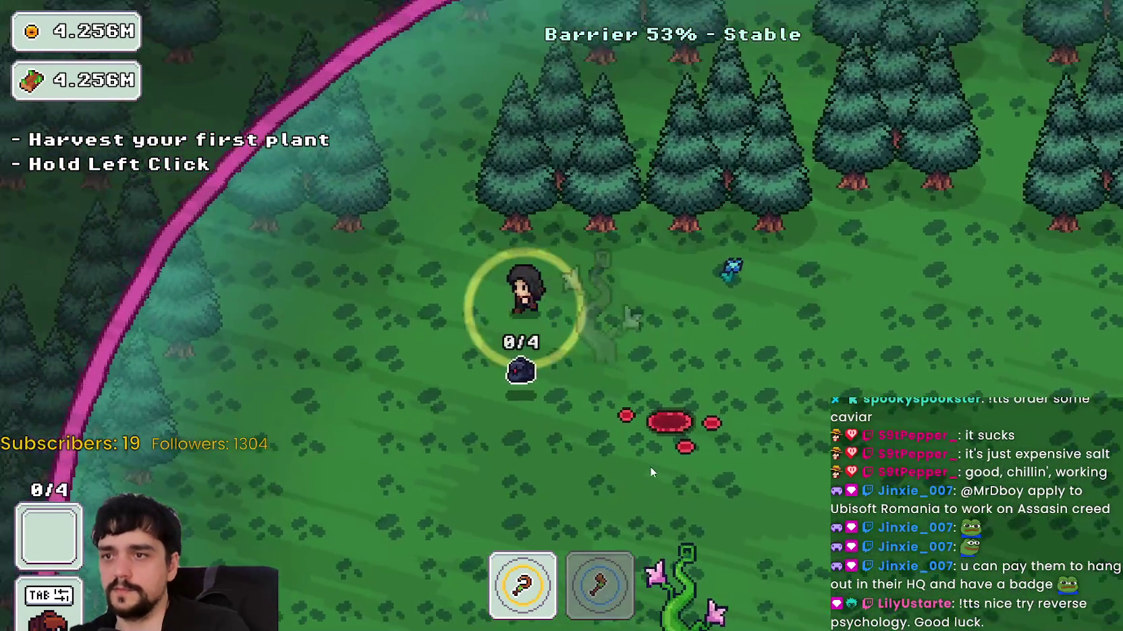
pyautogui.press('s')
pyautogui.press('d')
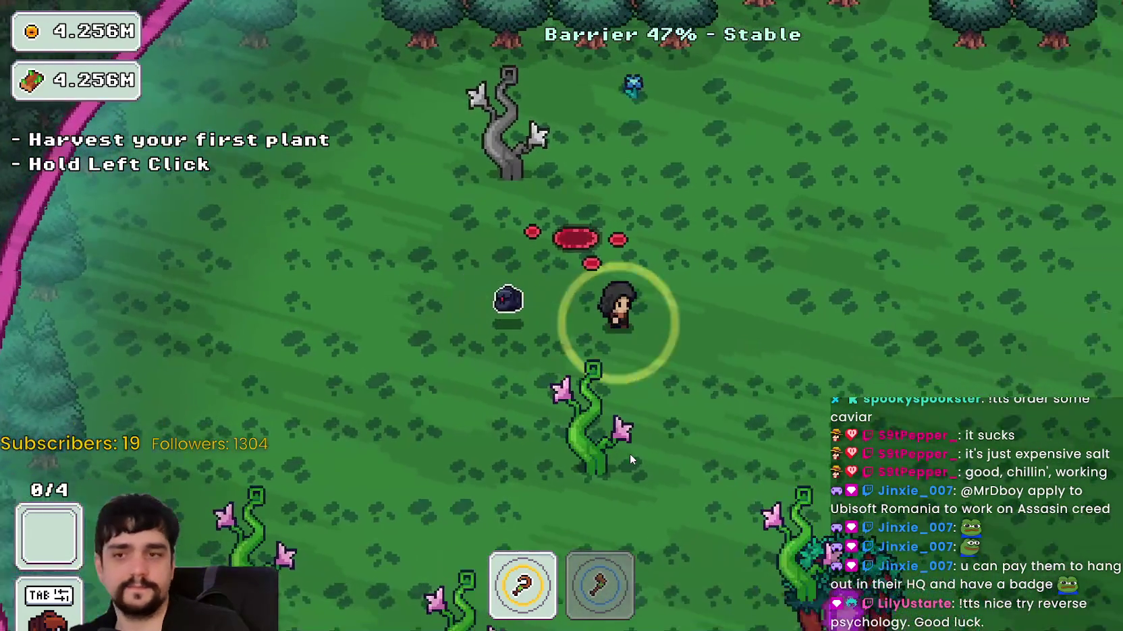
pyautogui.press('d')
pyautogui.press('s')
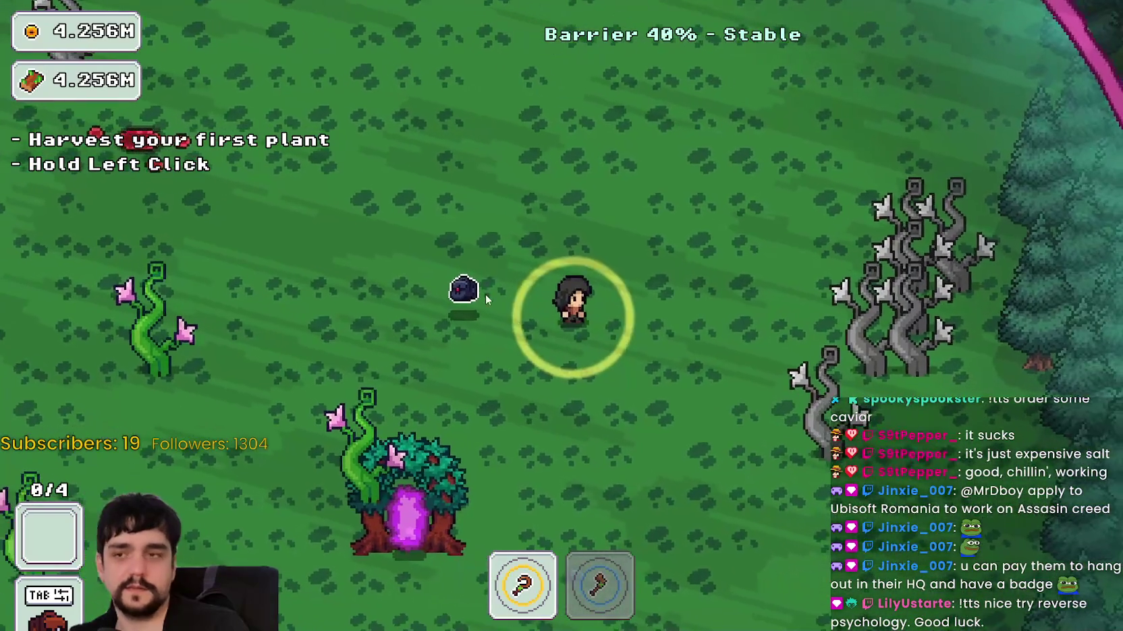
# Circle the portal tree until the stage ends, return home, and stop the game with F8.
pyautogui.press('s')
pyautogui.press('a')
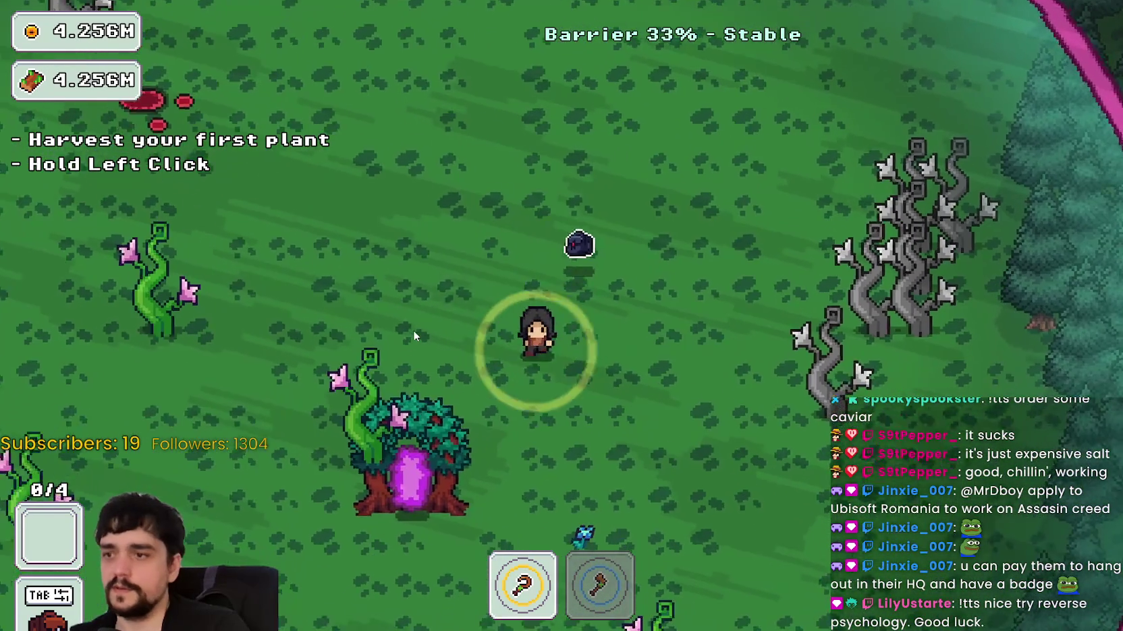
pyautogui.press('s')
pyautogui.press('a')
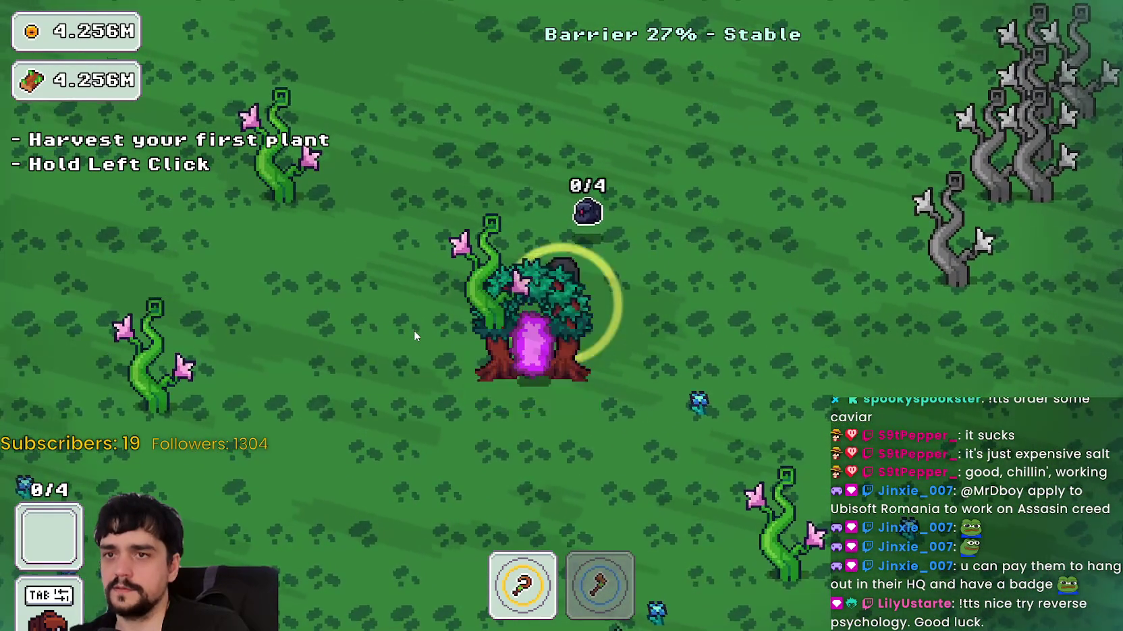
pyautogui.press('w')
pyautogui.press('a')
pyautogui.press('s')
pyautogui.press('d')
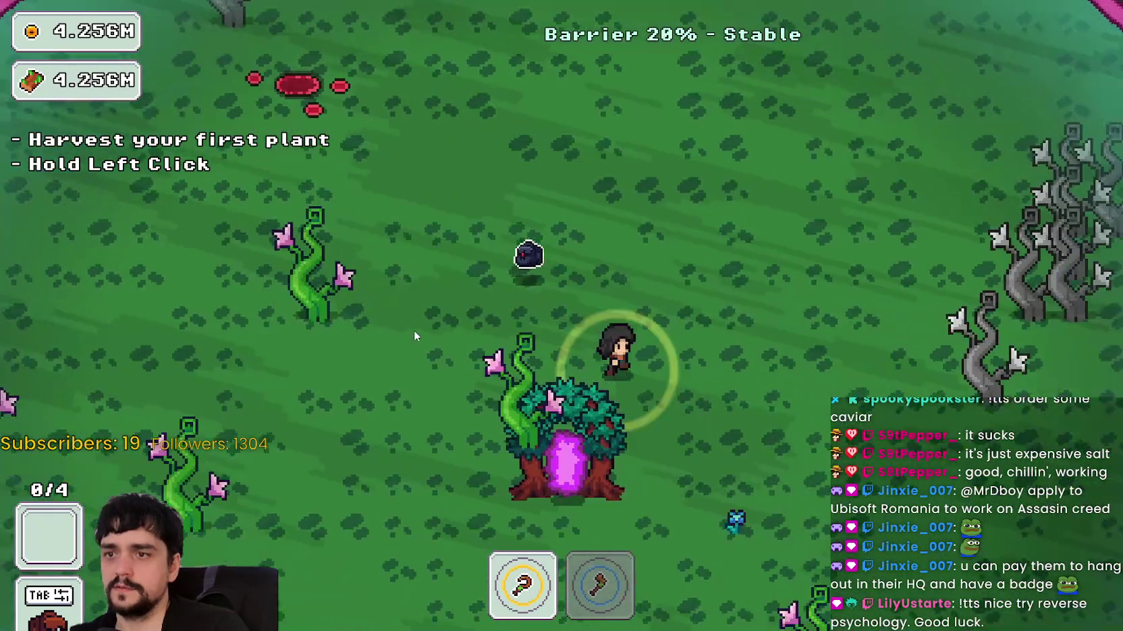
pyautogui.press('s')
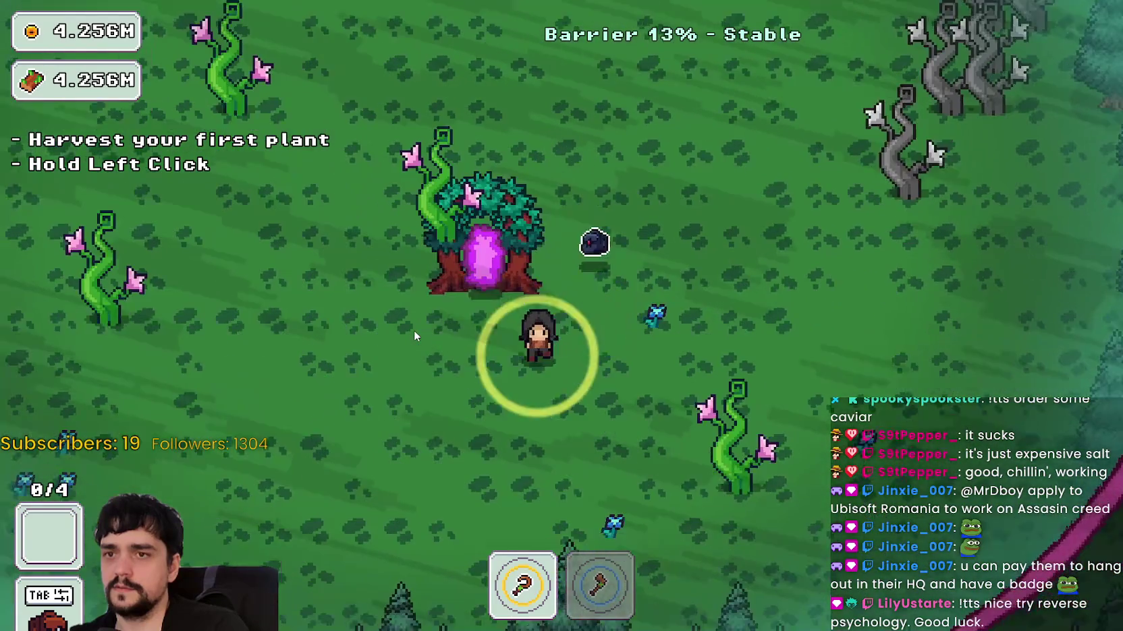
pyautogui.click(196, 533)
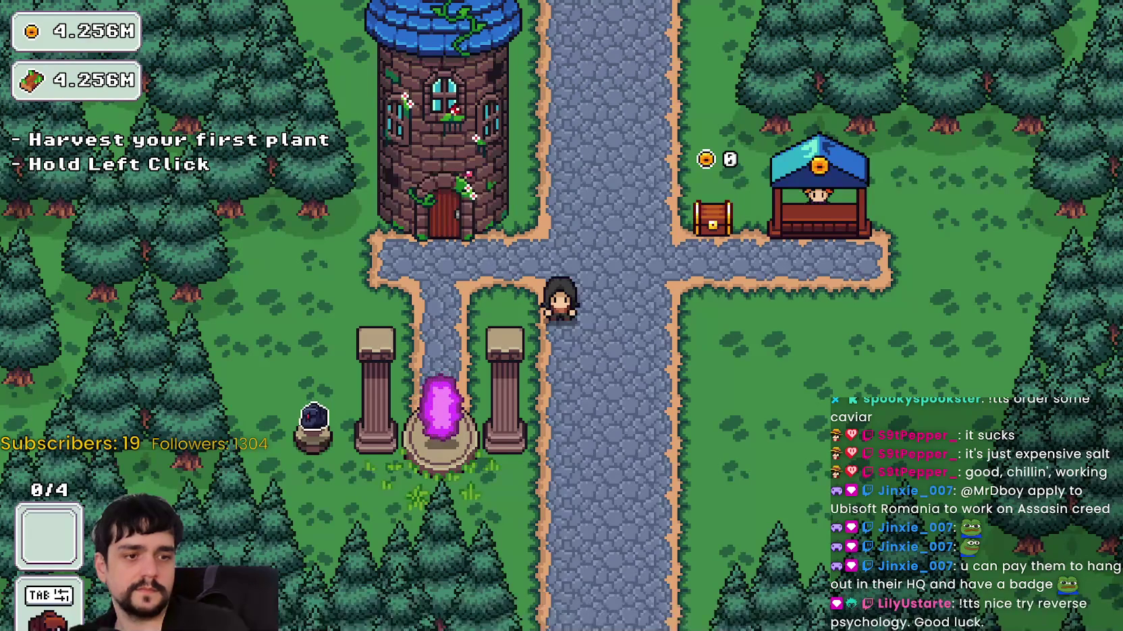
pyautogui.press('F8')
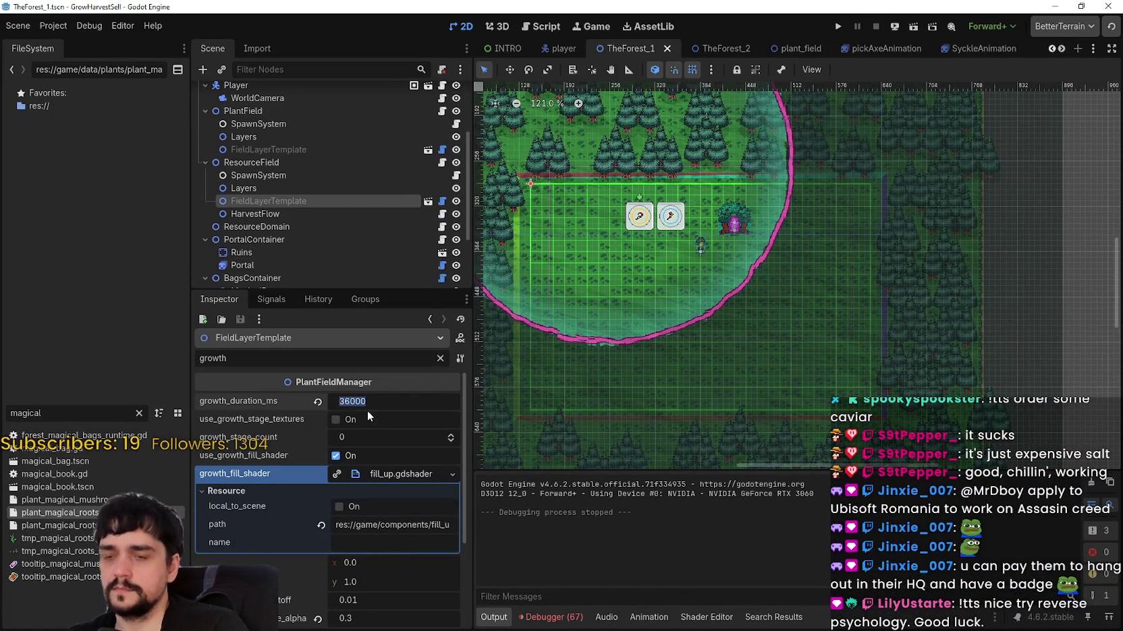
# Set growth_duration_ms to 8000 and save the scene.
pyautogui.write('8000')
pyautogui.press('Return')
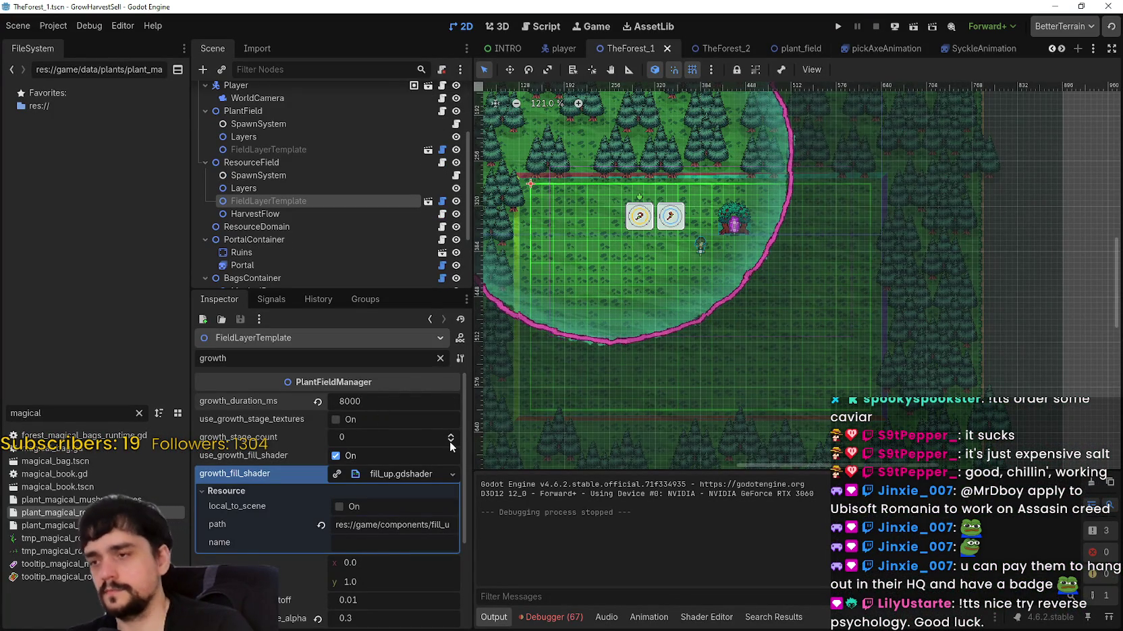
pyautogui.hotkey('ctrl', 's')
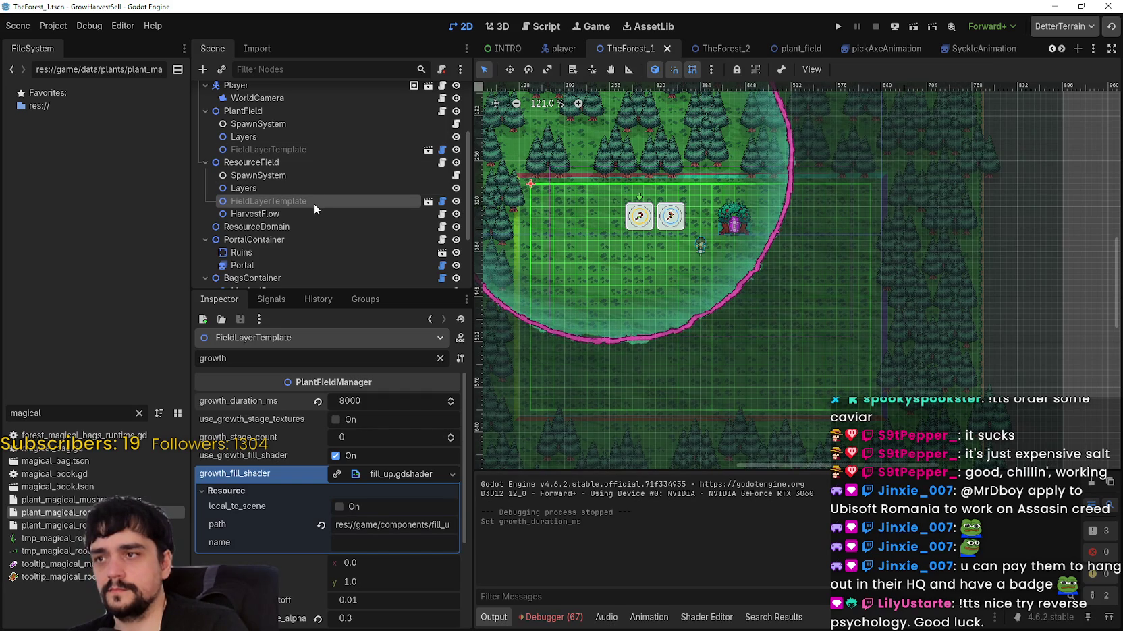
# Hide the ResourceField layer template, save again, and select ResourceField.
pyautogui.click(456, 202)
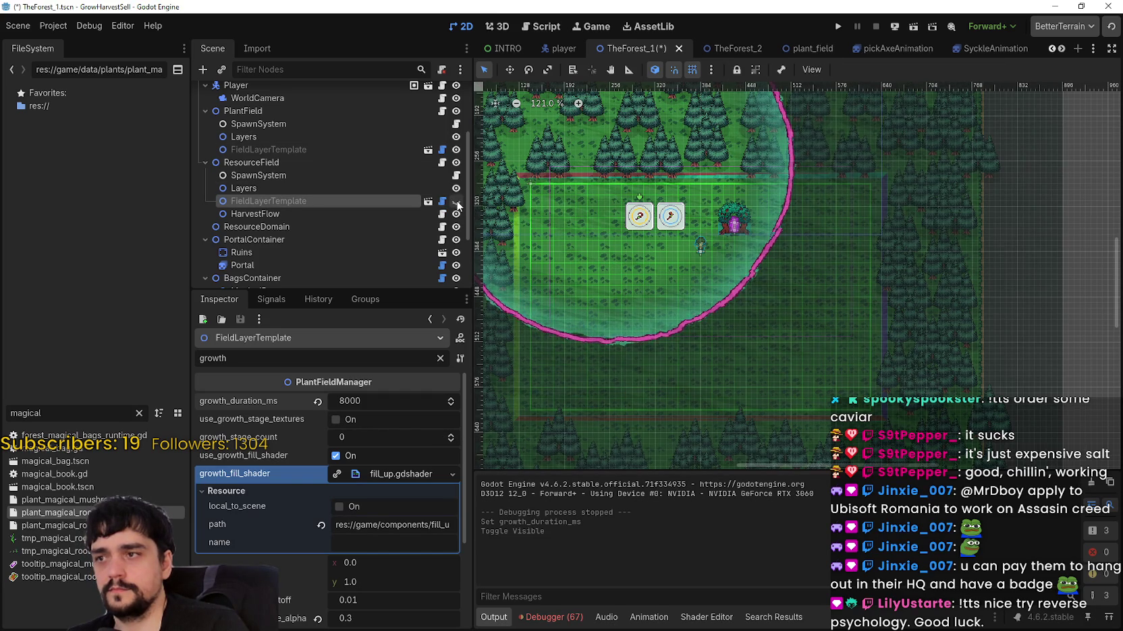
pyautogui.hotkey('ctrl', 's')
pyautogui.click(308, 160)
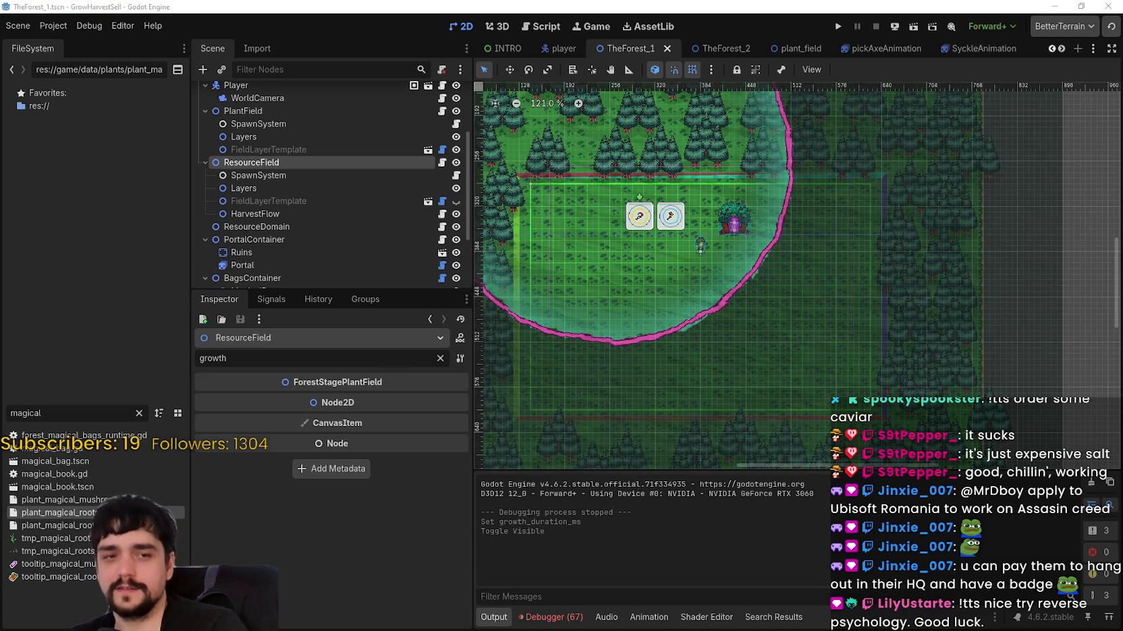
pyautogui.hotkey('alt', 'Tab')
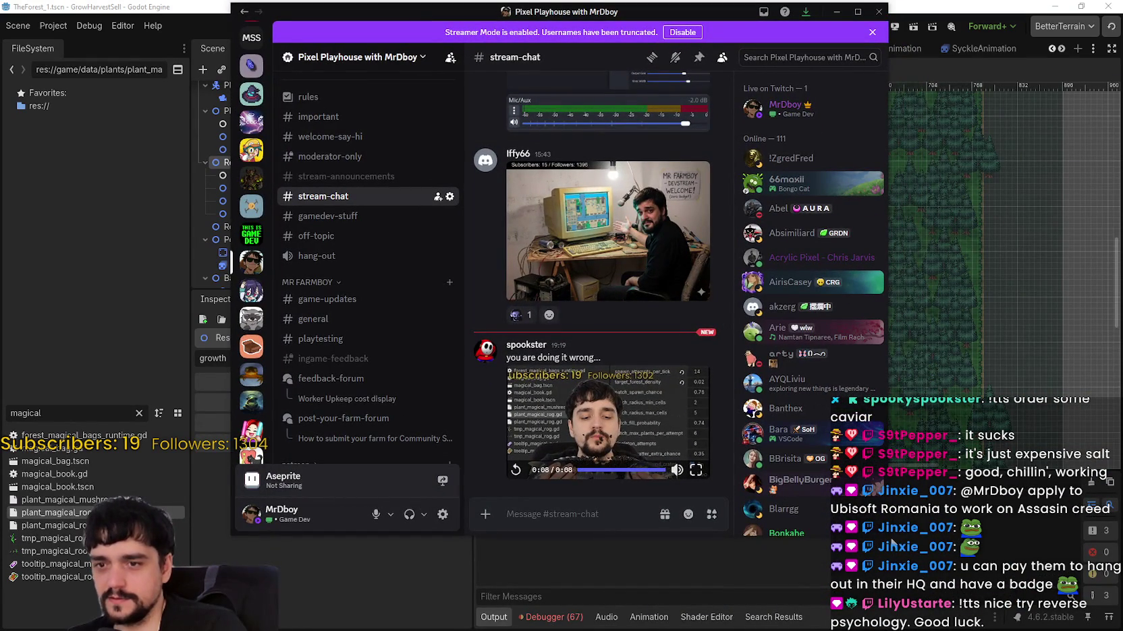
pyautogui.moveTo(886, 535); pyautogui.dragTo(1079, 540)
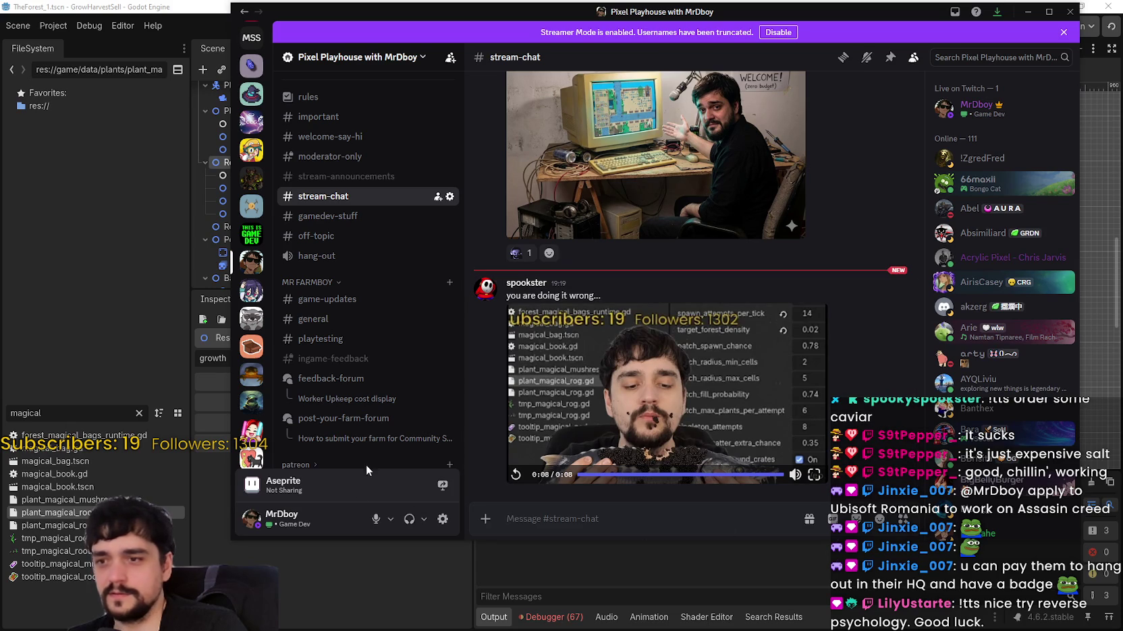
pyautogui.moveTo(231, 540); pyautogui.dragTo(177, 540)
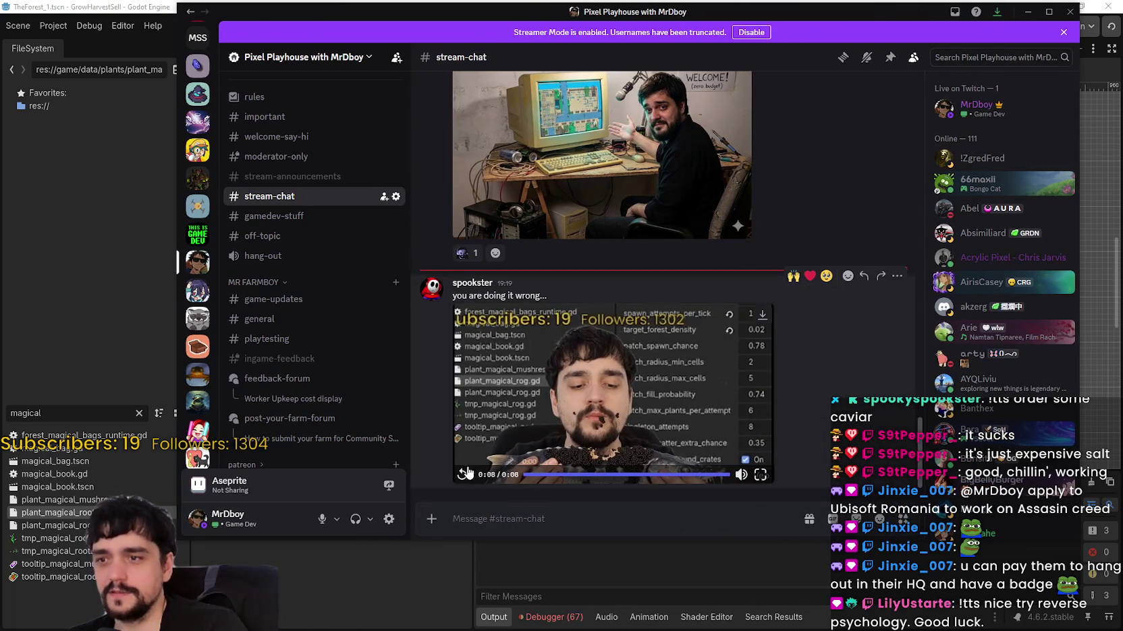
pyautogui.click(463, 477)
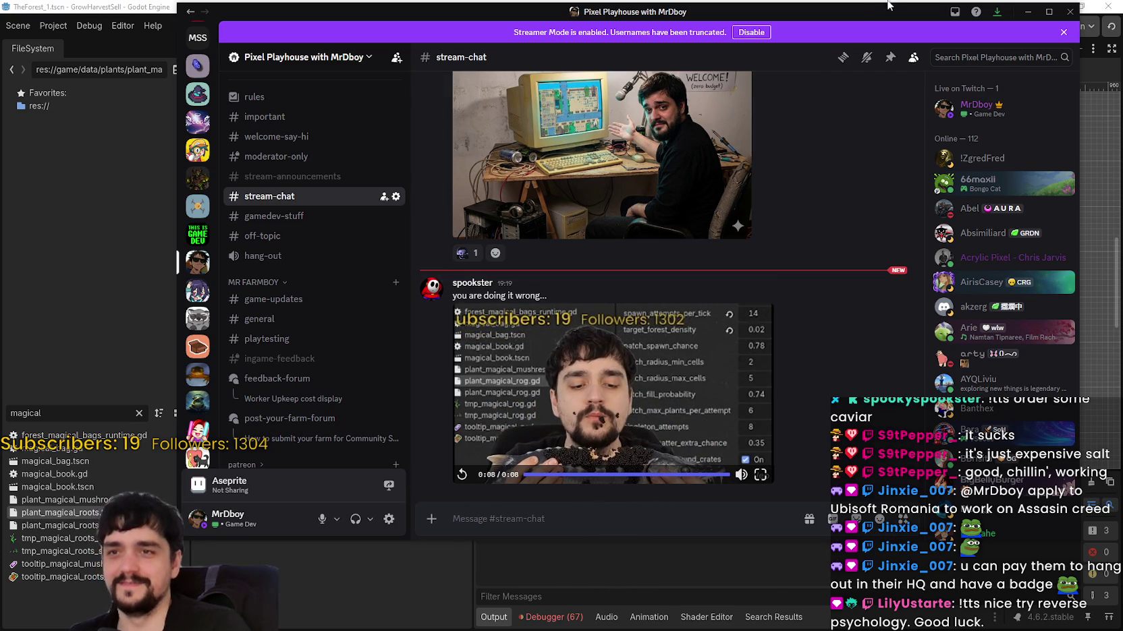
pyautogui.click(1027, 11)
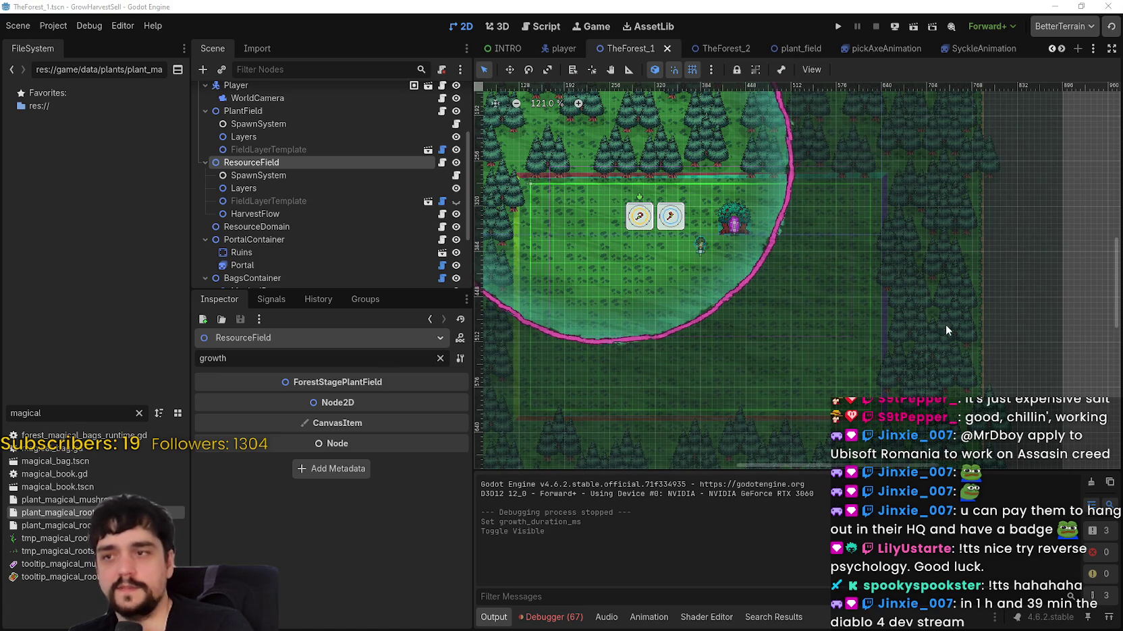
# Zoom out and pan to centre the forest circle, then enlarge the scene tree.
pyautogui.scroll(-3)
pyautogui.moveTo(821, 323); pyautogui.dragTo(893, 296)
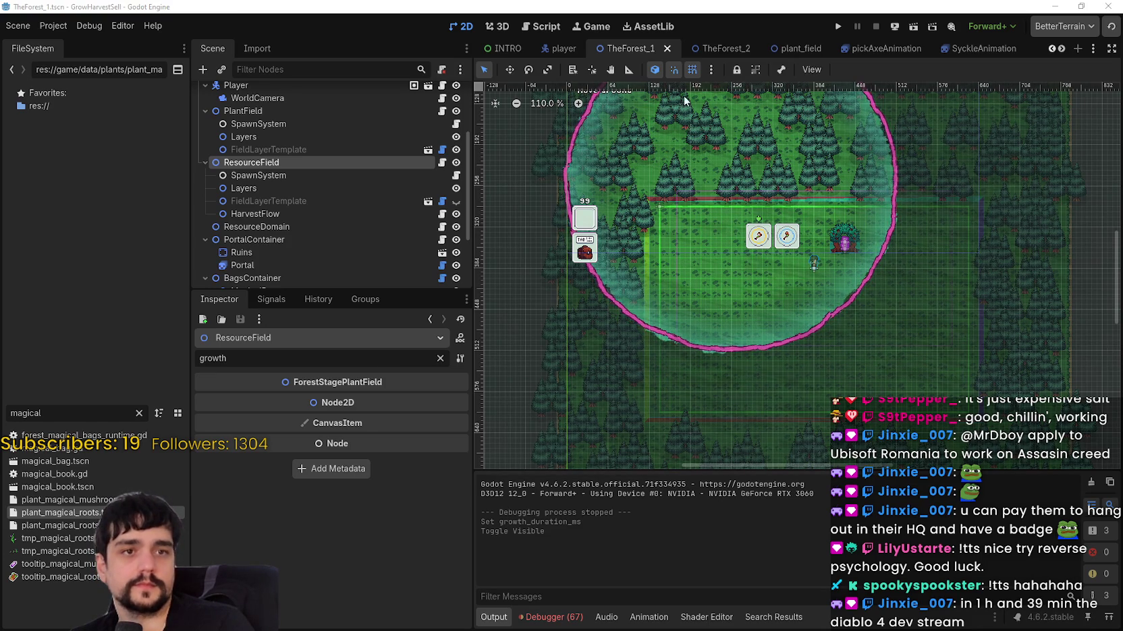
pyautogui.scroll(-3)
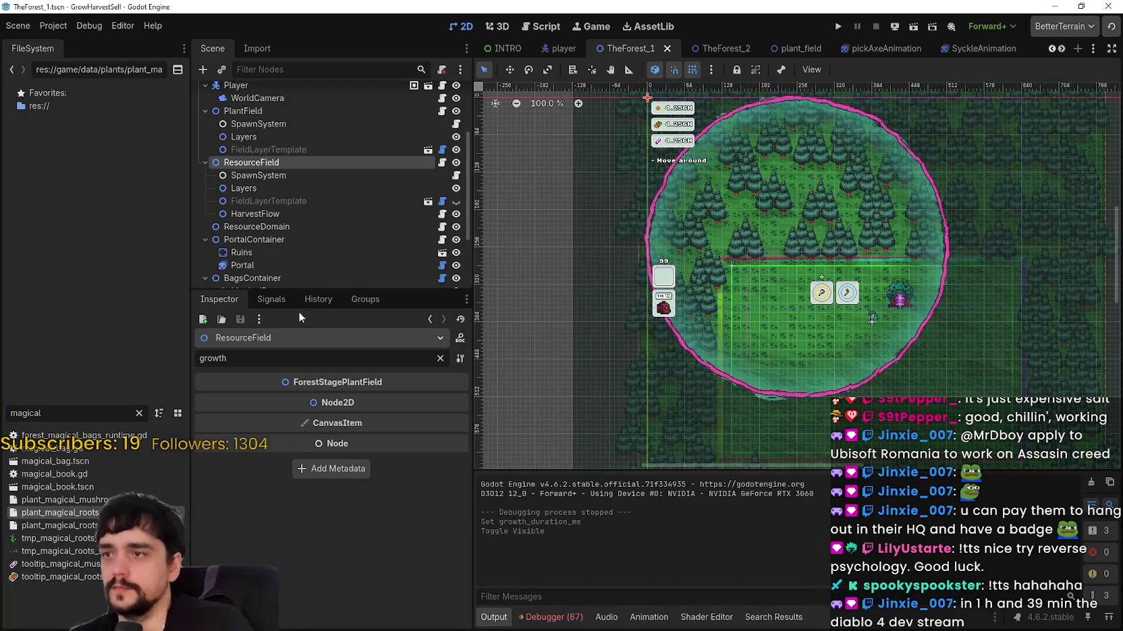
pyautogui.moveTo(432, 291); pyautogui.dragTo(431, 370)
# Clear the Inspector filter and select PlantField to see its plants_data with plant_wheat.tres.
pyautogui.click(440, 438)
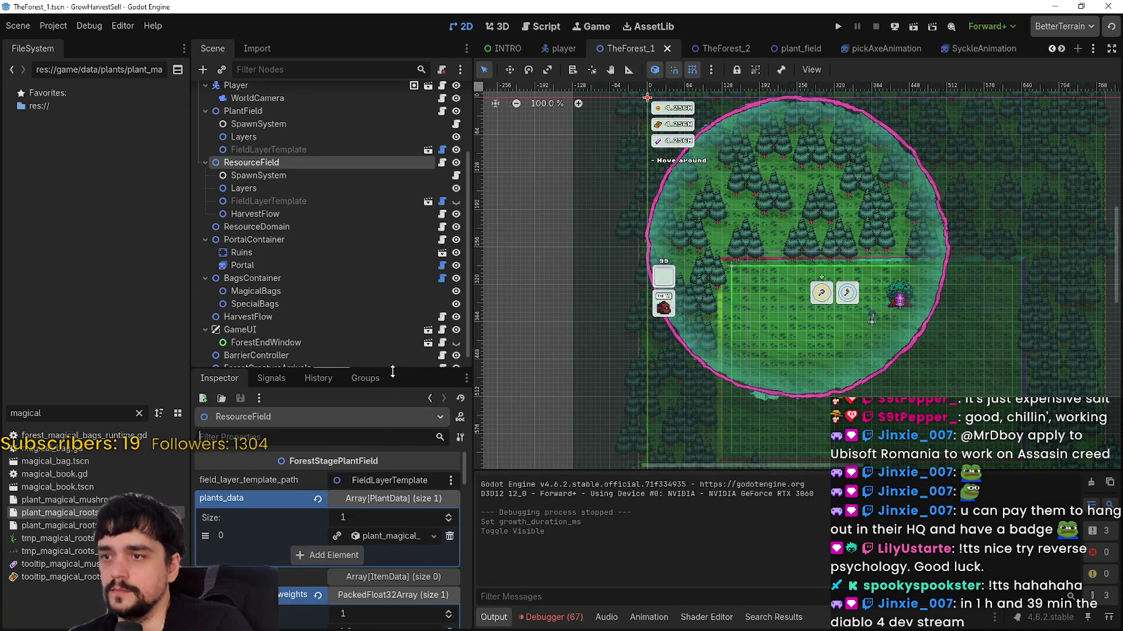
pyautogui.moveTo(391, 370); pyautogui.dragTo(391, 441)
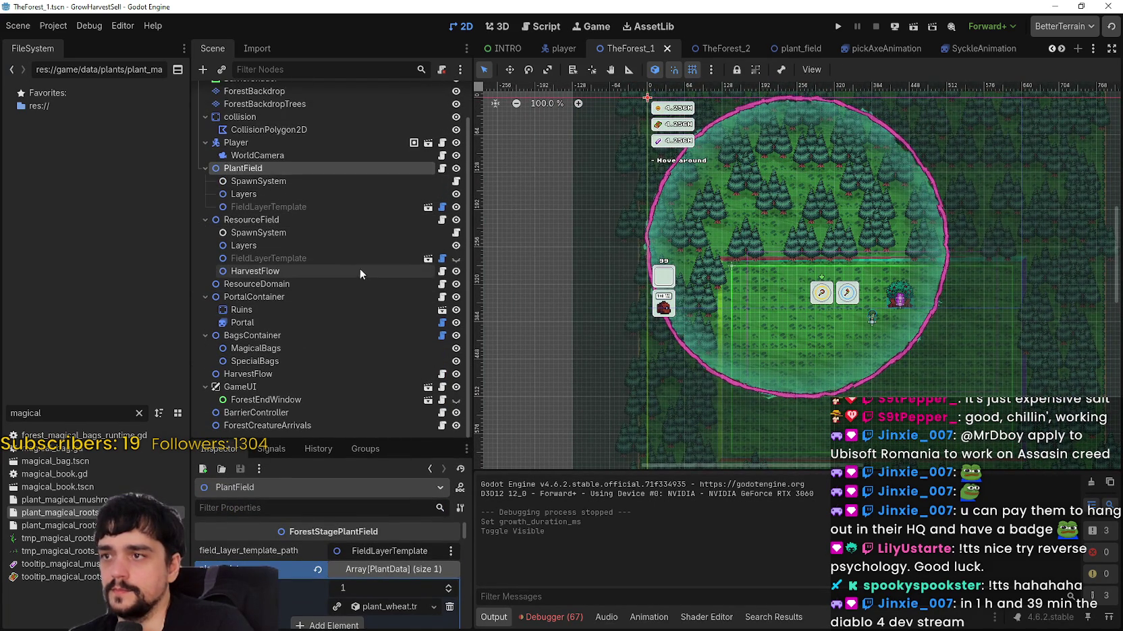
pyautogui.click(243, 169)
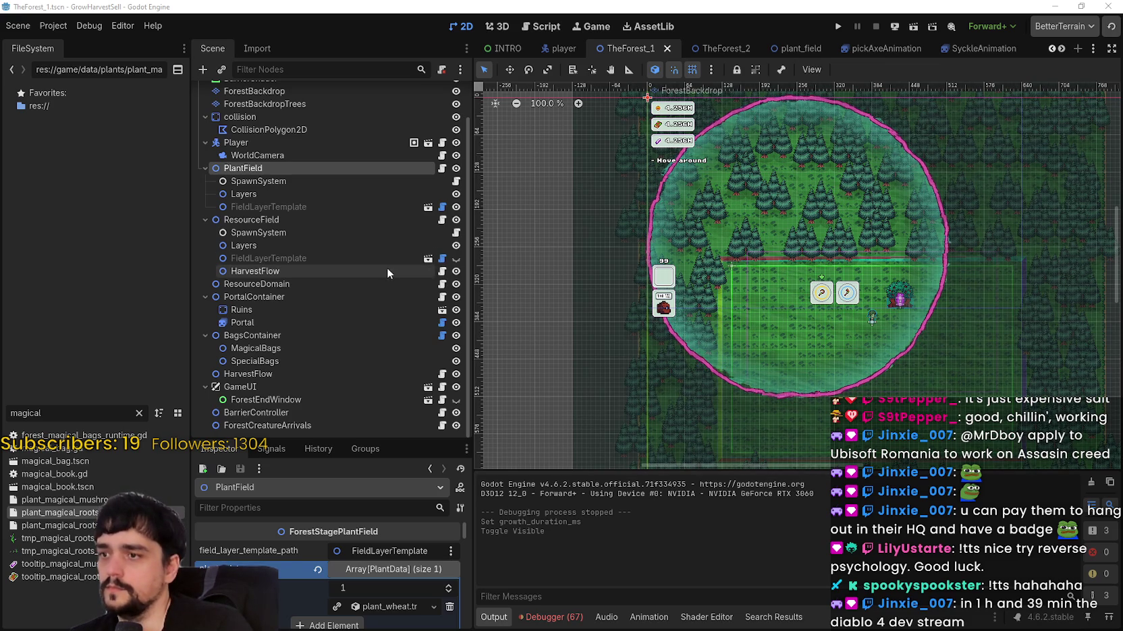
pyautogui.scroll(3)
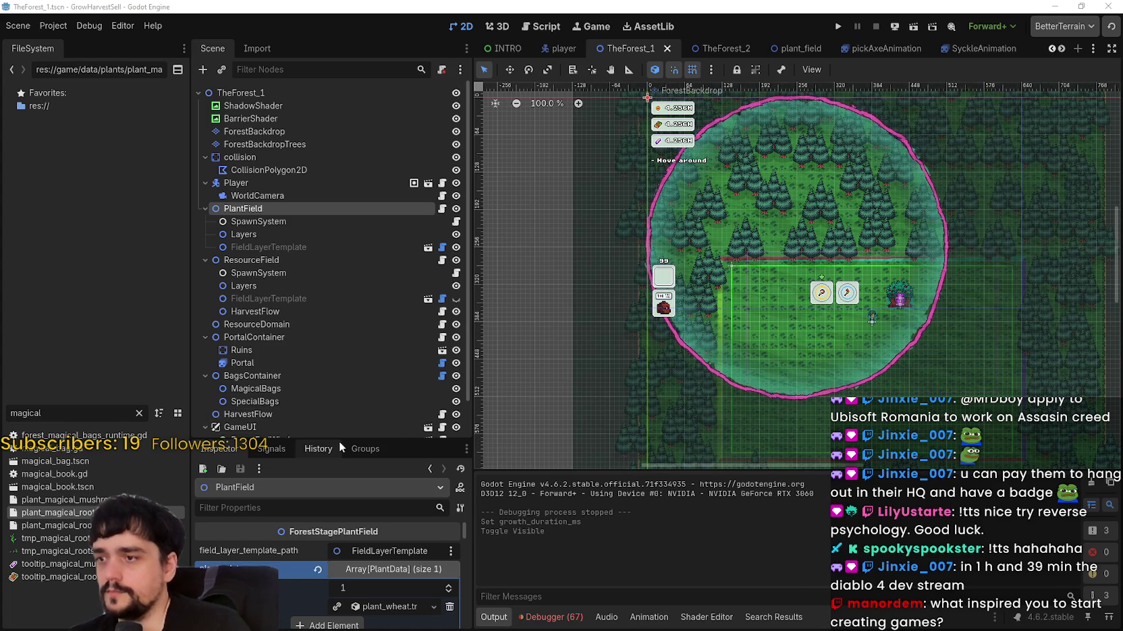
# Add a plant_magical entry to ResourceField's plants_data, then switch to the SteamDB MR FARMBOY page.
pyautogui.moveTo(344, 439); pyautogui.dragTo(344, 366)
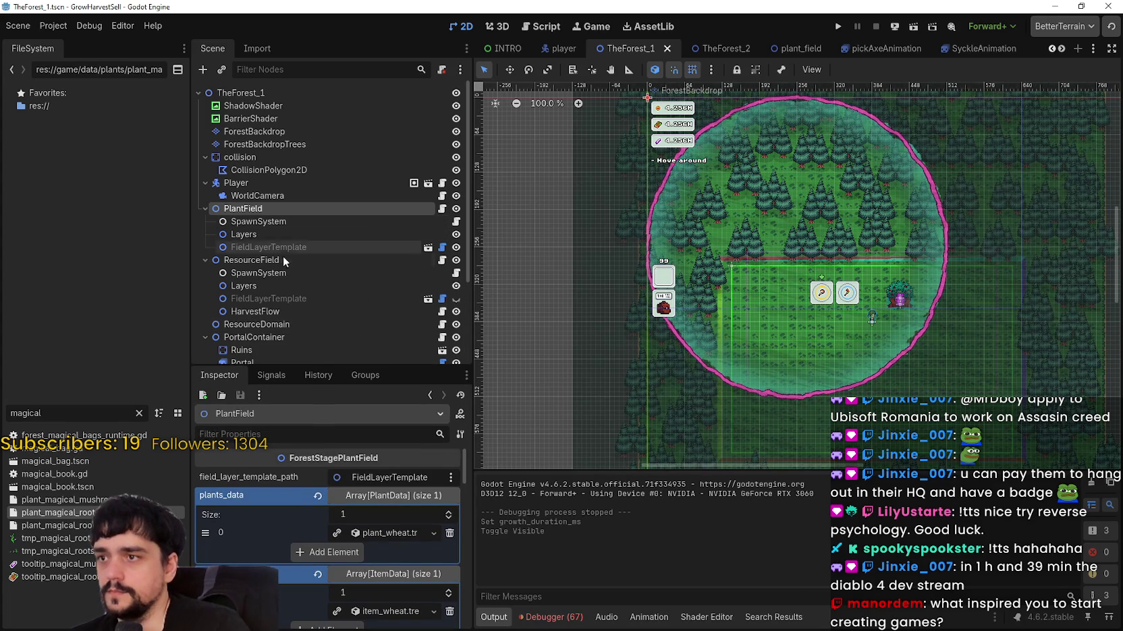
pyautogui.click(283, 260)
pyautogui.scroll(3)
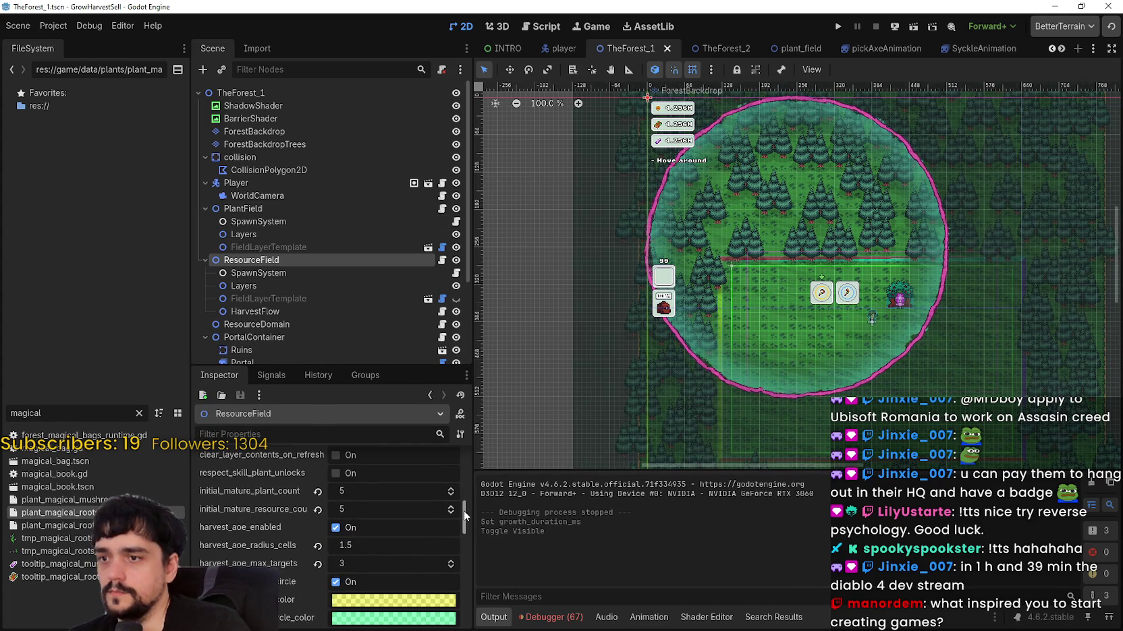
pyautogui.moveTo(465, 517); pyautogui.dragTo(480, 456)
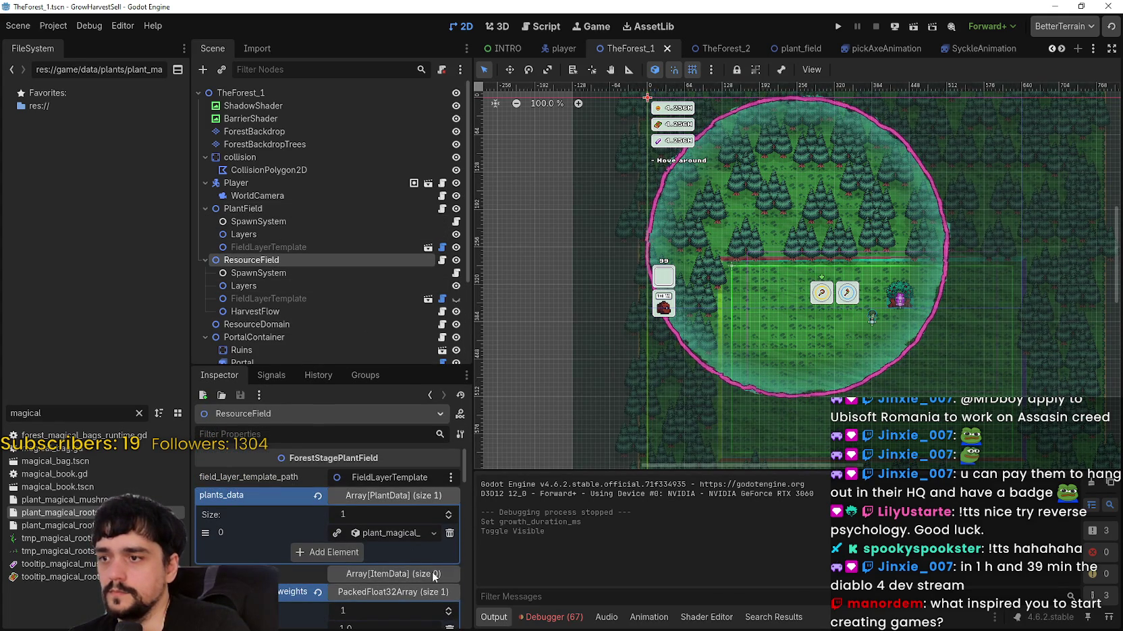
pyautogui.scroll(-3)
pyautogui.scroll(3)
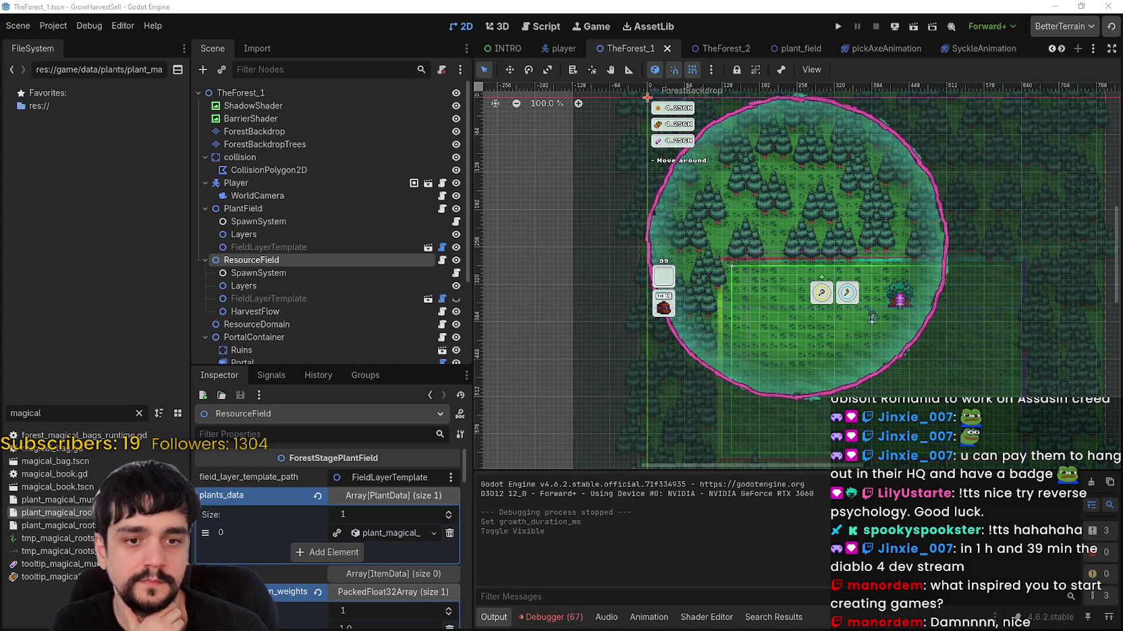
pyautogui.hotkey('alt', 'Tab')
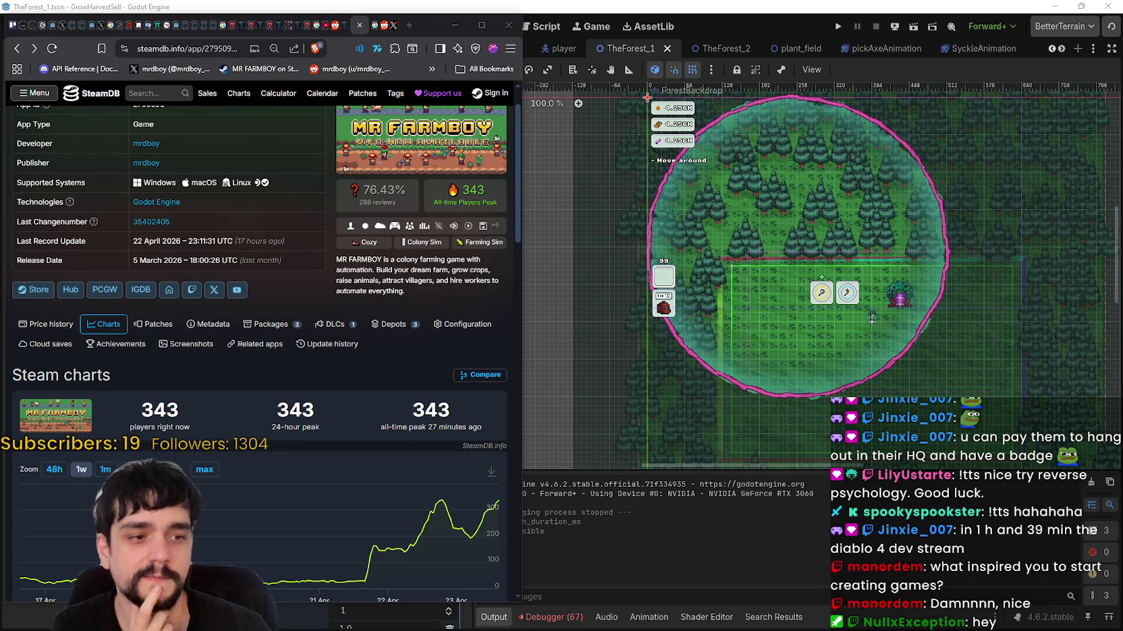
pyautogui.hotkey('alt', 'Tab')
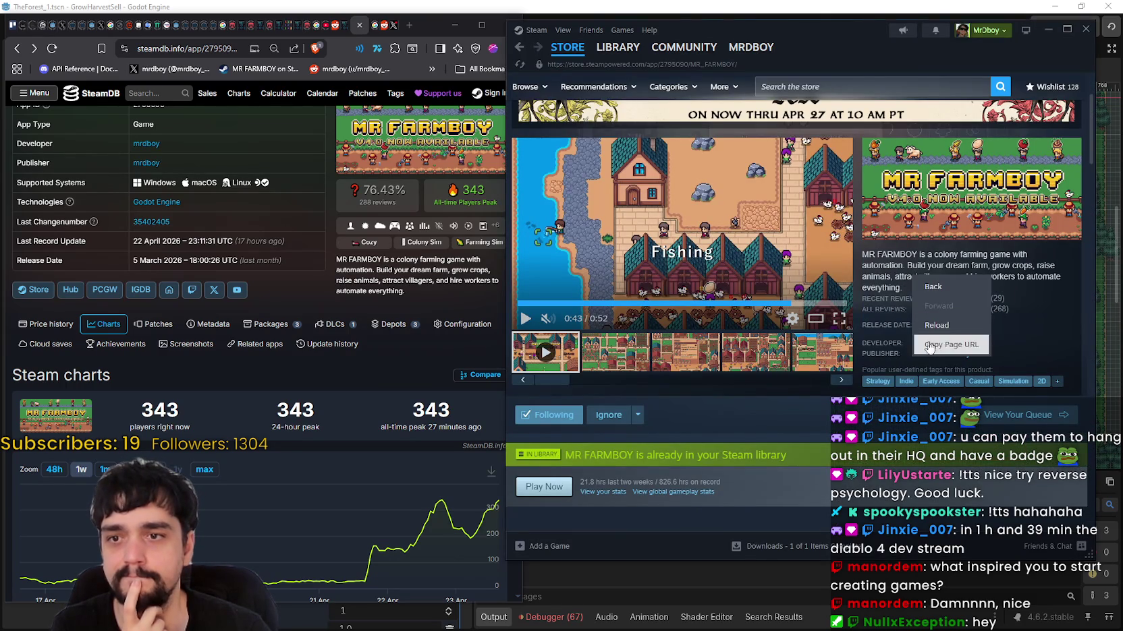
pyautogui.moveTo(900, 312)
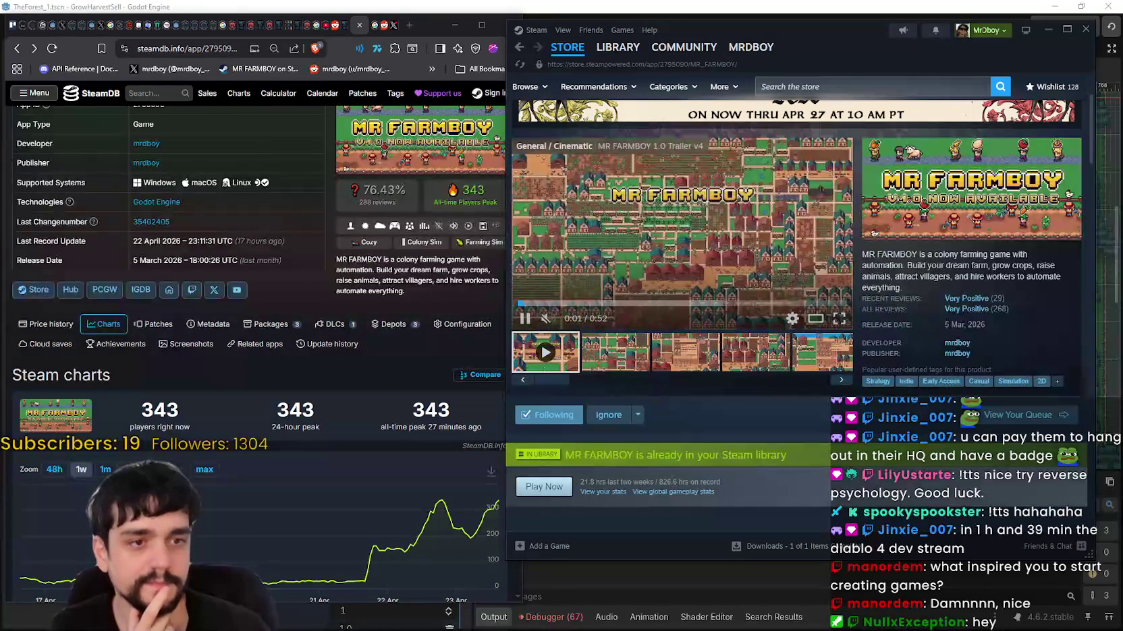
pyautogui.moveTo(984, 308)
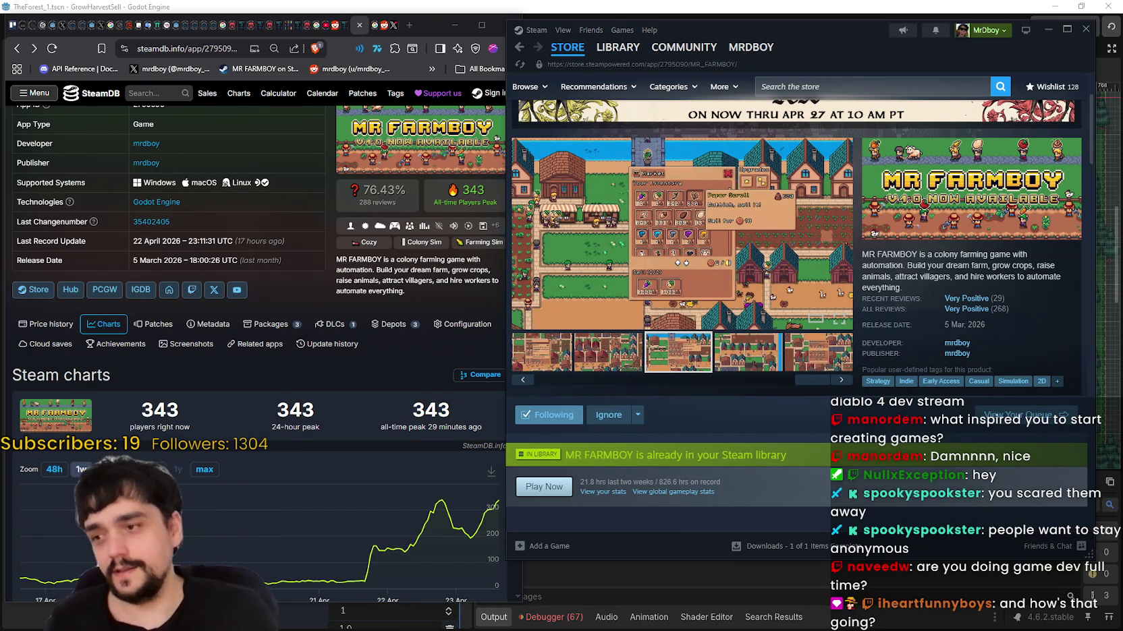
pyautogui.moveTo(284, 583)
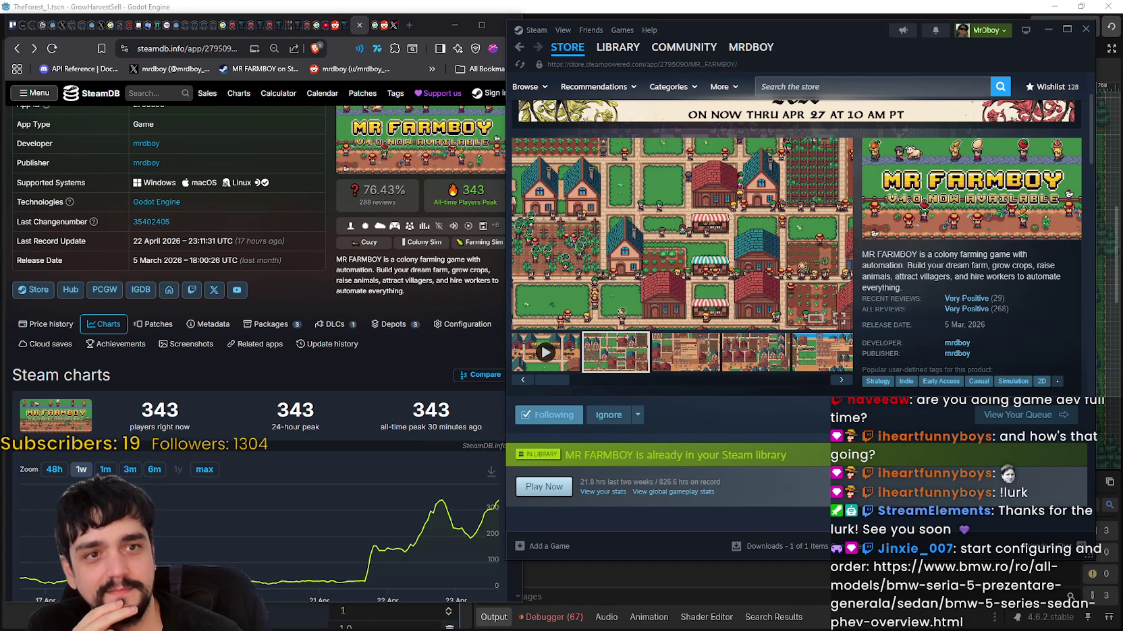
# Open the Electric variant, then the BMW 5 Series Sedan Plug-in hybrid page.
pyautogui.scroll(-3)
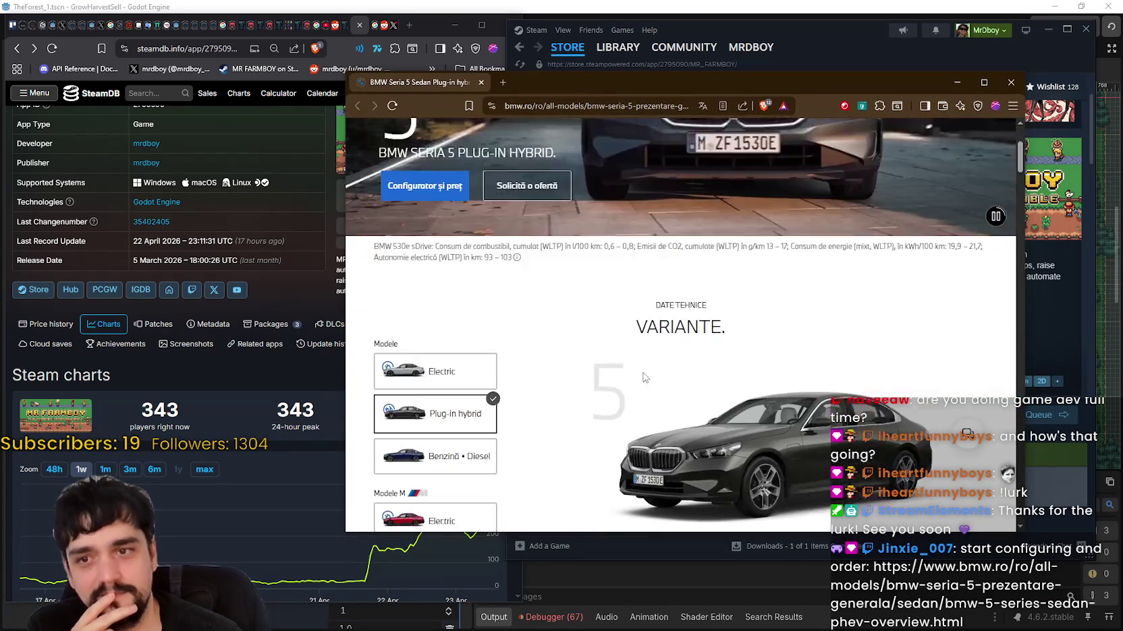
pyautogui.scroll(-3)
pyautogui.scroll(3)
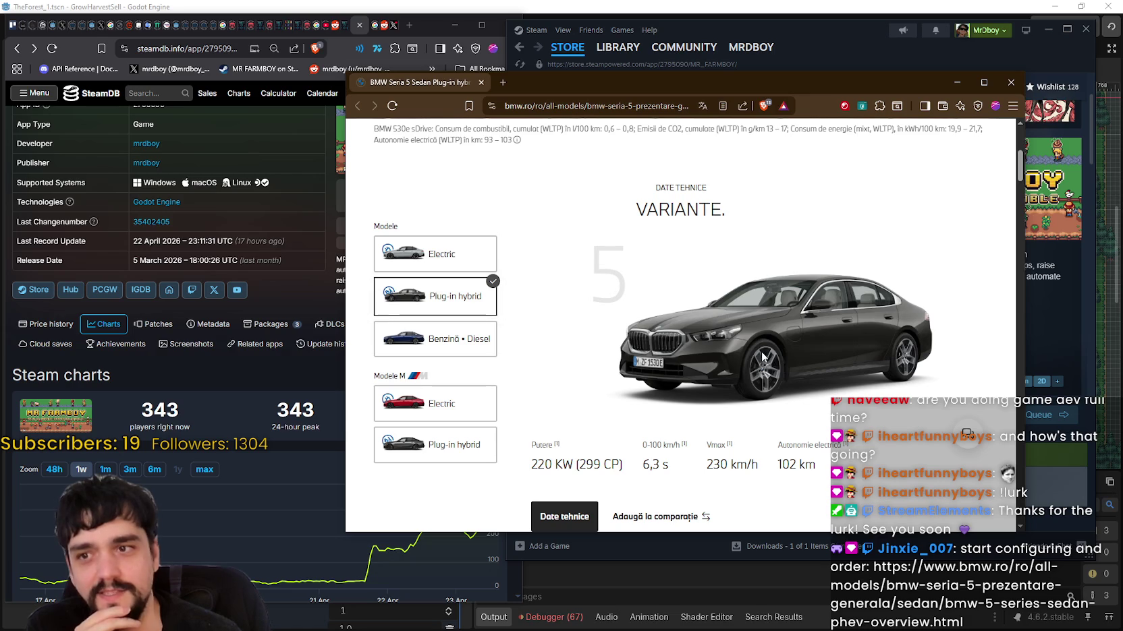
pyautogui.click(442, 267)
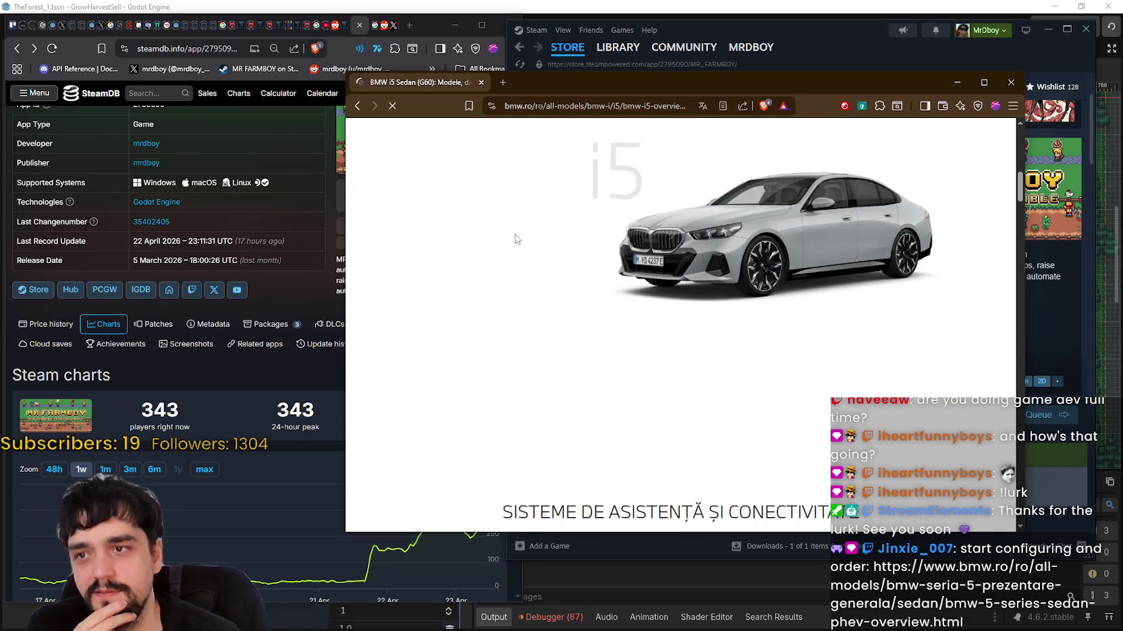
pyautogui.scroll(-3)
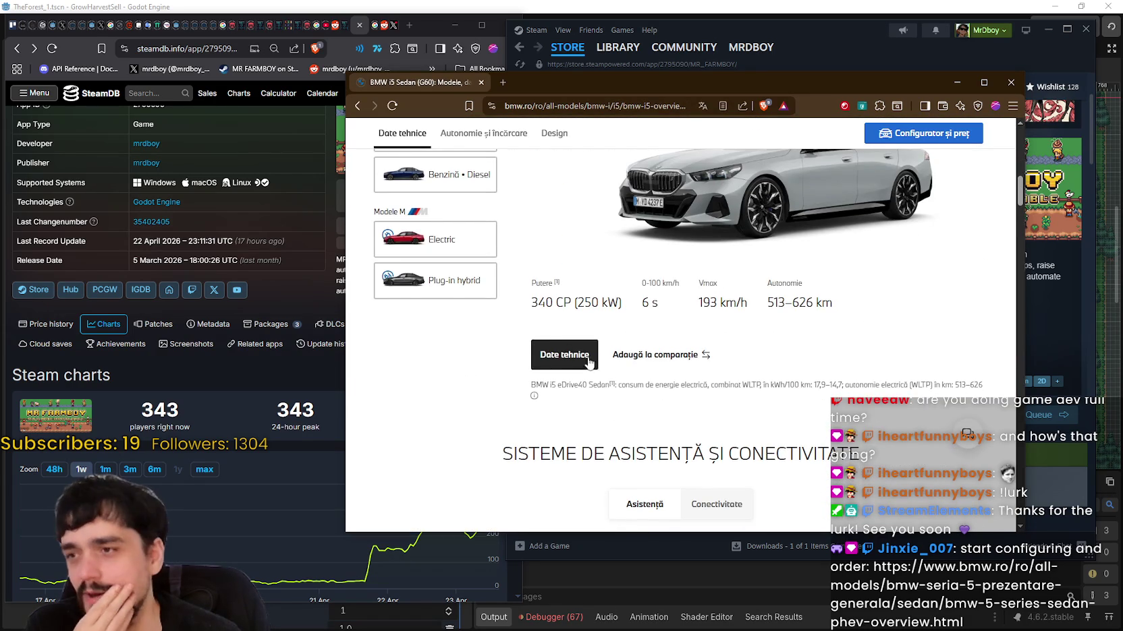
pyautogui.scroll(3)
pyautogui.click(452, 321)
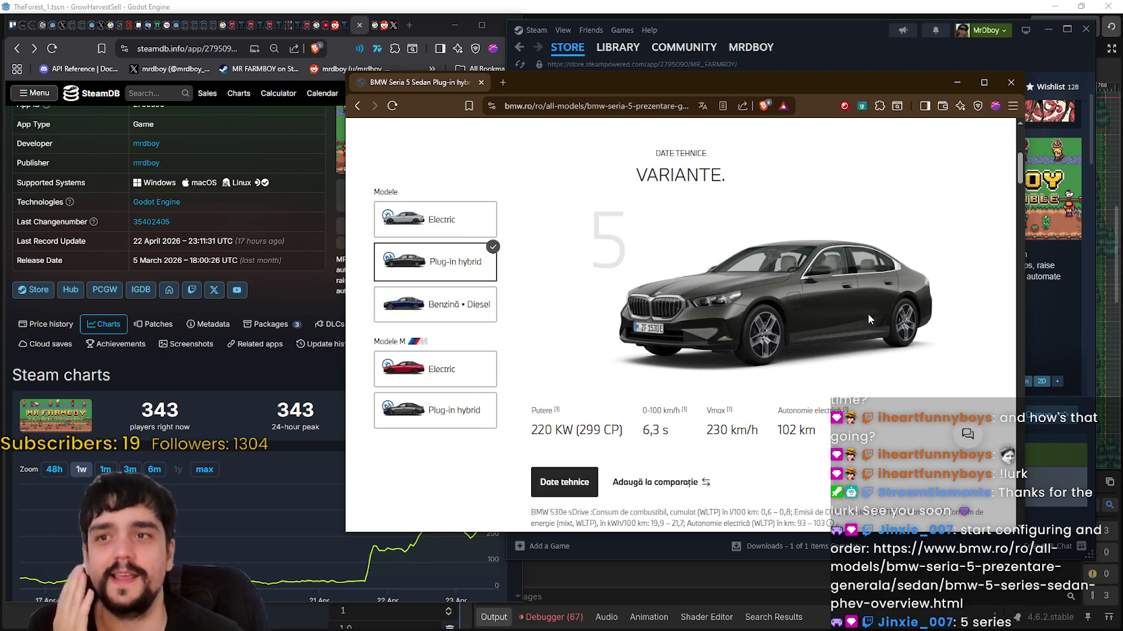
# Scroll through the Design, Design Interior and charging options sections.
pyautogui.scroll(-3)
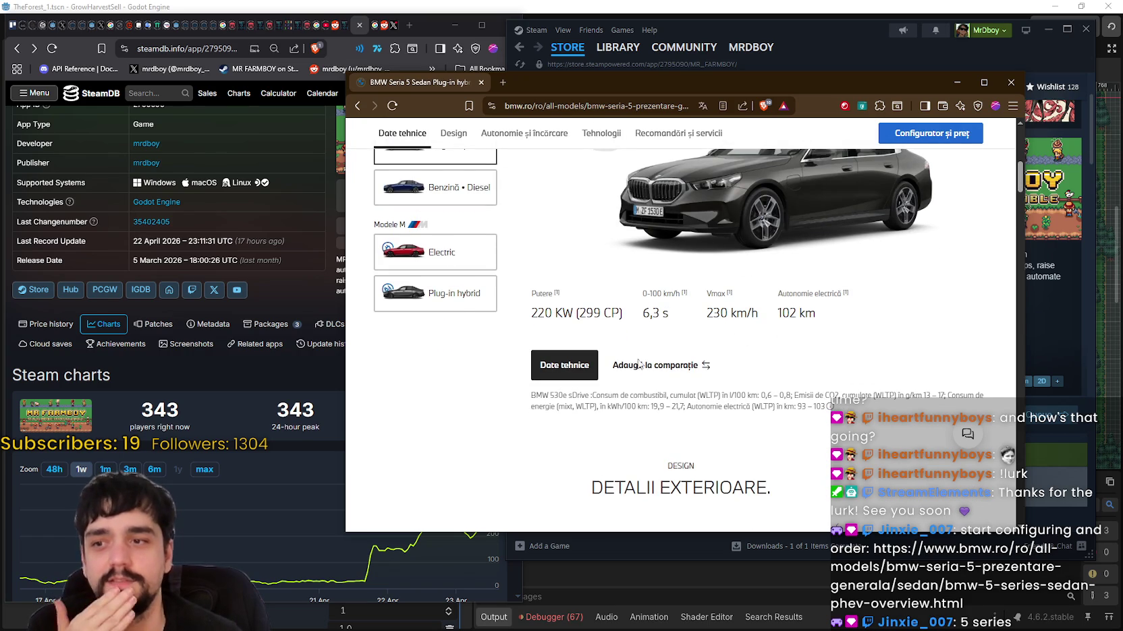
pyautogui.scroll(-3)
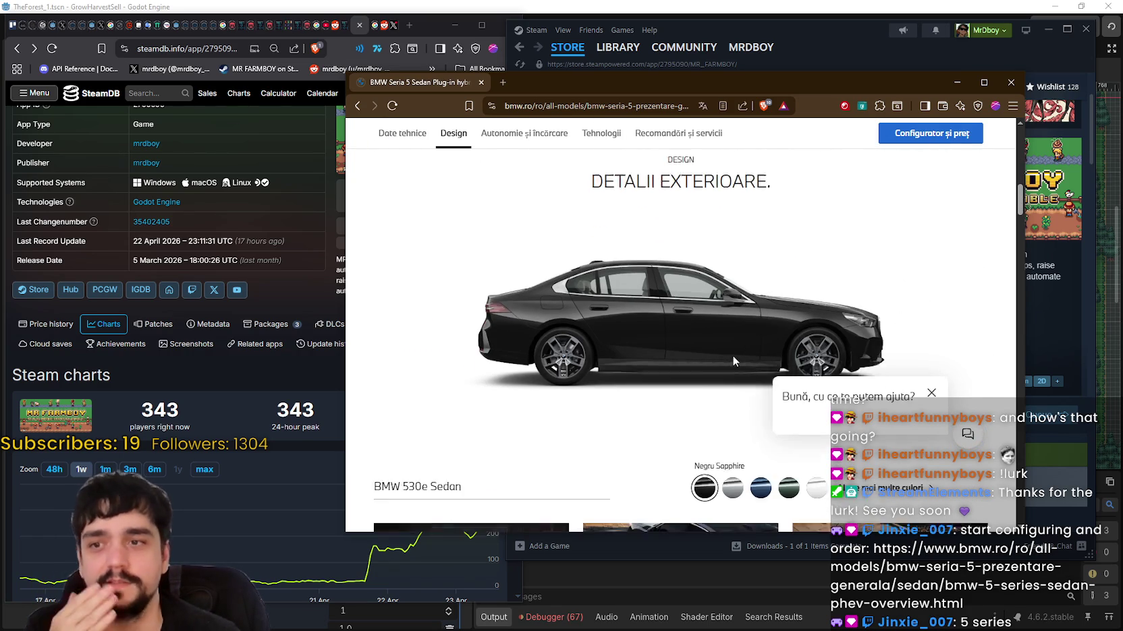
pyautogui.scroll(-3)
pyautogui.scroll(-3)
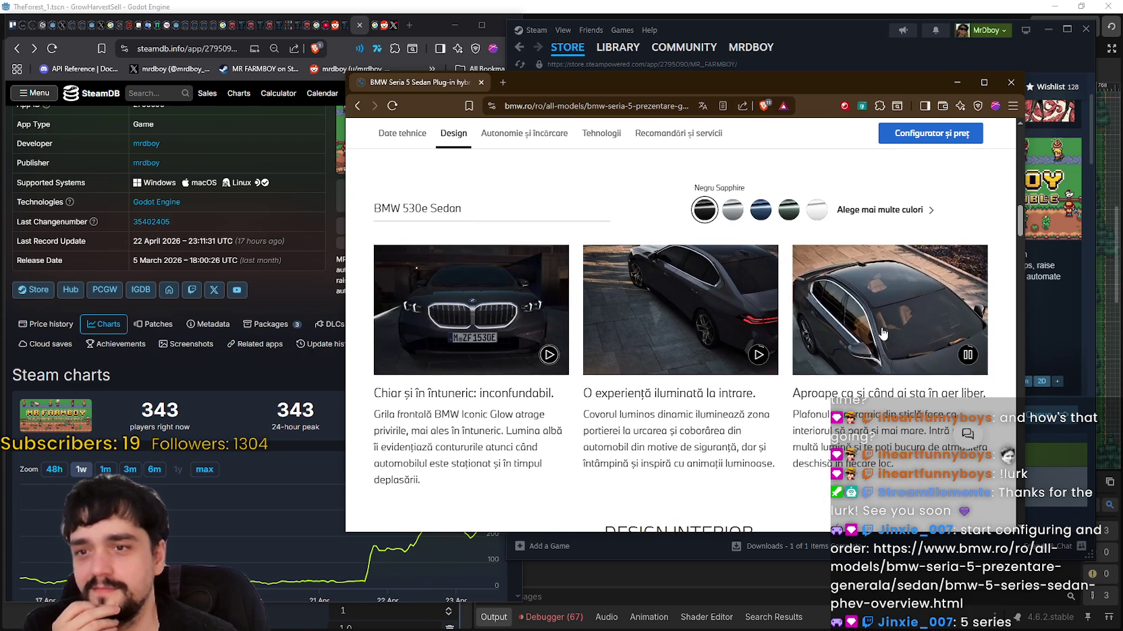
pyautogui.scroll(-3)
pyautogui.scroll(-3)
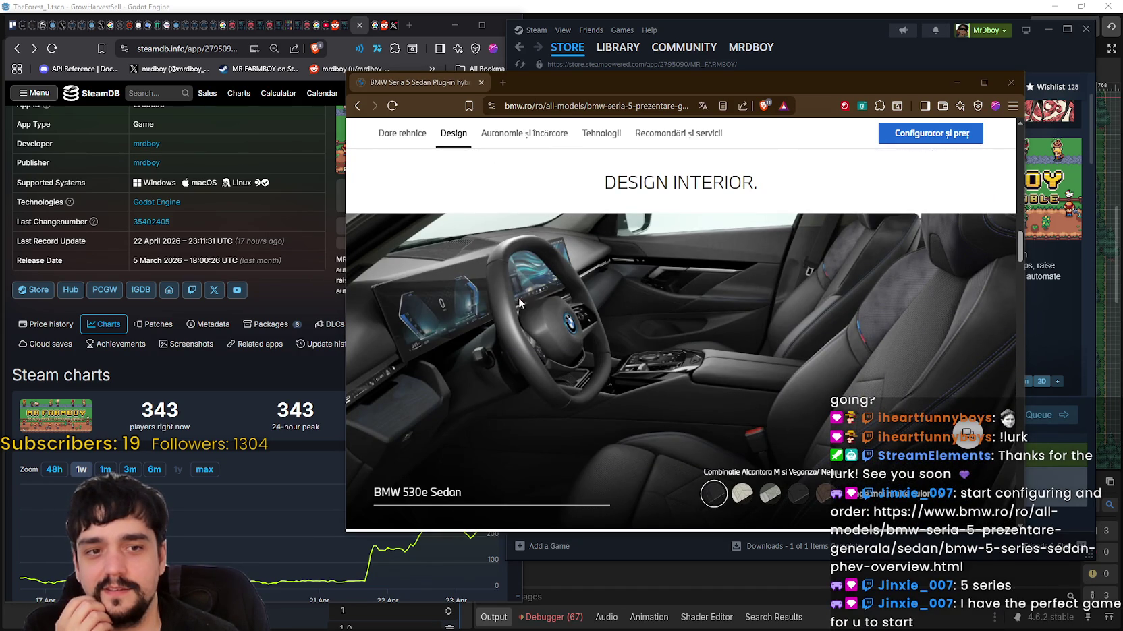
pyautogui.scroll(-3)
pyautogui.scroll(-3)
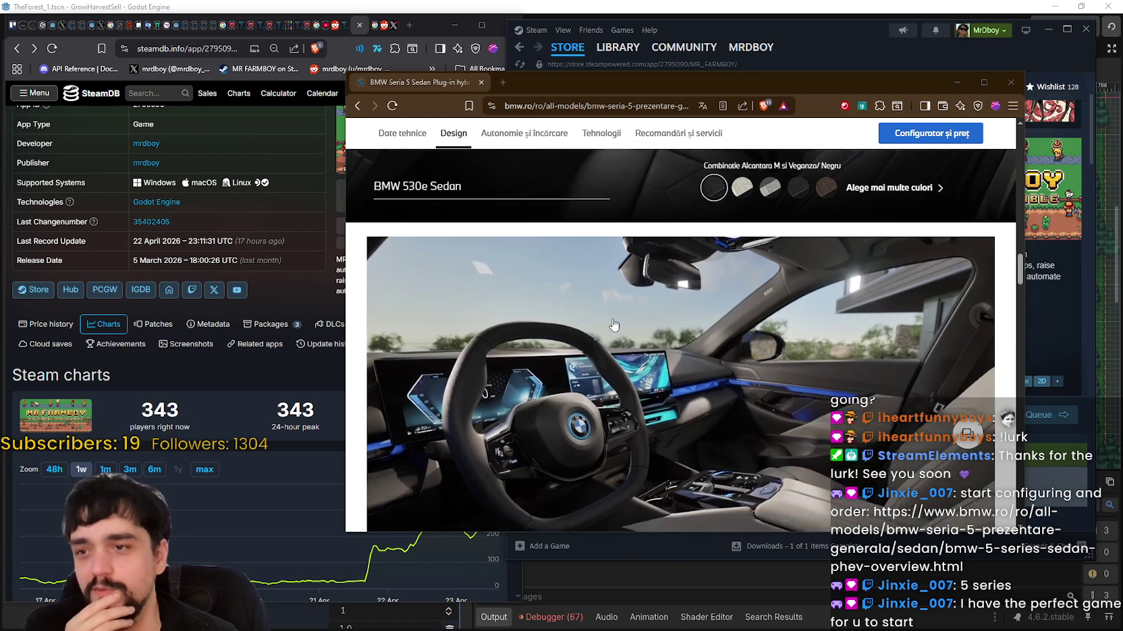
pyautogui.scroll(-3)
pyautogui.scroll(-3)
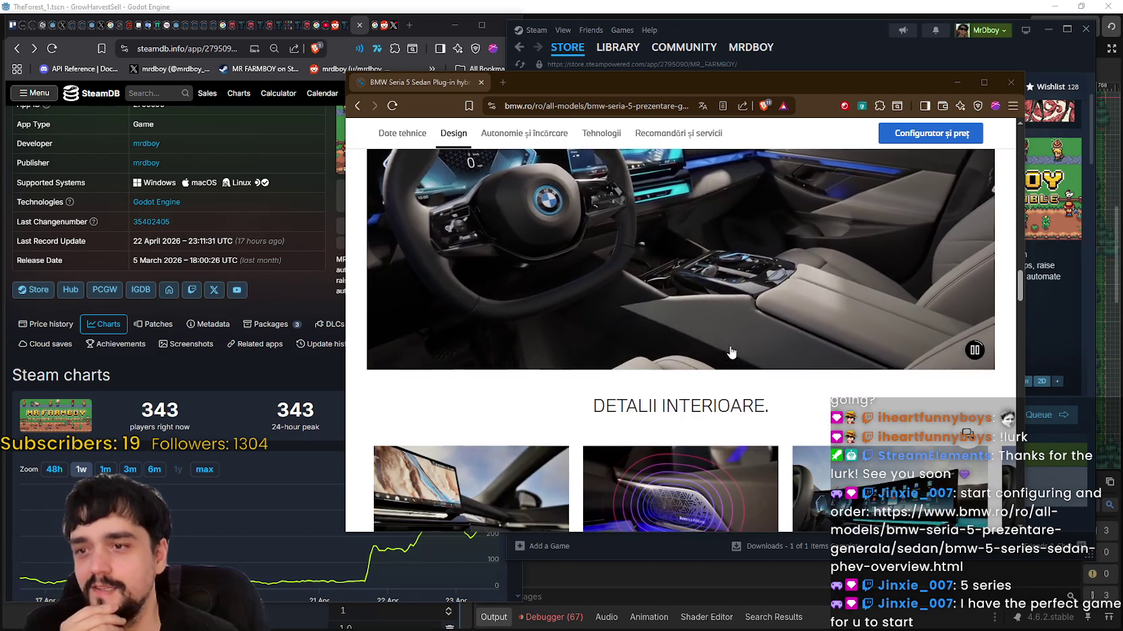
pyautogui.scroll(-3)
pyautogui.scroll(-3)
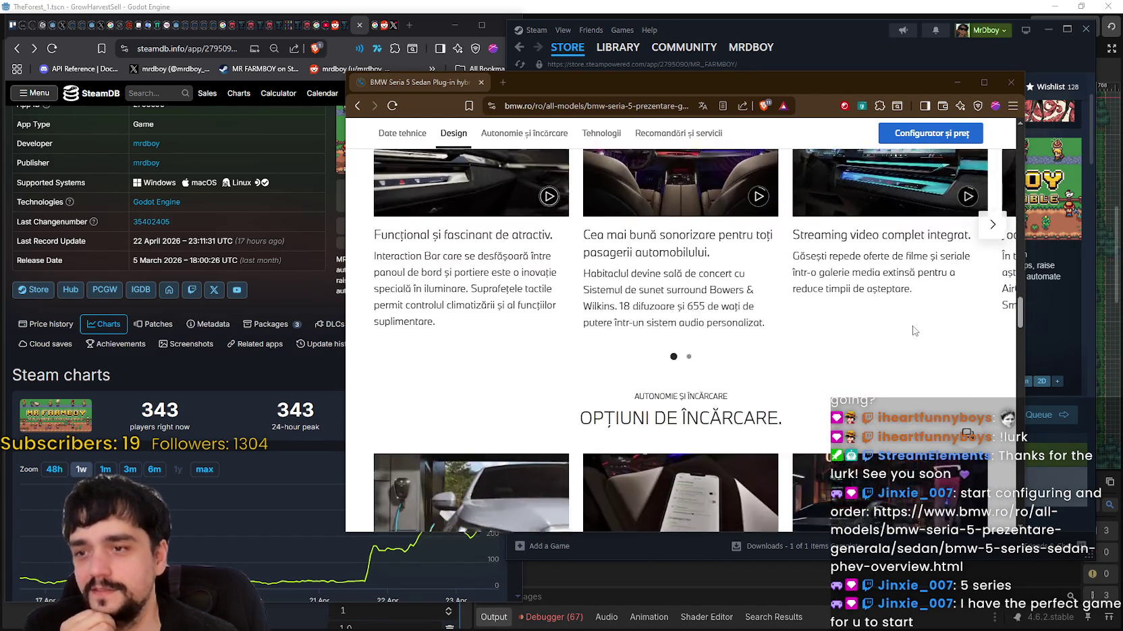
pyautogui.scroll(-3)
pyautogui.click(713, 367)
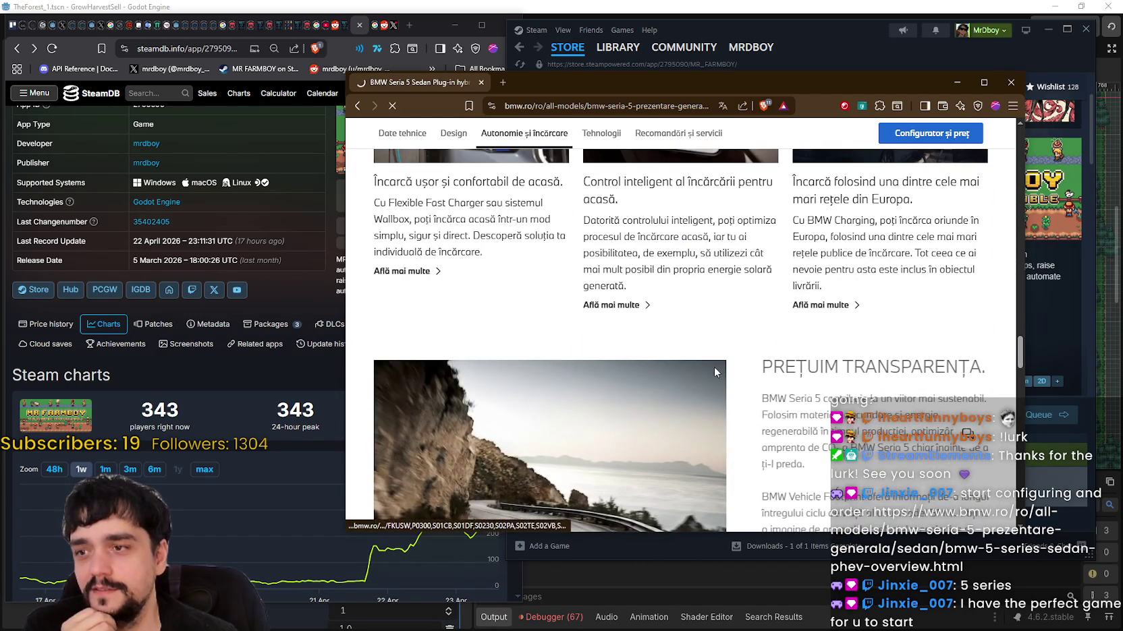
# Close the BMW page and find Virtual Driving School by searching the Steam store for 'Virtual dri'.
pyautogui.hotkey('ctrl', 'w')
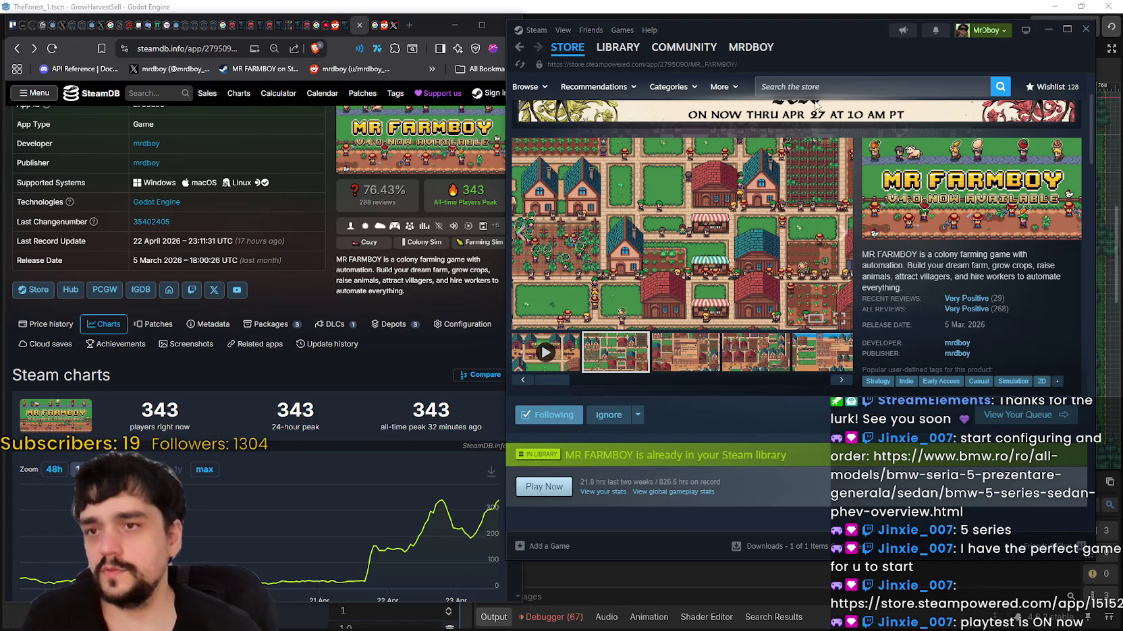
pyautogui.click(837, 89)
pyautogui.write('Virua')
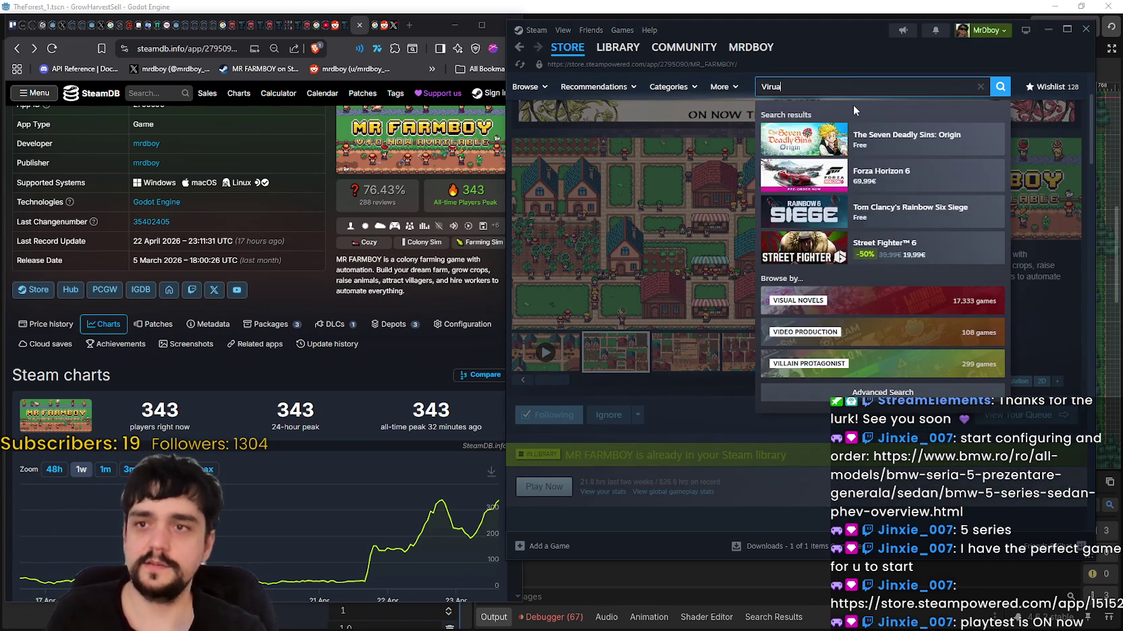
pyautogui.write('l dr')
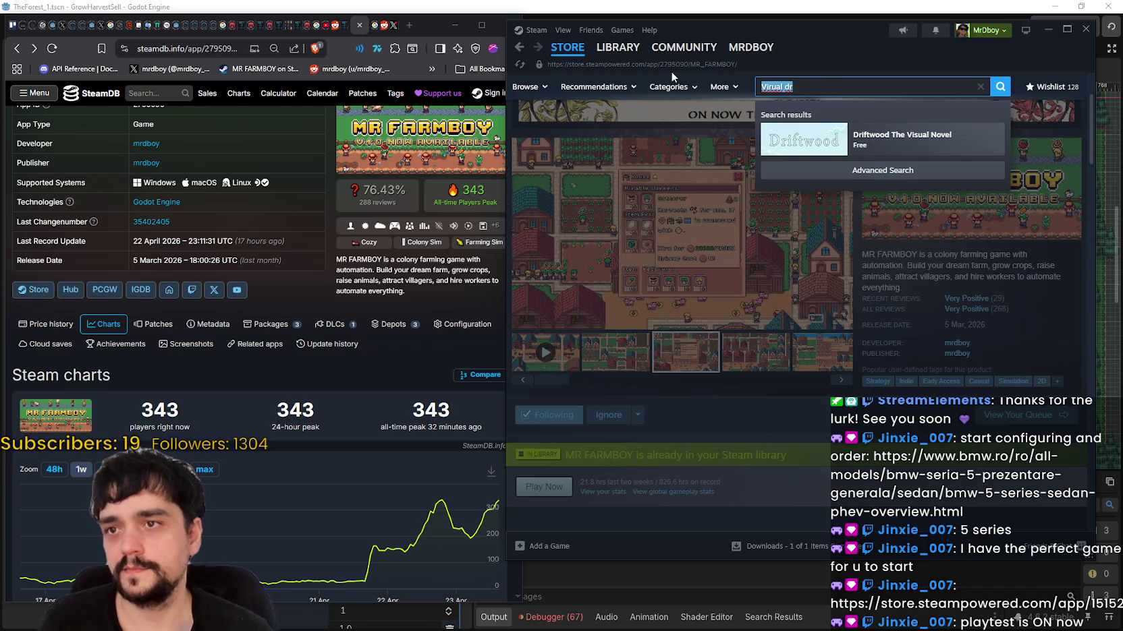
pyautogui.write('Virtua')
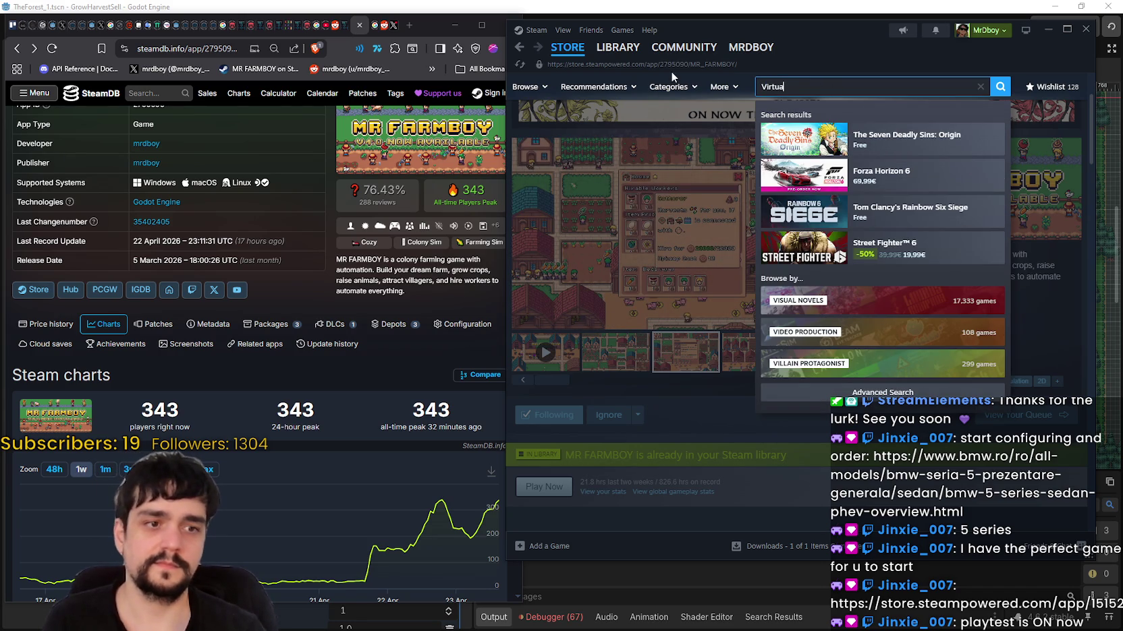
pyautogui.write('l dri')
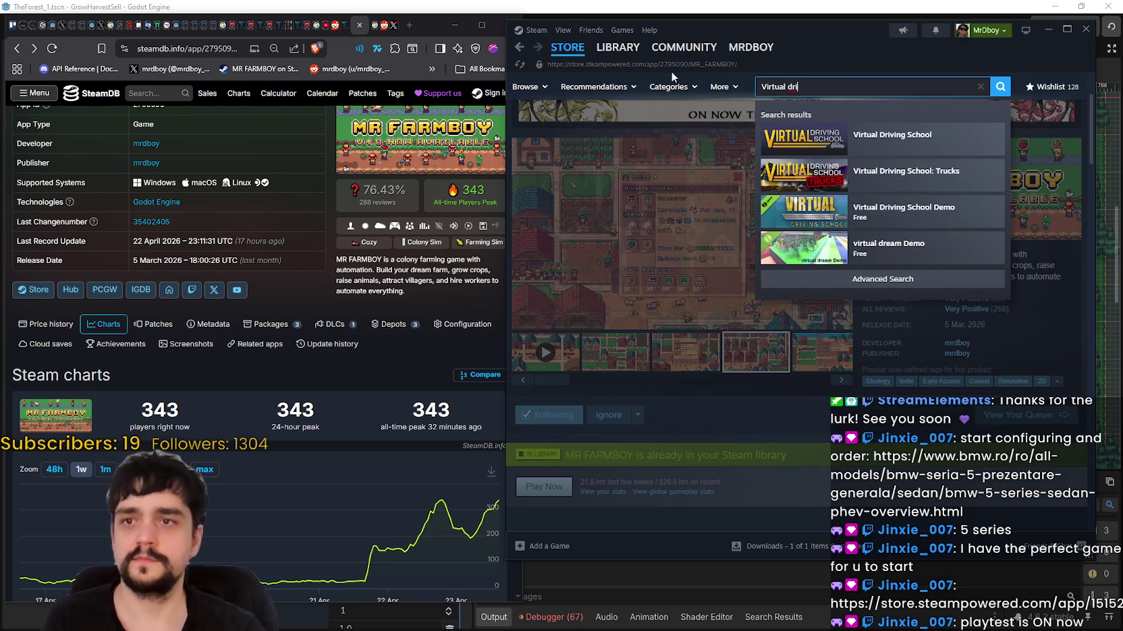
pyautogui.click(941, 154)
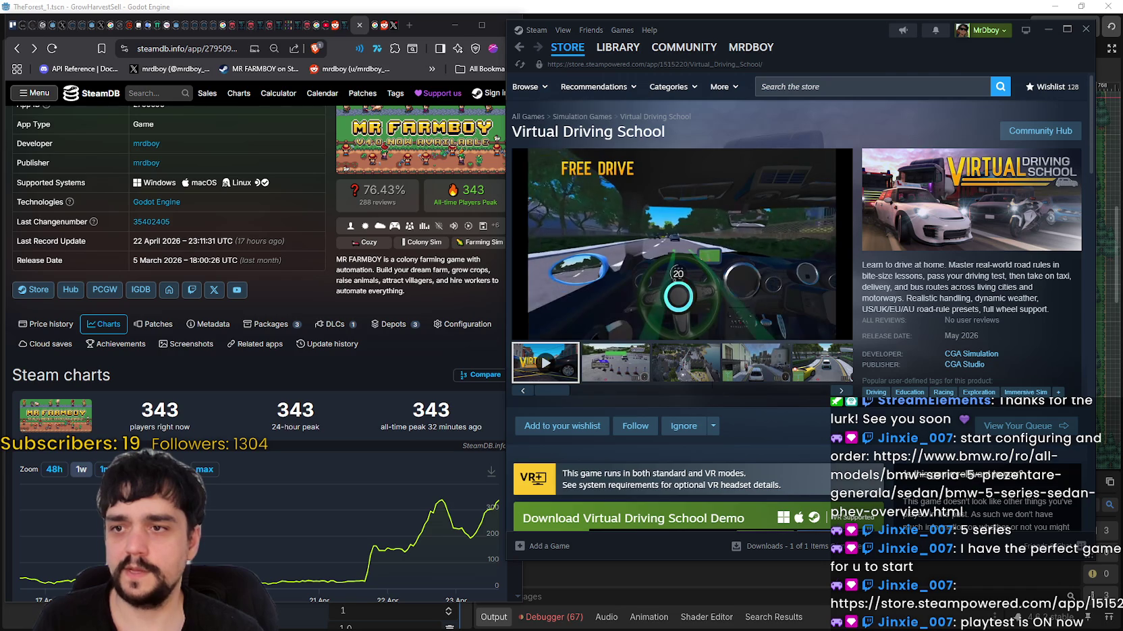
# Watch the Virtual Driving School trailer full screen, then return to the store page.
pyautogui.click(840, 330)
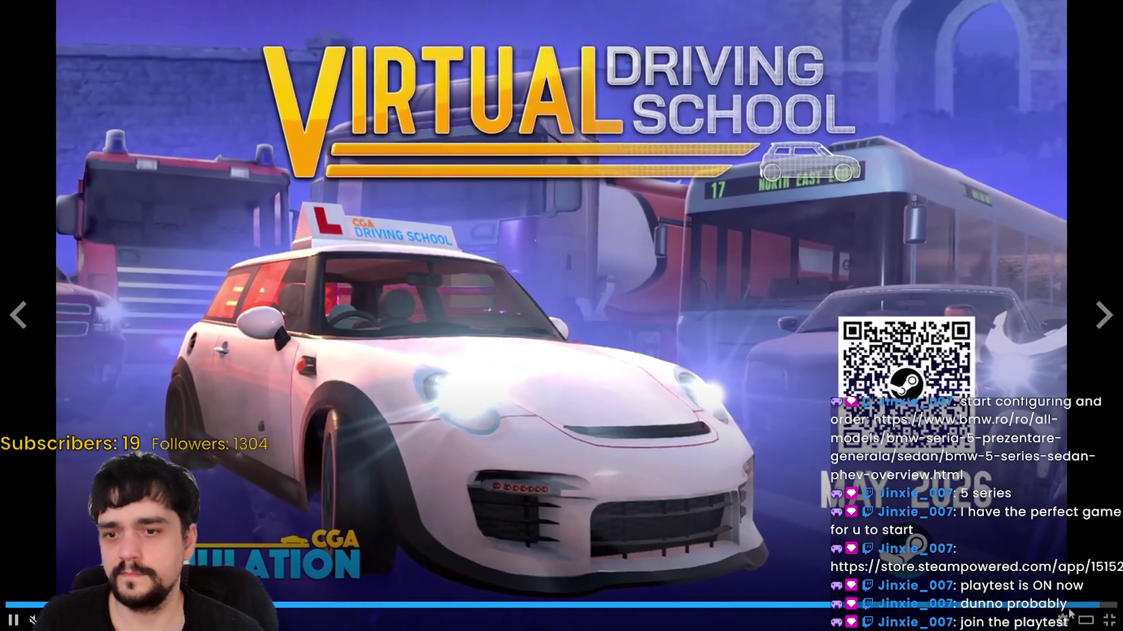
pyautogui.click(1108, 620)
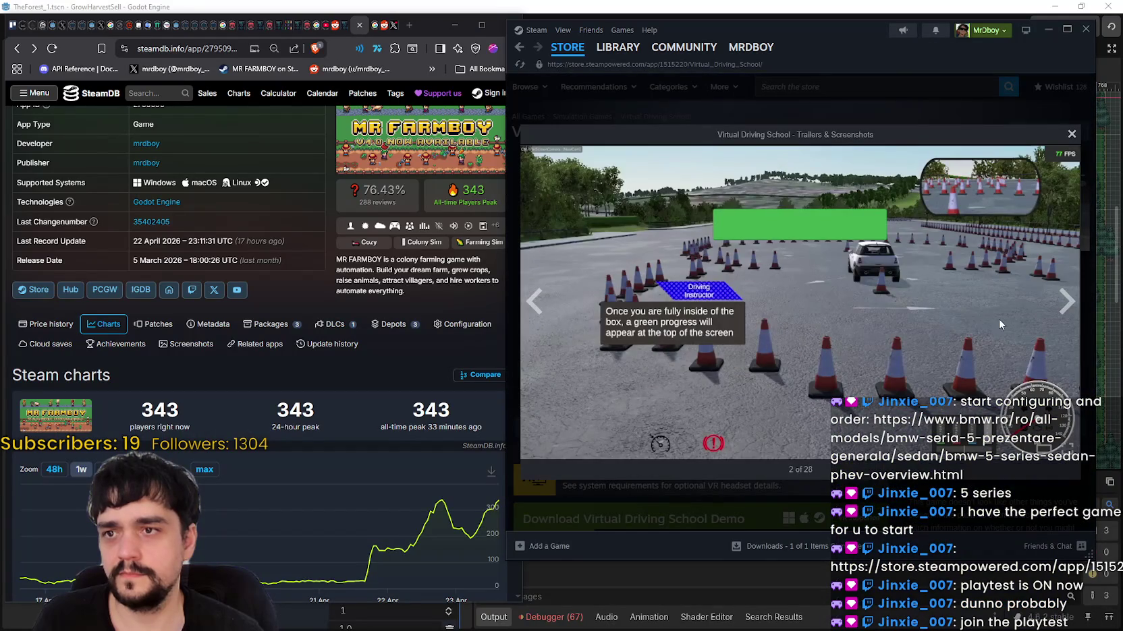
pyautogui.click(974, 95)
# Browse the enlarged Virtual Driving School screenshots through to the yellow car shot.
pyautogui.click(708, 366)
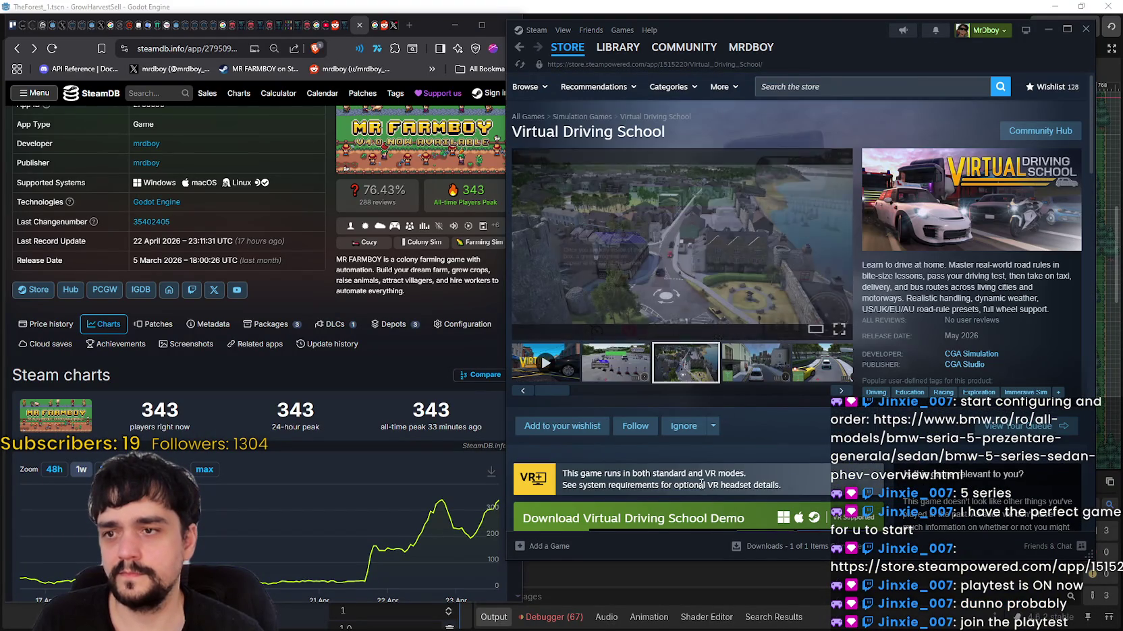
pyautogui.scroll(-3)
pyautogui.scroll(3)
pyautogui.click(750, 170)
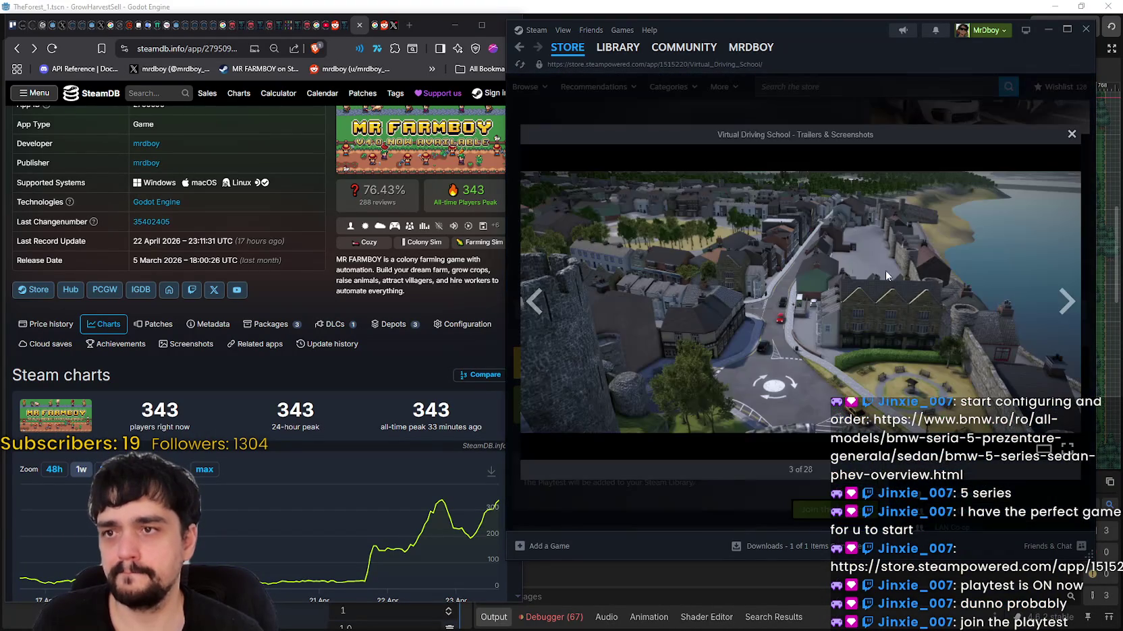
pyautogui.click(1066, 302)
pyautogui.click(1066, 303)
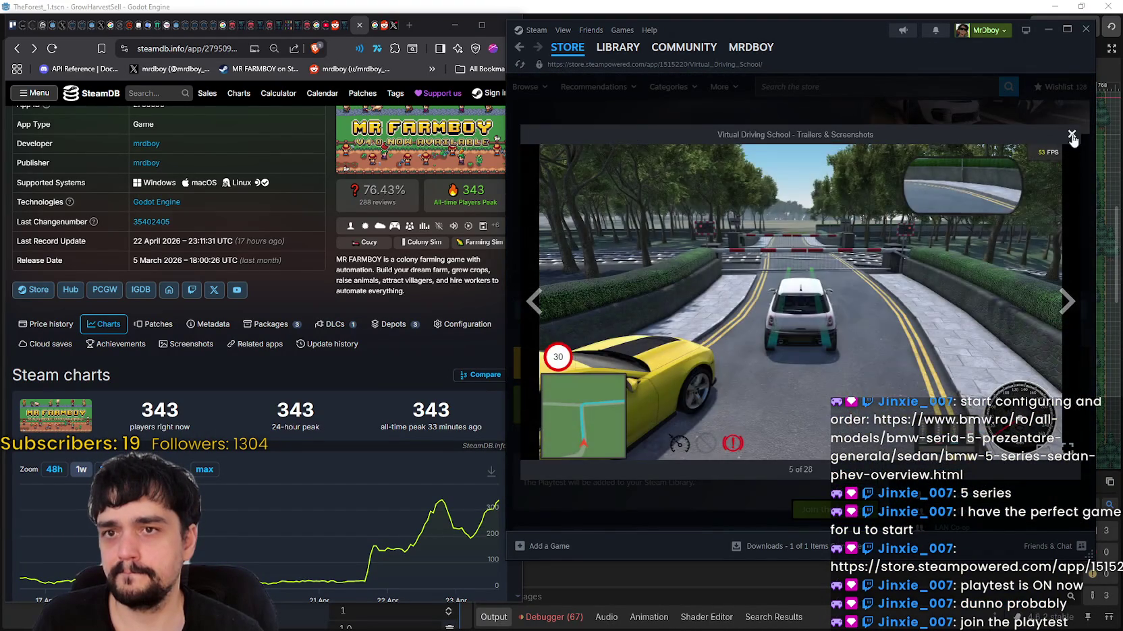
pyautogui.click(1072, 134)
pyautogui.scroll(-3)
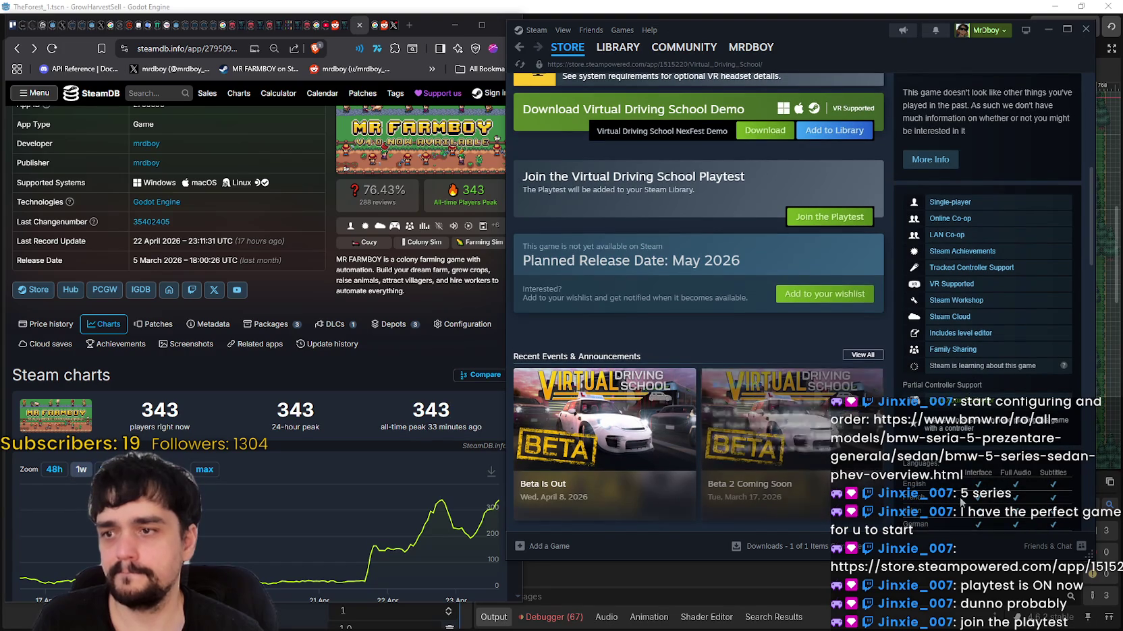
pyautogui.scroll(3)
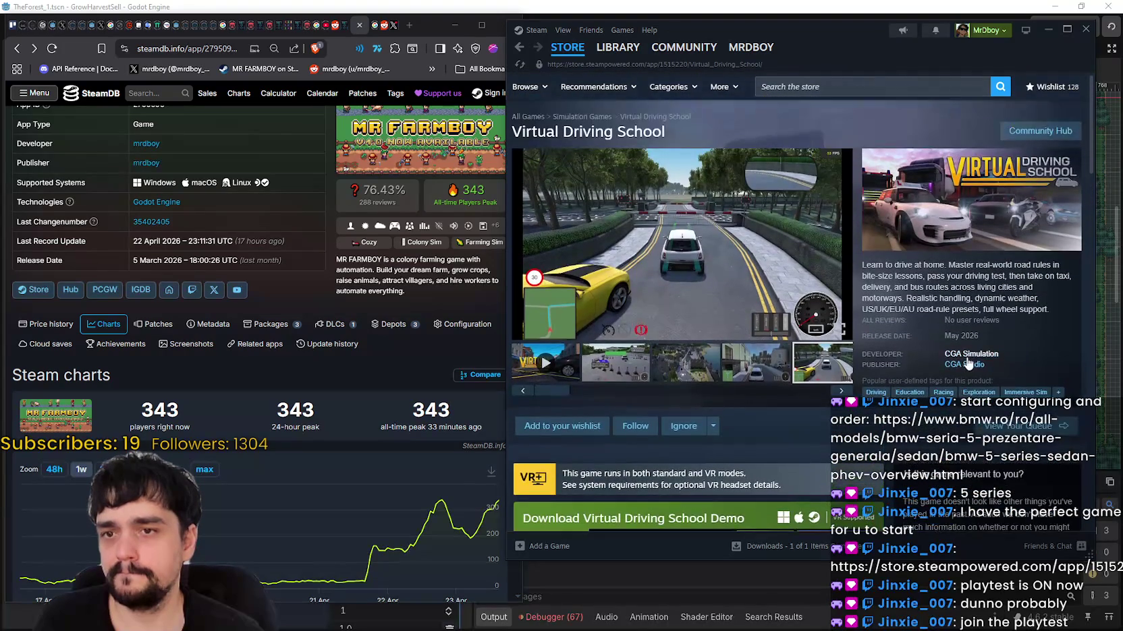
# Open the CGA Studio publisher page and advance its New Releases showcase.
pyautogui.click(963, 364)
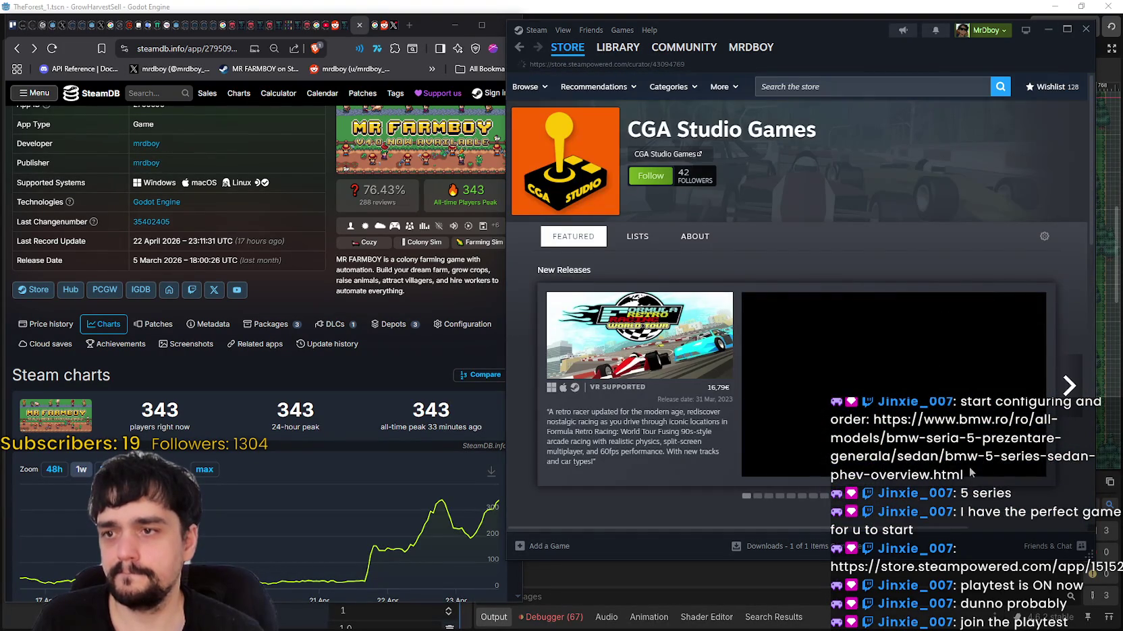
pyautogui.scroll(-3)
pyautogui.click(1069, 327)
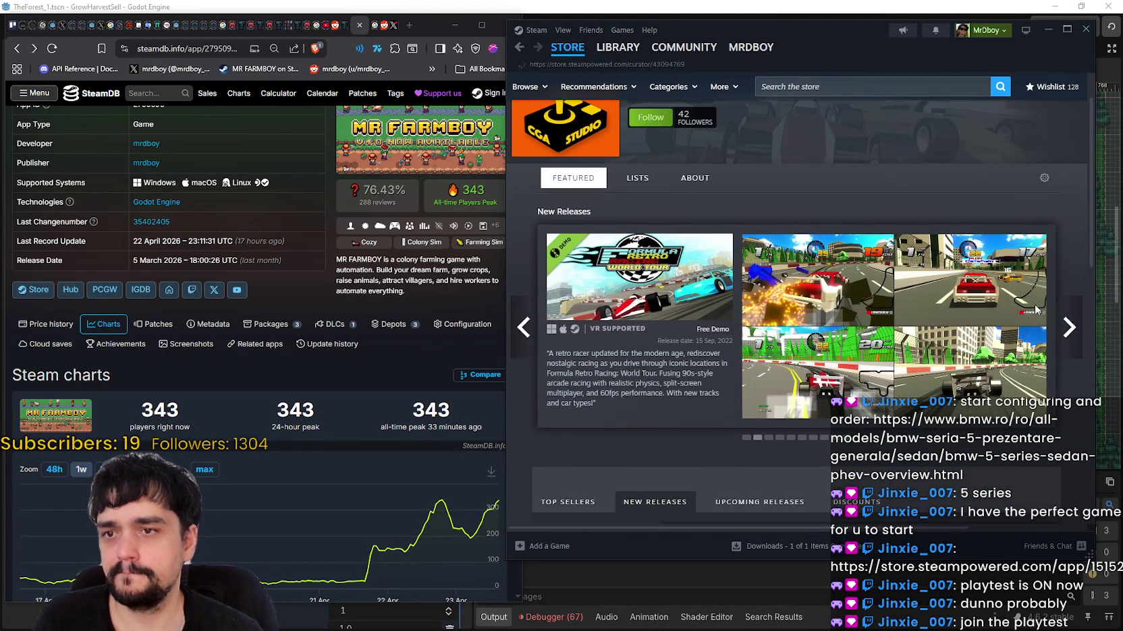
# Scroll through CGA Studio's release list, then go back to the previous store page.
pyautogui.moveTo(632, 291)
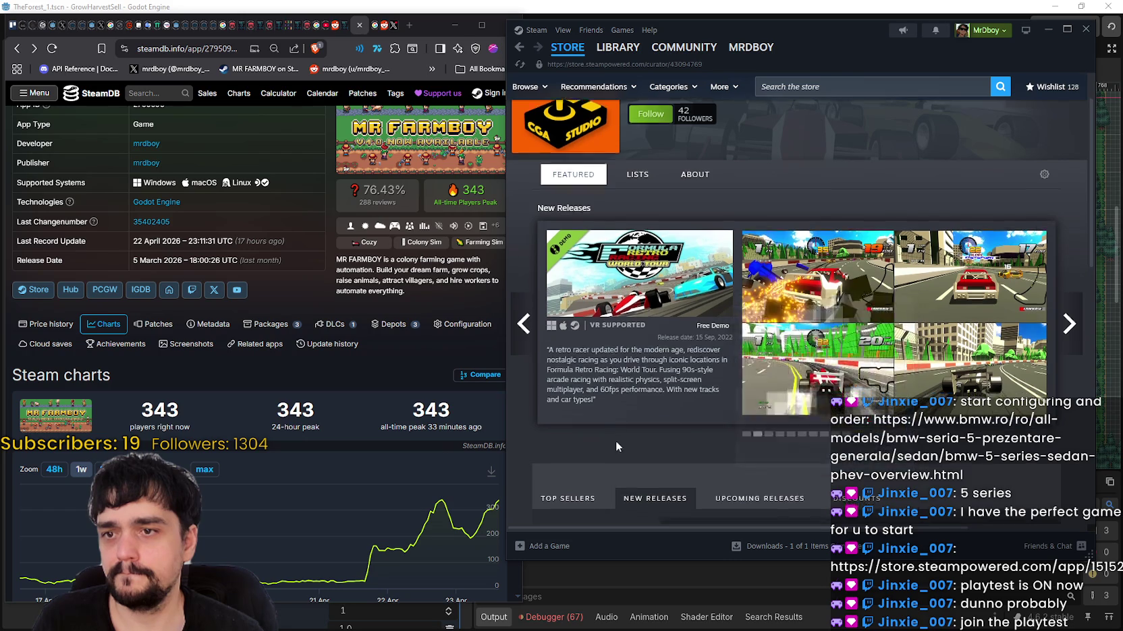
pyautogui.scroll(-3)
pyautogui.scroll(3)
pyautogui.moveTo(743, 227)
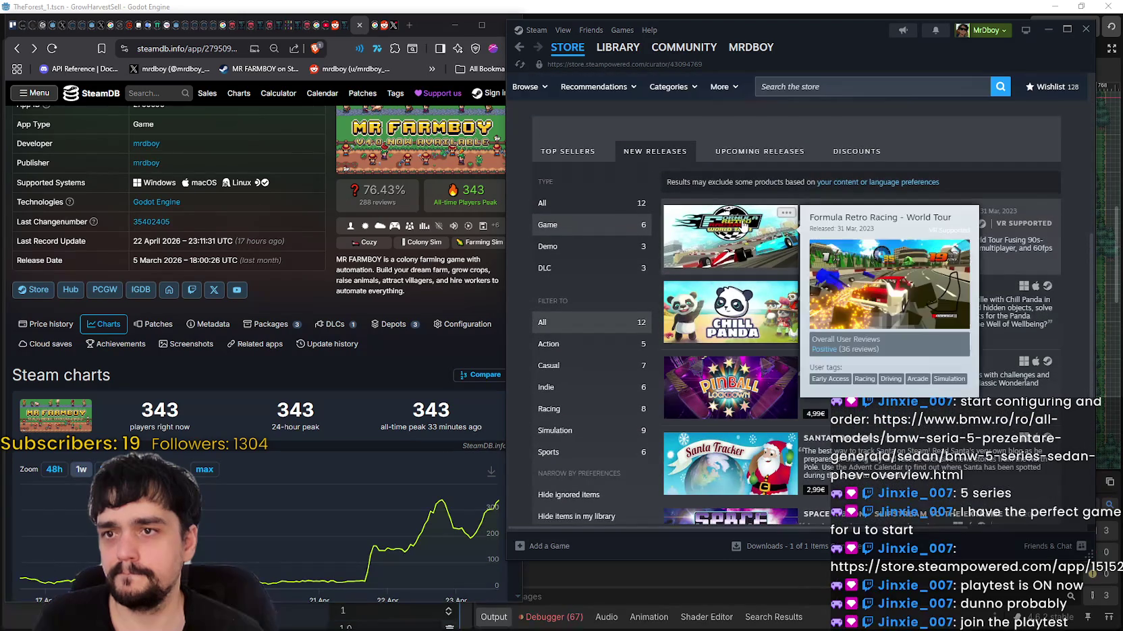
pyautogui.moveTo(740, 298)
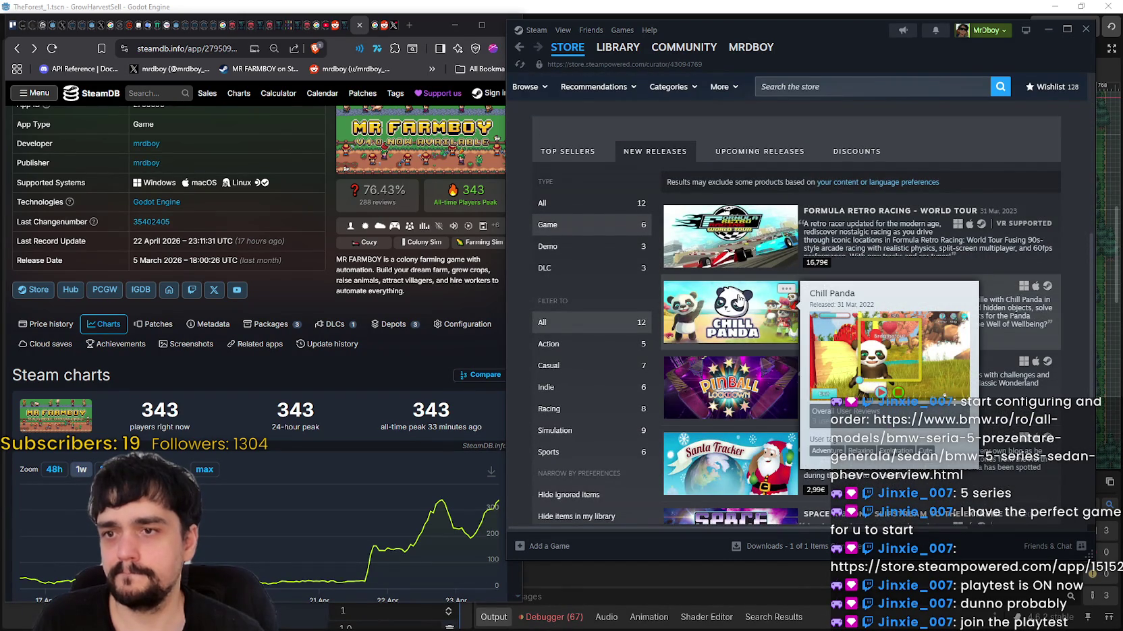
pyautogui.scroll(-3)
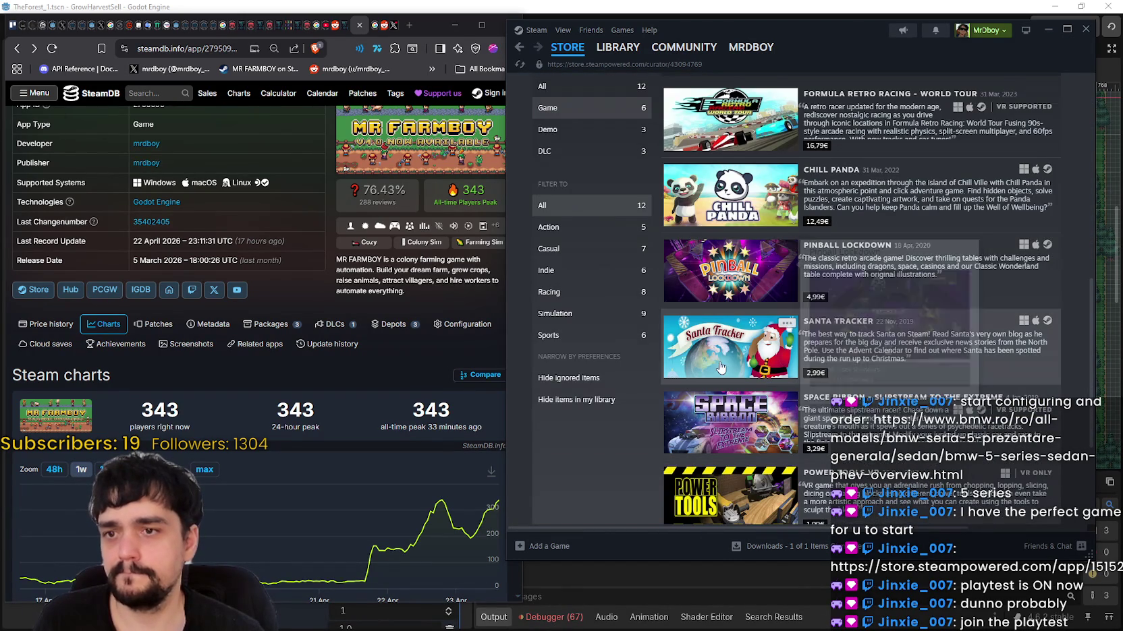
pyautogui.moveTo(723, 367)
pyautogui.scroll(-3)
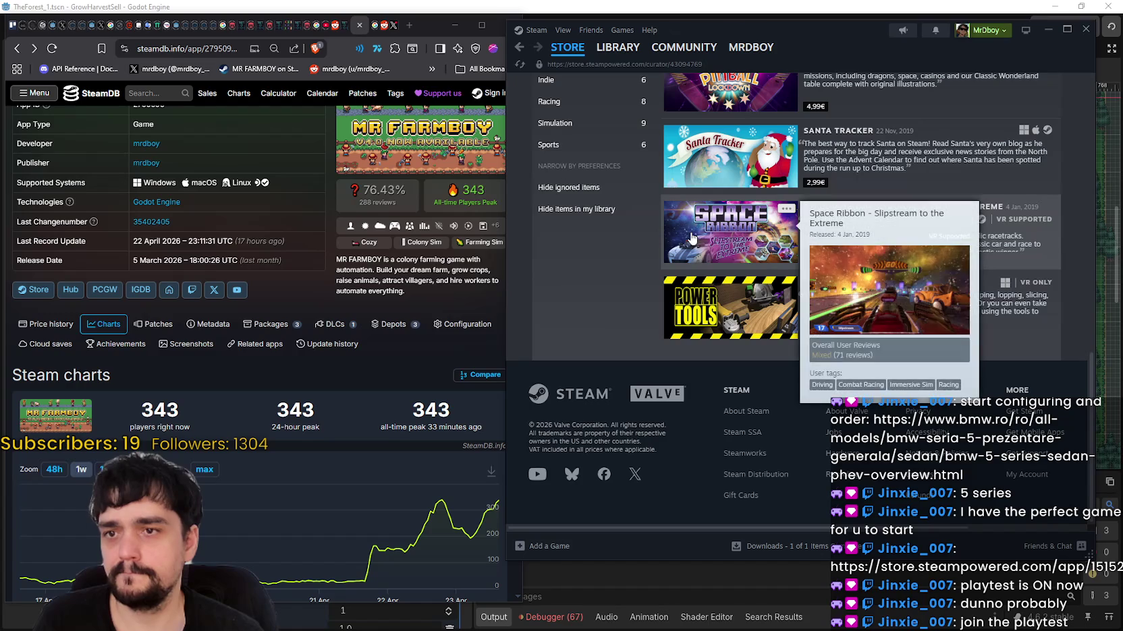
pyautogui.scroll(3)
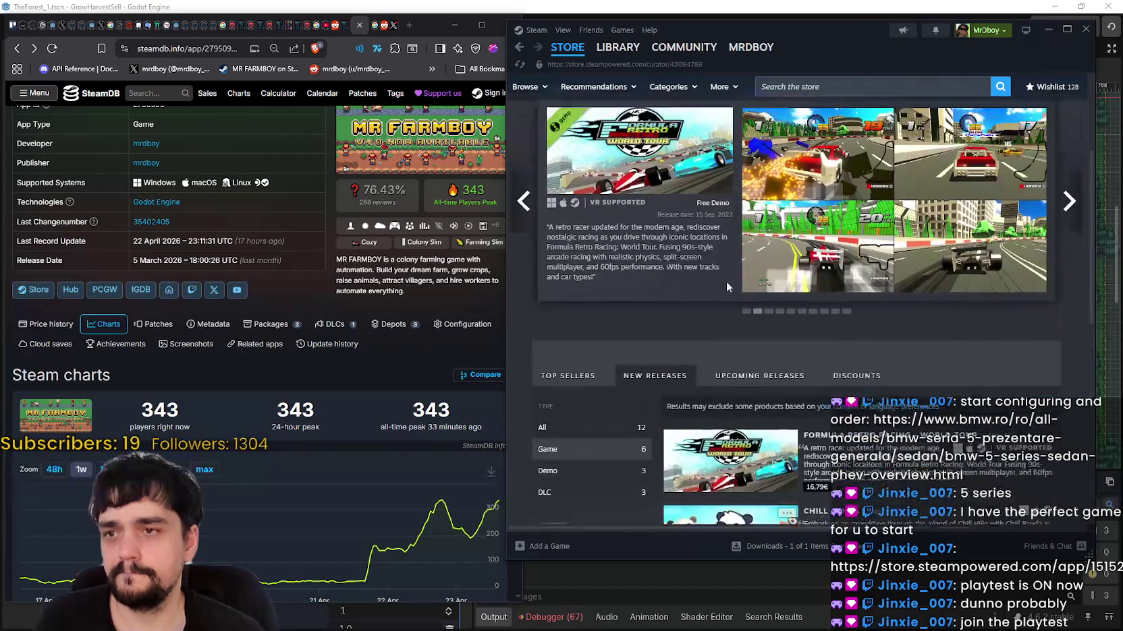
pyautogui.scroll(3)
pyautogui.moveTo(611, 55)
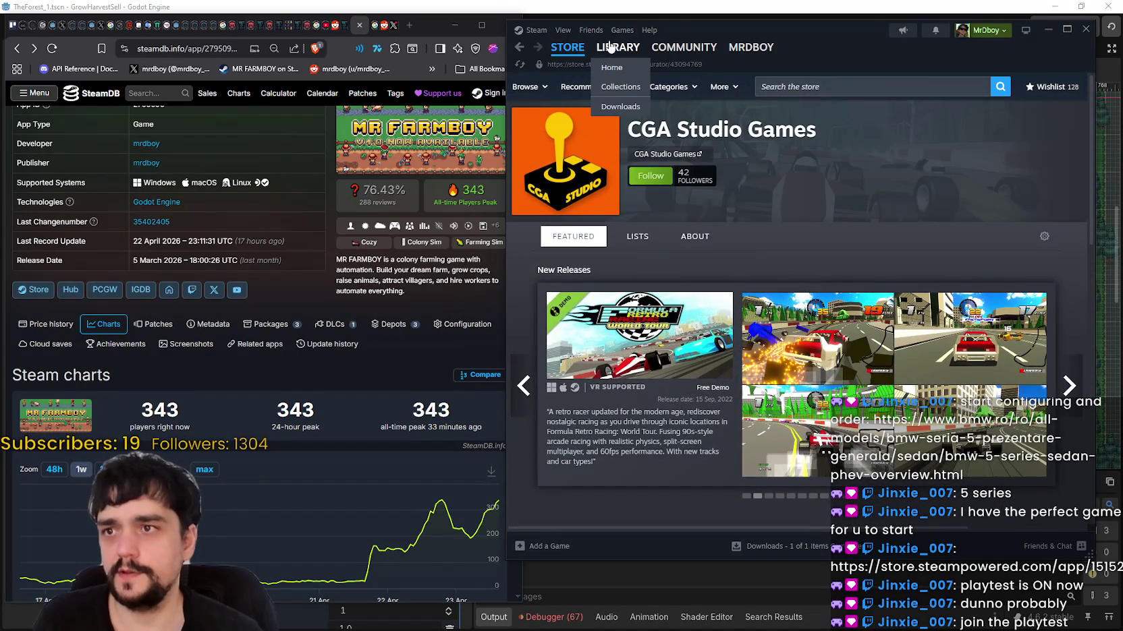
pyautogui.moveTo(575, 43)
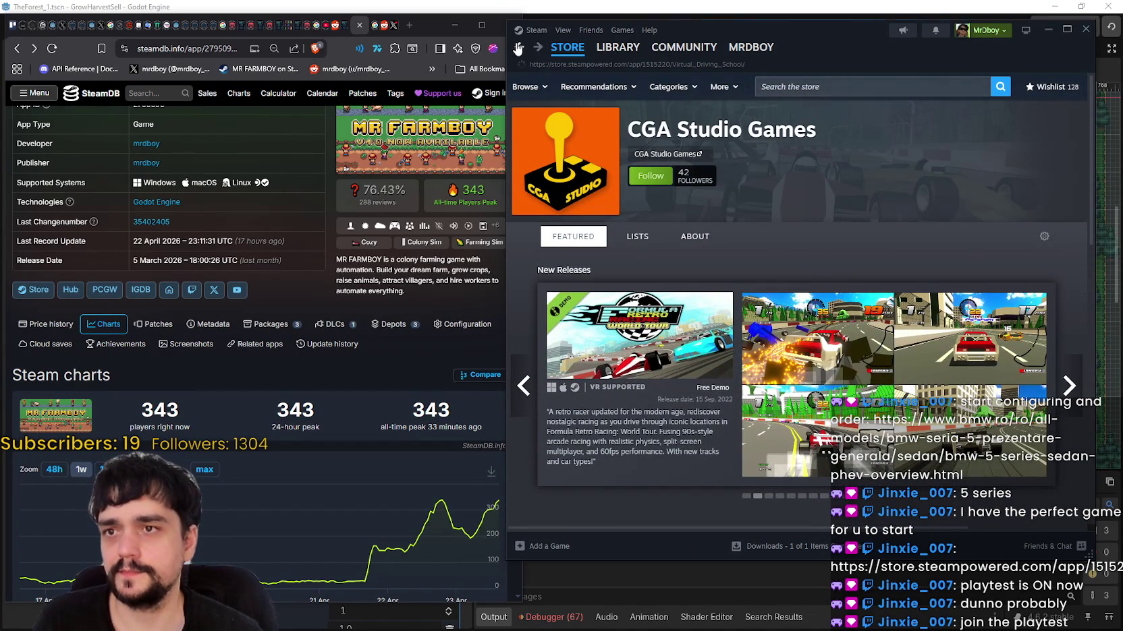
pyautogui.click(518, 48)
# Go back to the MR FARMBOY store page in Steam.
pyautogui.click(517, 48)
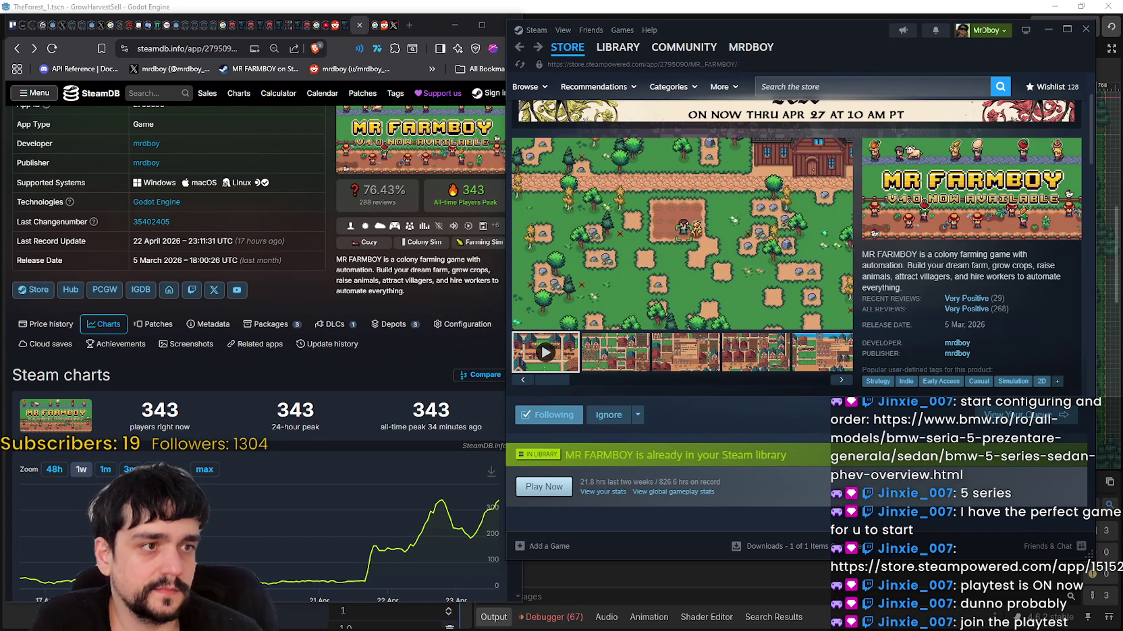
pyautogui.scroll(-3)
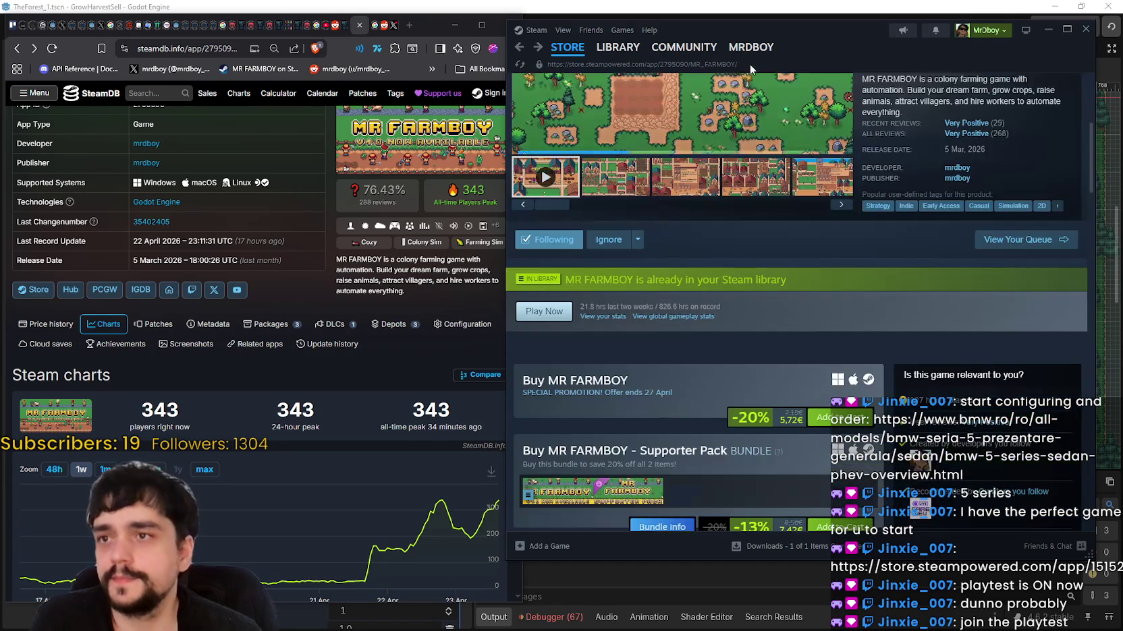
pyautogui.scroll(3)
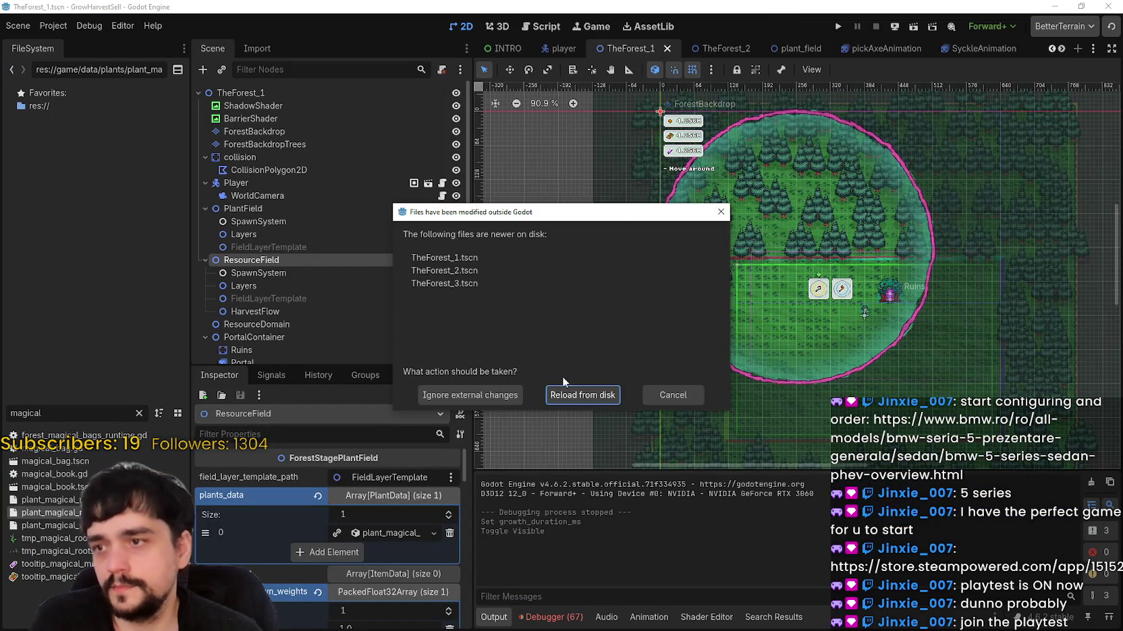
# In Godot, reload the externally modified TheForest scenes from disk.
pyautogui.click(581, 395)
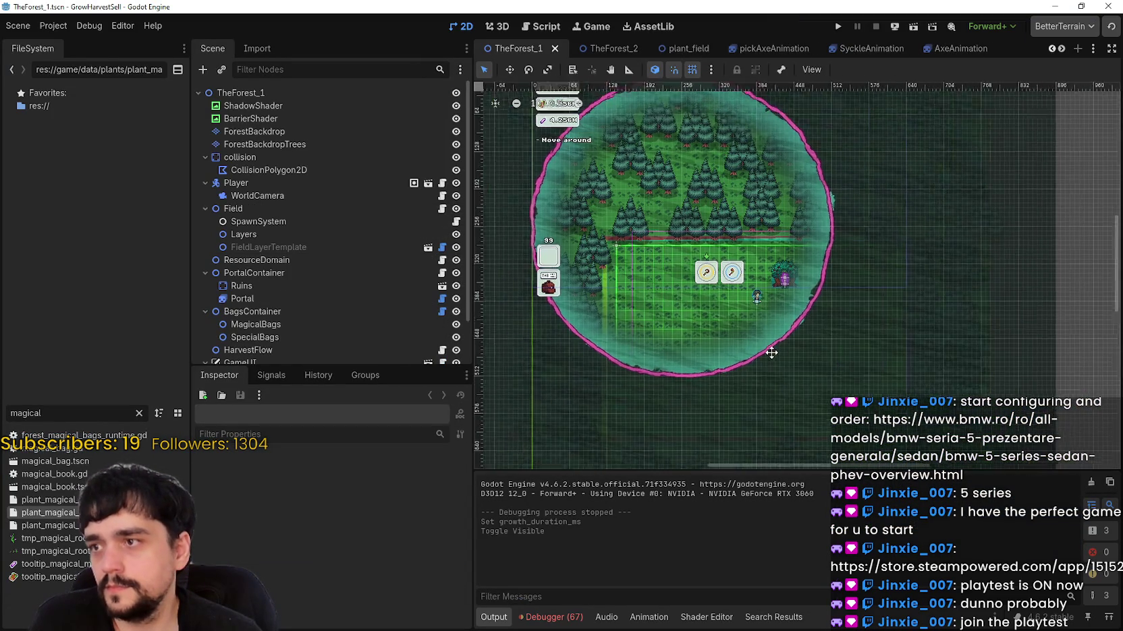
pyautogui.moveTo(634, 163); pyautogui.dragTo(662, 191)
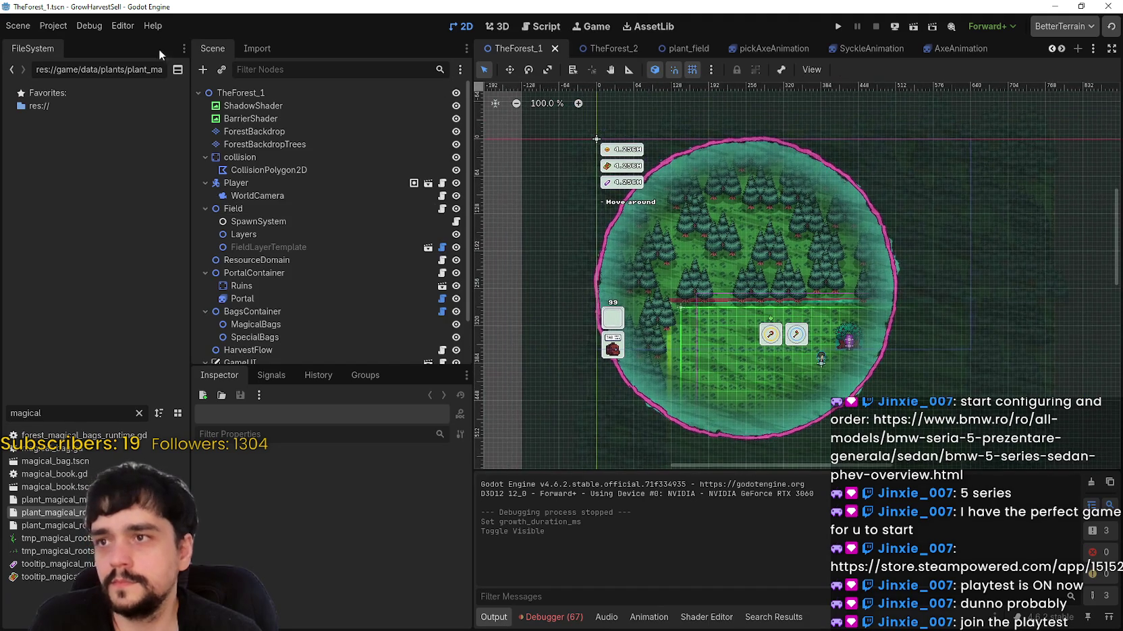
pyautogui.click(53, 26)
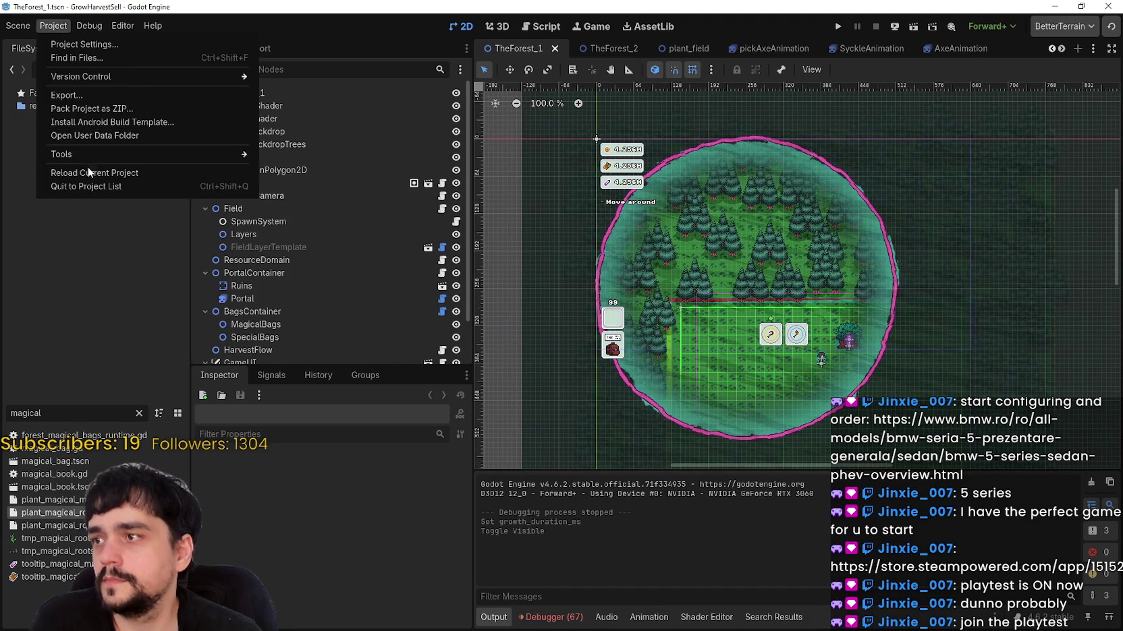
# Run Project > Reload Current Project so Godot restarts, and bring up the Aseprite atlas window.
pyautogui.click(90, 174)
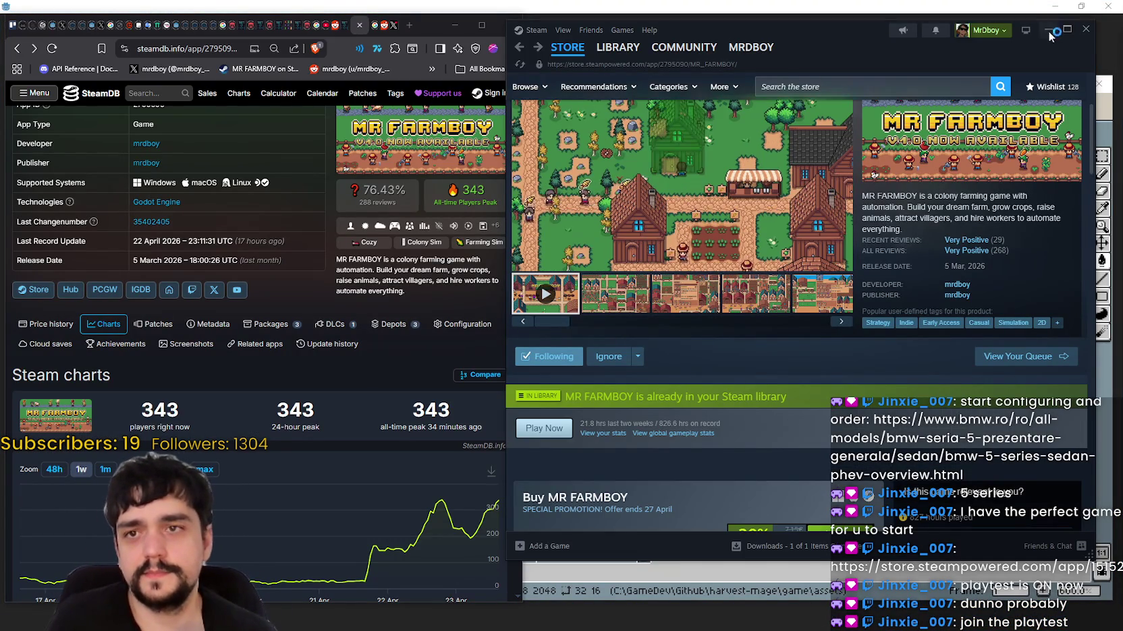
pyautogui.click(1104, 102)
# Hide the Aseprite window and pan and zoom the canvas onto TheForest_1's forest field.
pyautogui.click(1046, 83)
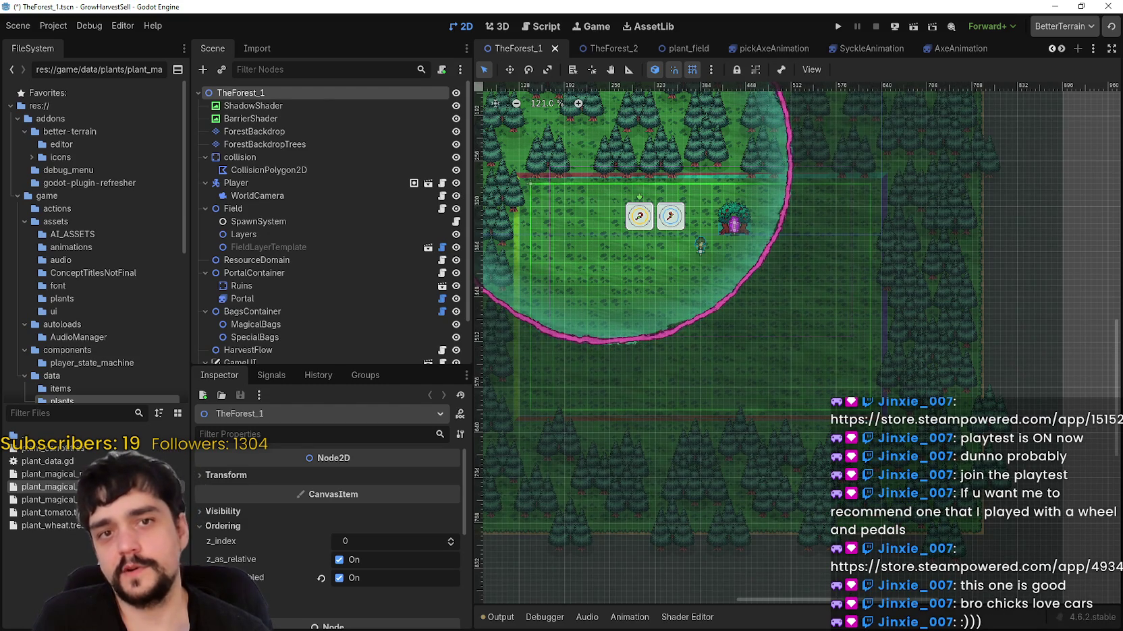
pyautogui.moveTo(620, 277); pyautogui.dragTo(745, 286)
pyautogui.scroll(3)
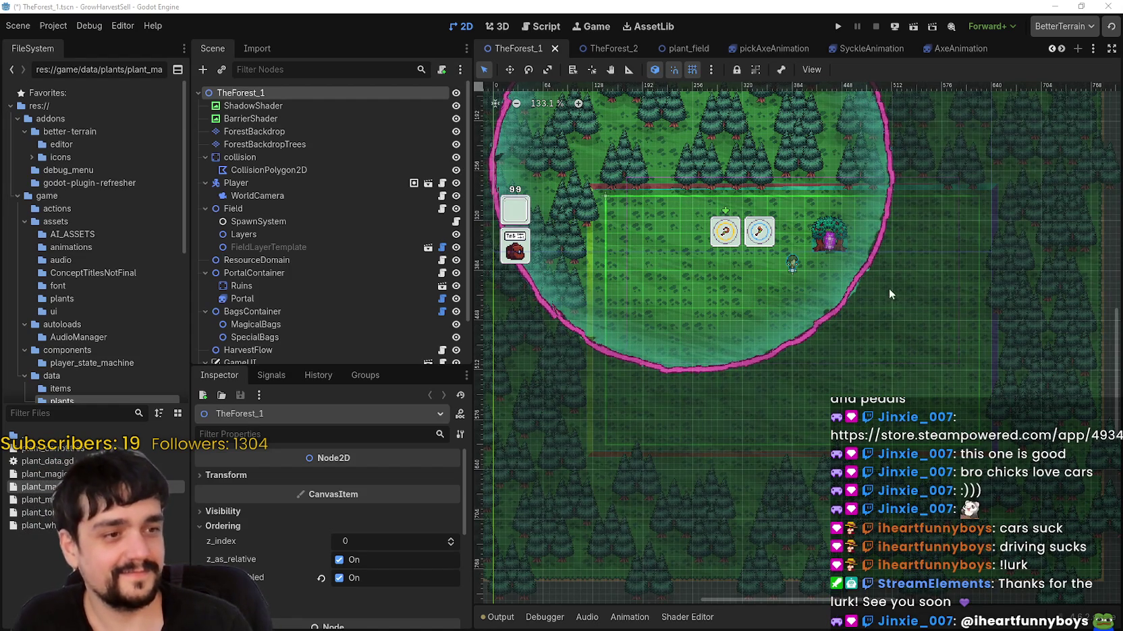
# Inspect the Field node, expanding and collapsing its plants_data list.
pyautogui.click(285, 208)
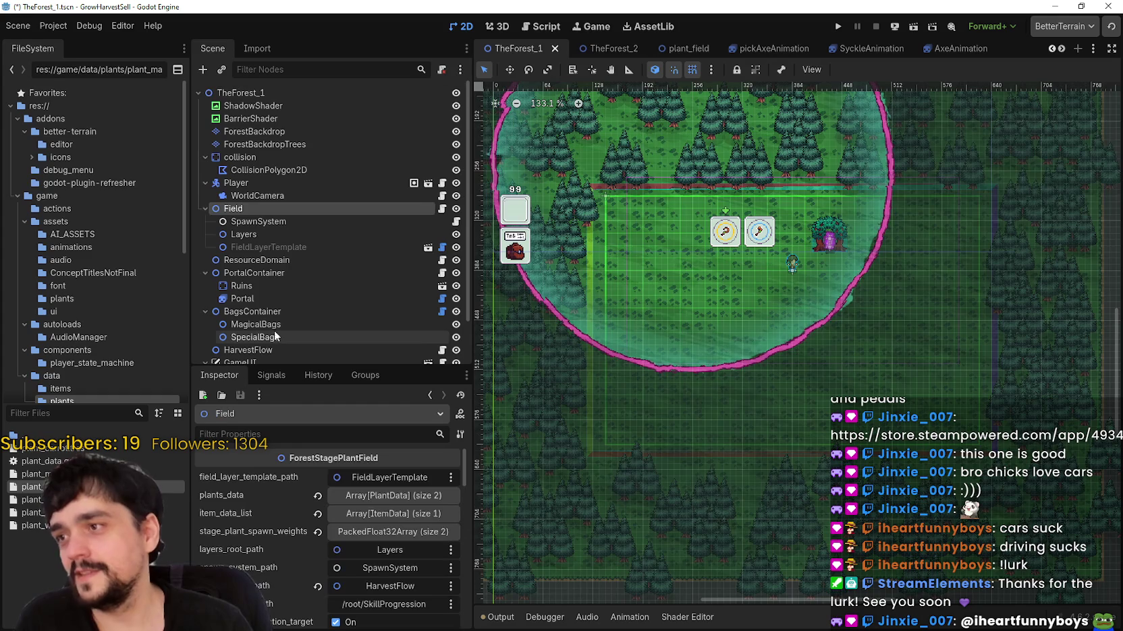
pyautogui.click(396, 496)
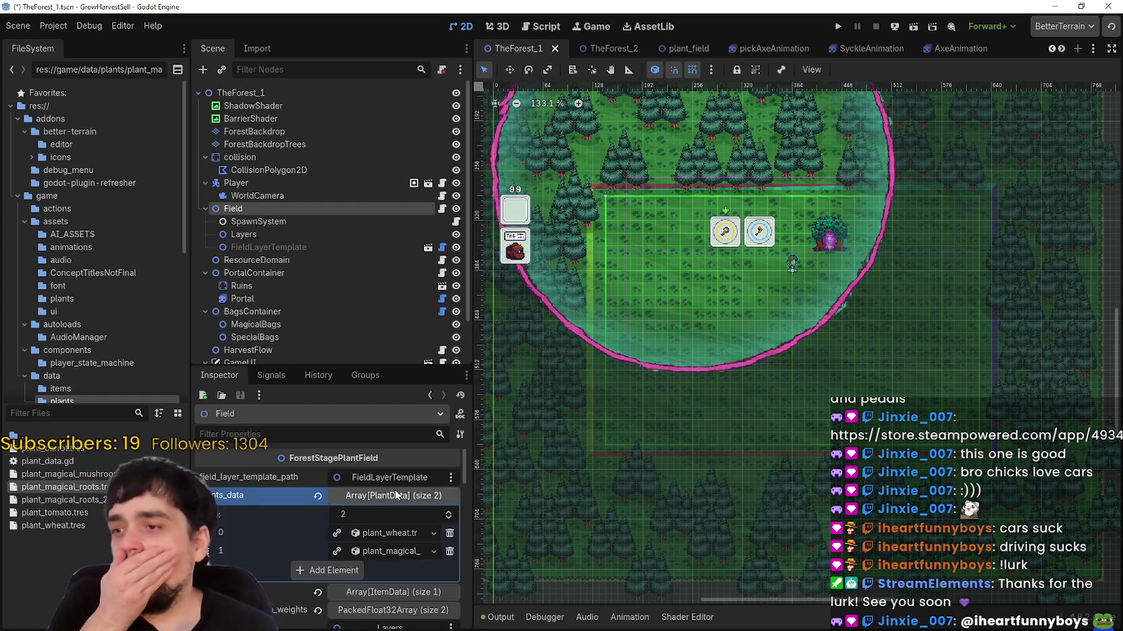
pyautogui.click(397, 496)
pyautogui.scroll(-3)
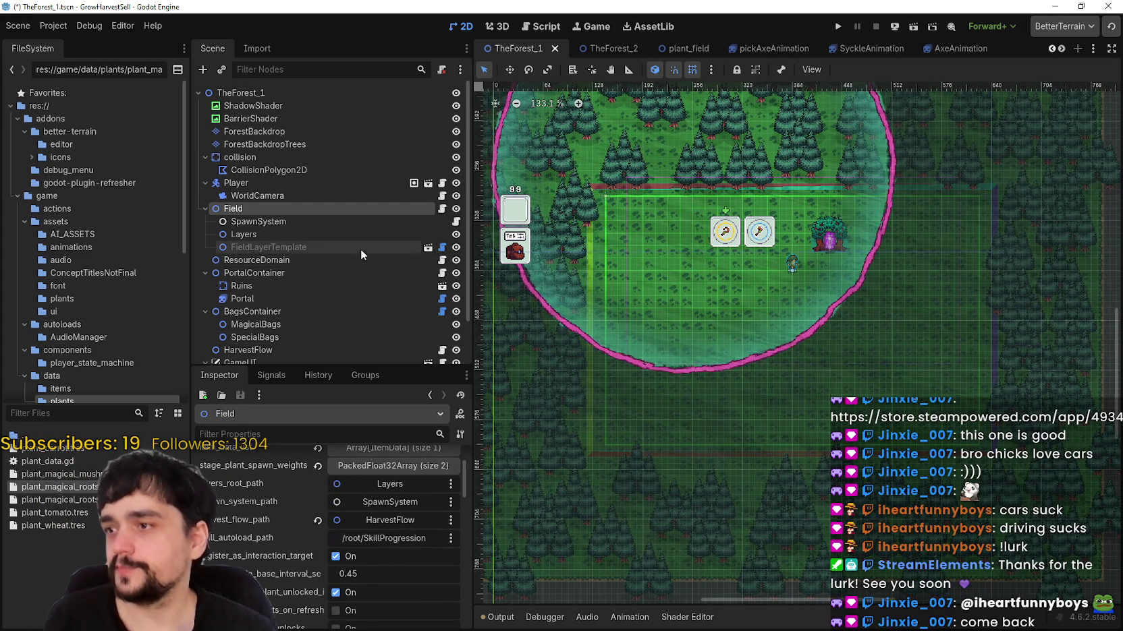
# Check ResourceDomain, fold PortalContainer, BagsContainer and GameUI, then inspect HarvestFlow.
pyautogui.click(311, 259)
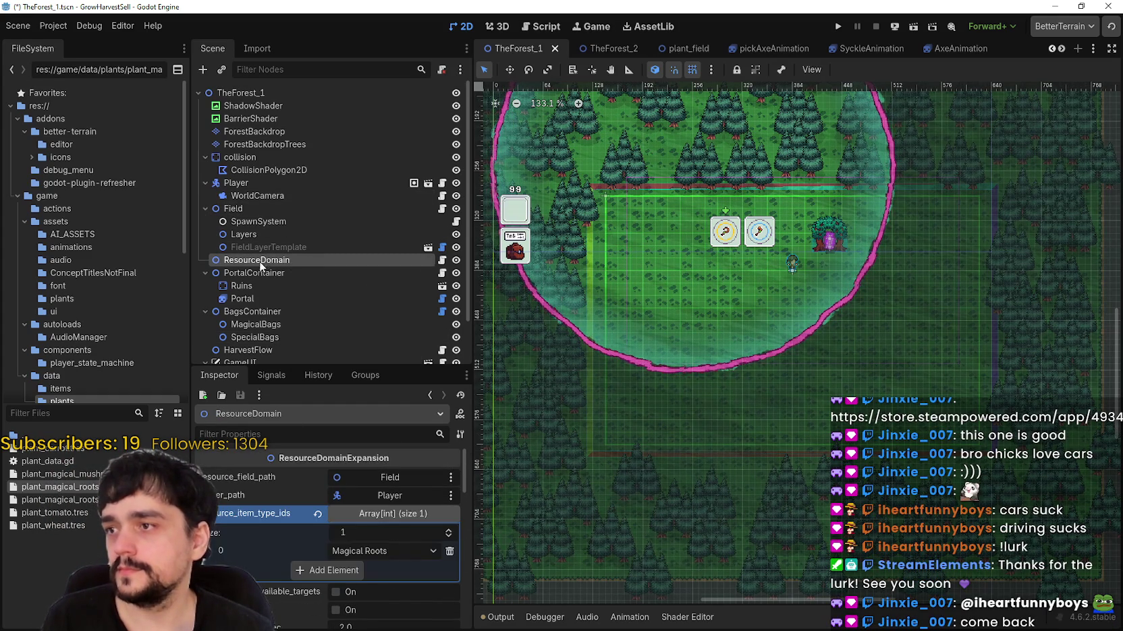
pyautogui.click(205, 273)
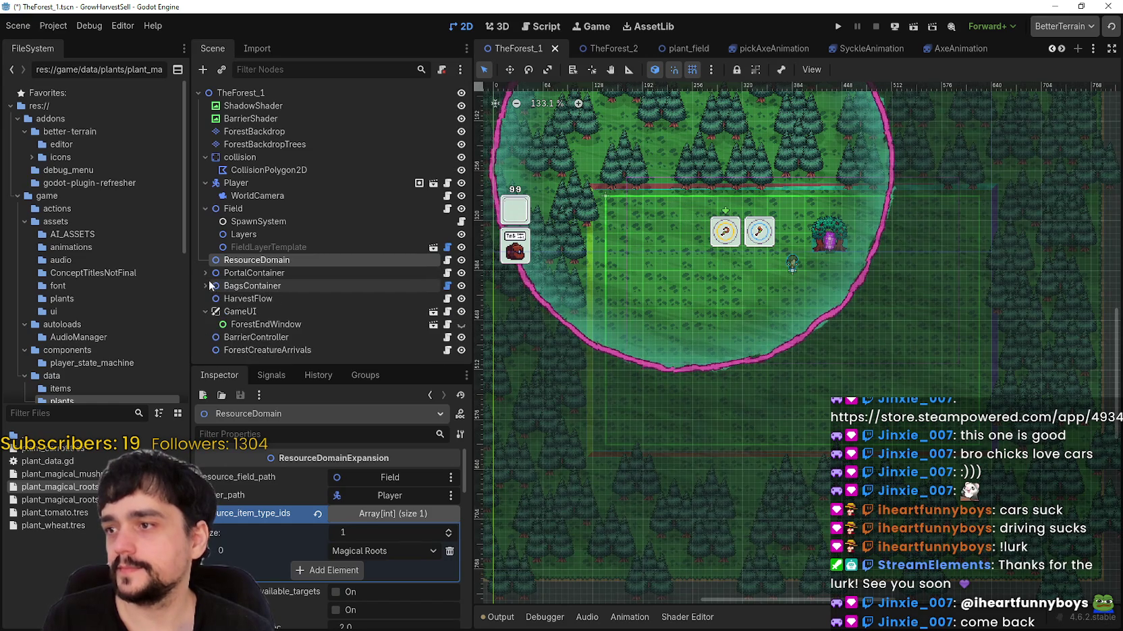
pyautogui.click(205, 286)
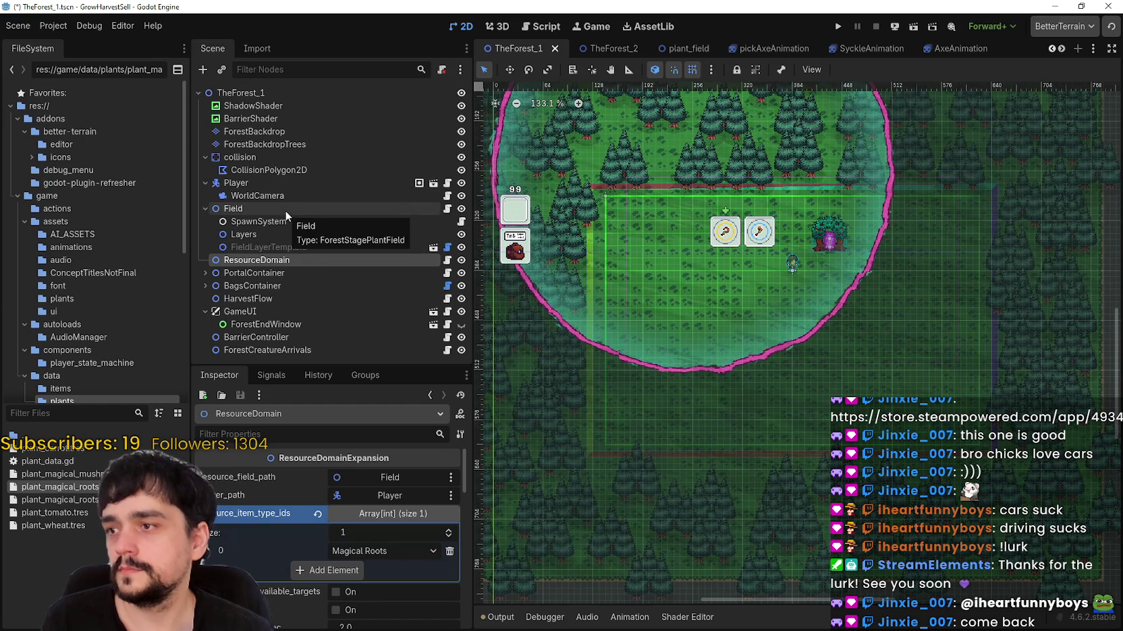
pyautogui.click(205, 311)
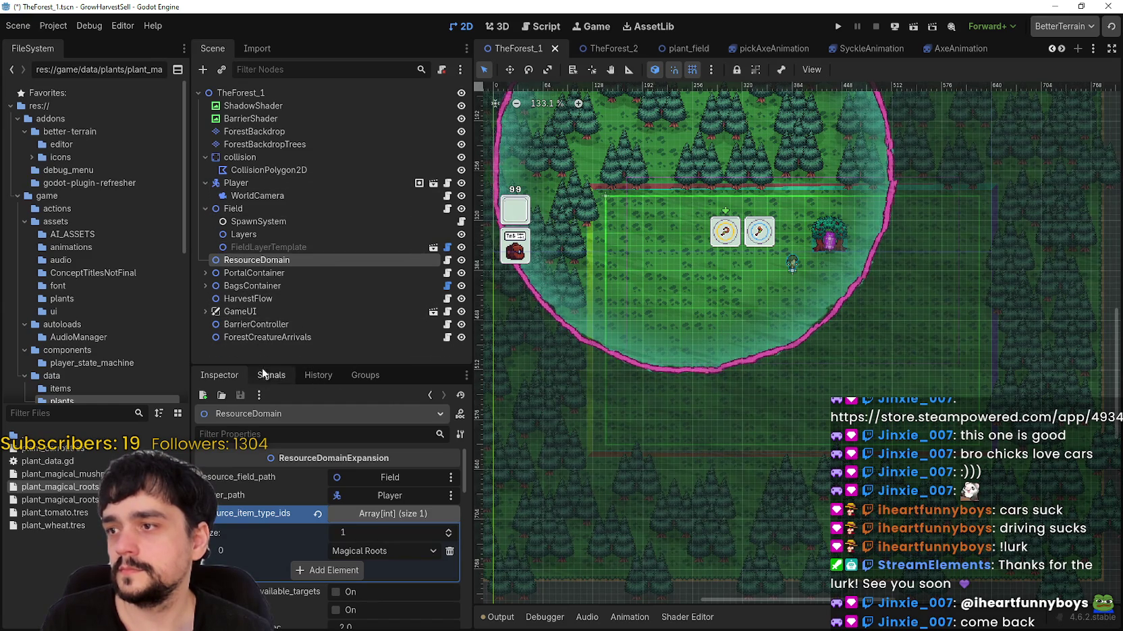
pyautogui.click(251, 299)
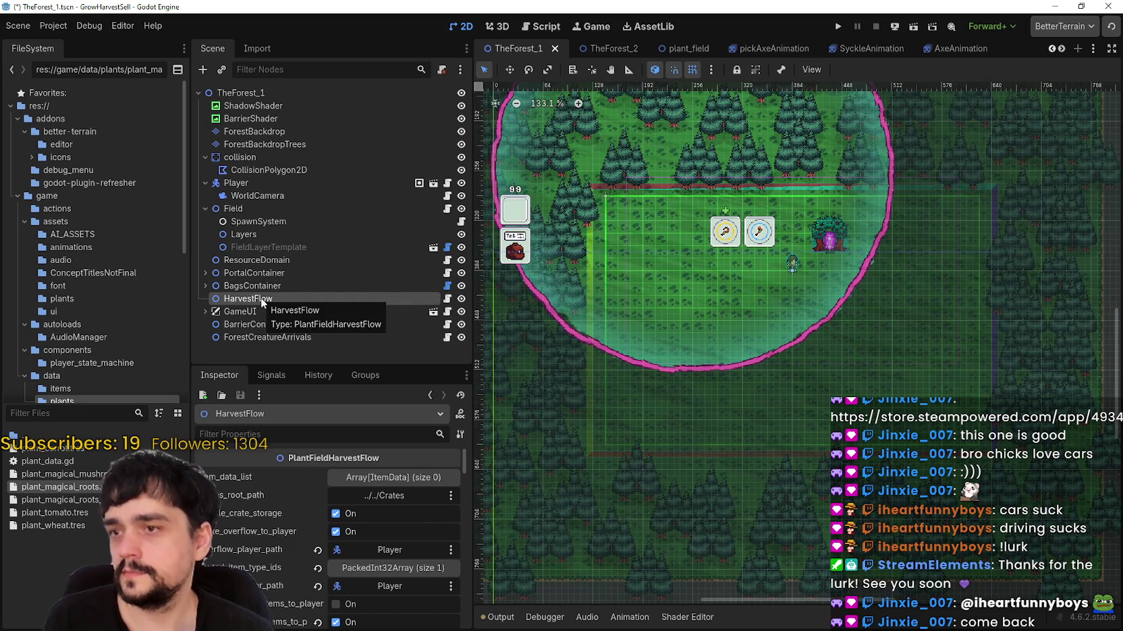
# Review the HarvestFlow settings, then save TheForest_1 to launch the Harvest Mage test run.
pyautogui.scroll(-3)
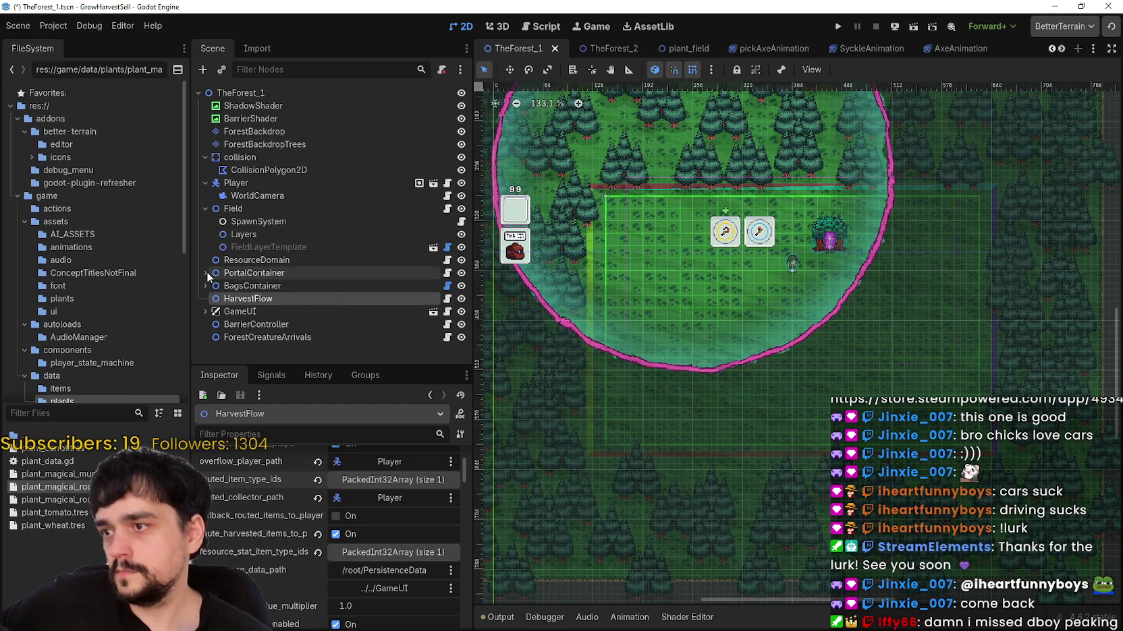
pyautogui.hotkey('ctrl', 's')
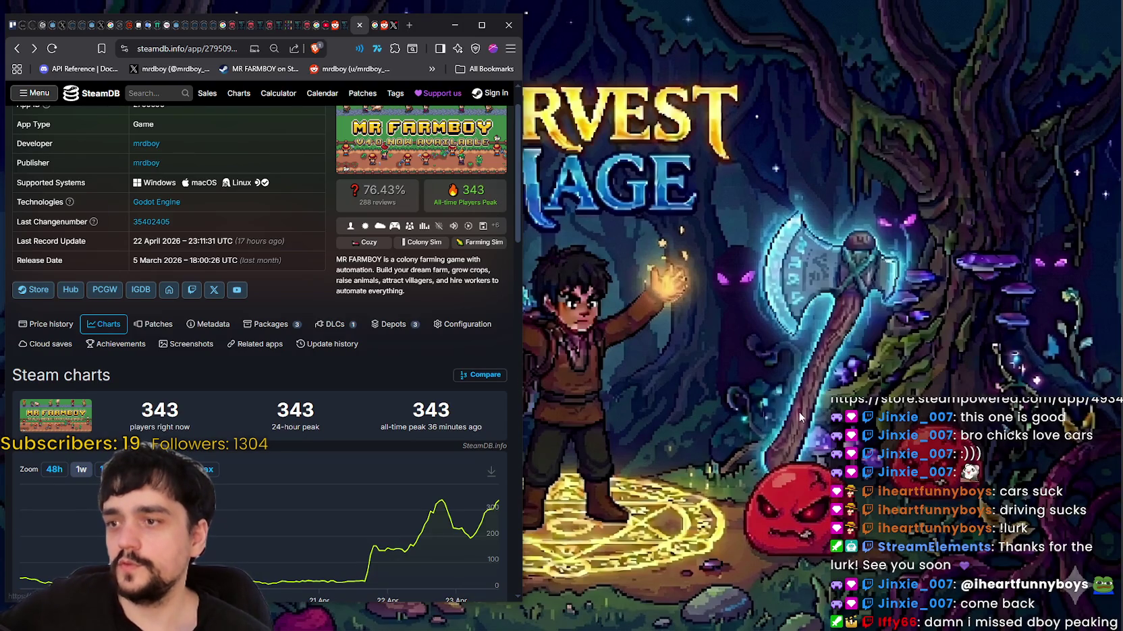
# Start the game, unlock the portal at the tower, and travel to the forest stage.
pyautogui.click(286, 437)
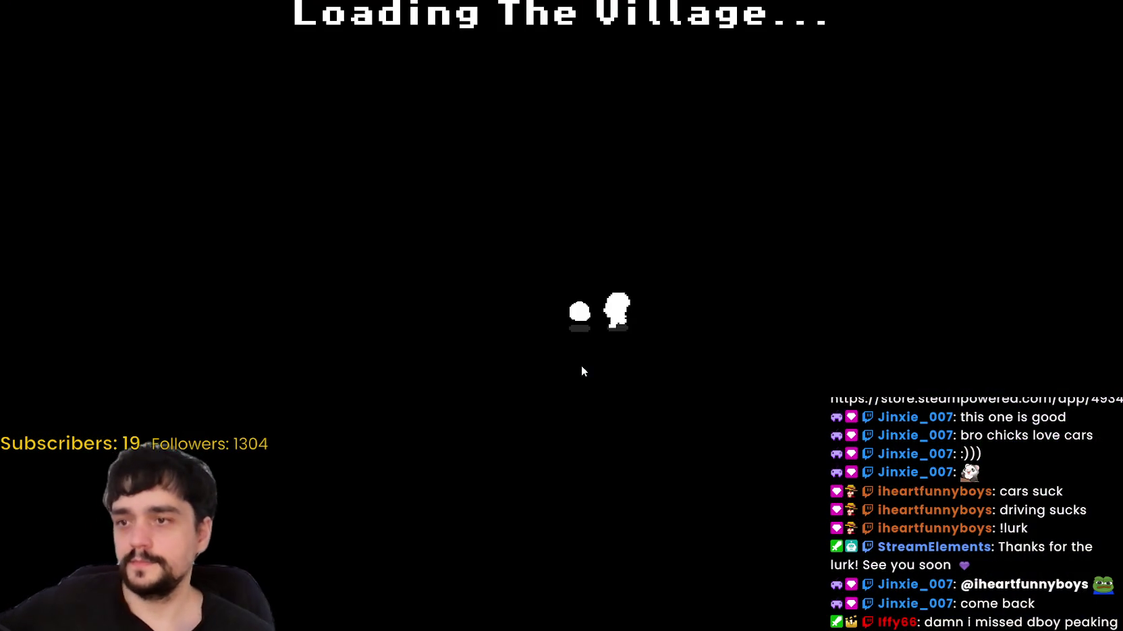
pyautogui.press('w')
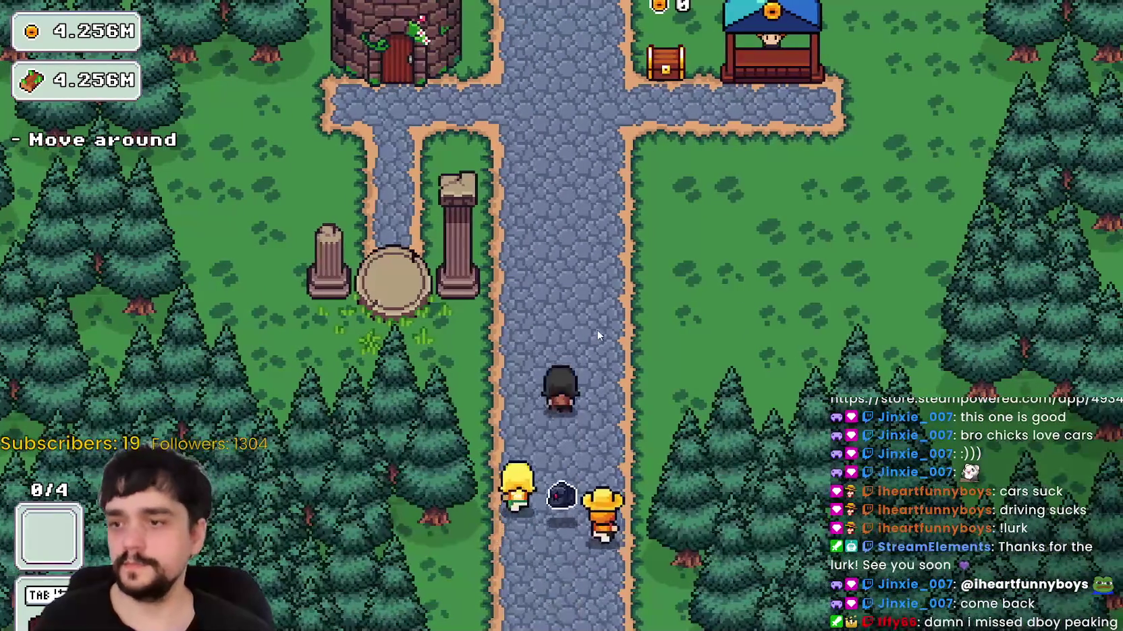
pyautogui.press('a')
pyautogui.press('e')
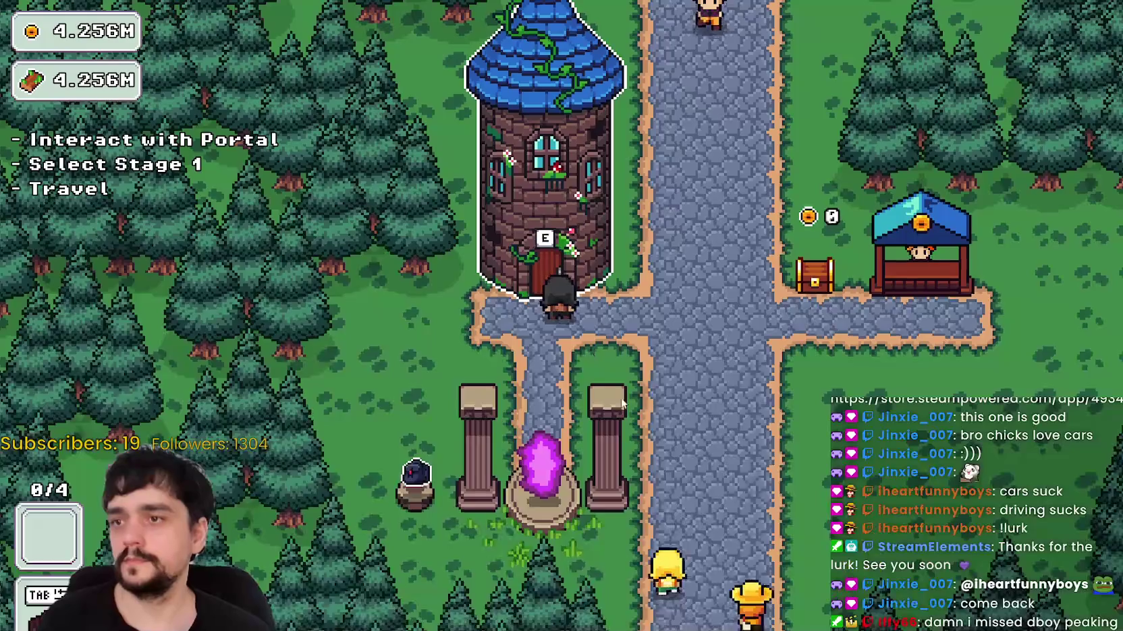
pyautogui.press('s')
pyautogui.press('e')
pyautogui.click(297, 396)
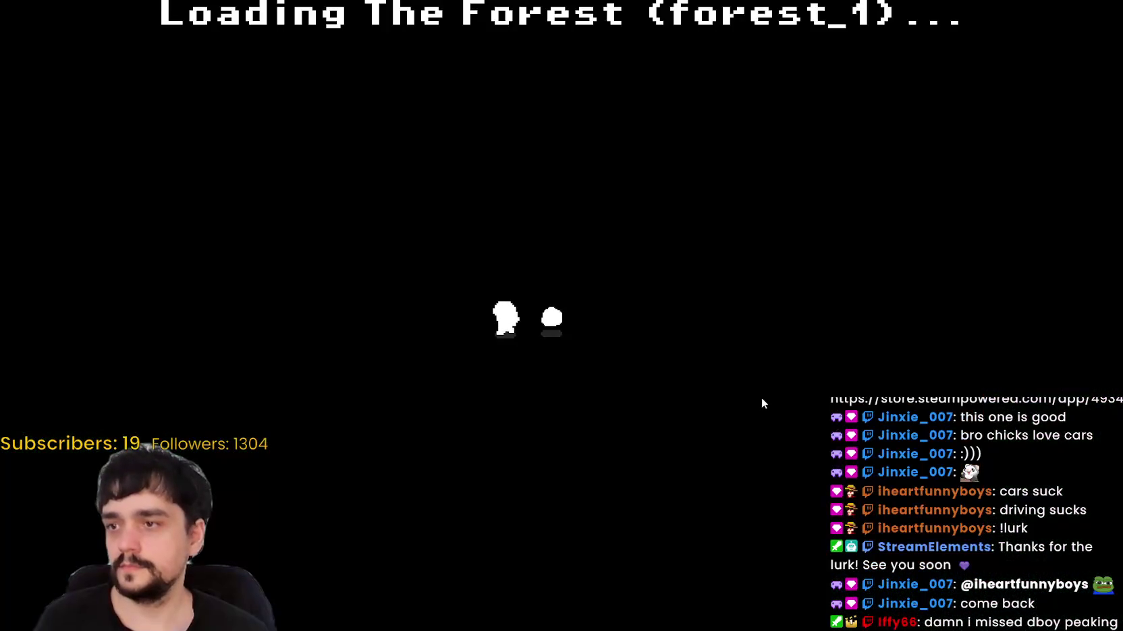
# Walk among the forest plants and harvest them, switching between tools 1 and 2.
pyautogui.press('a')
pyautogui.press('s')
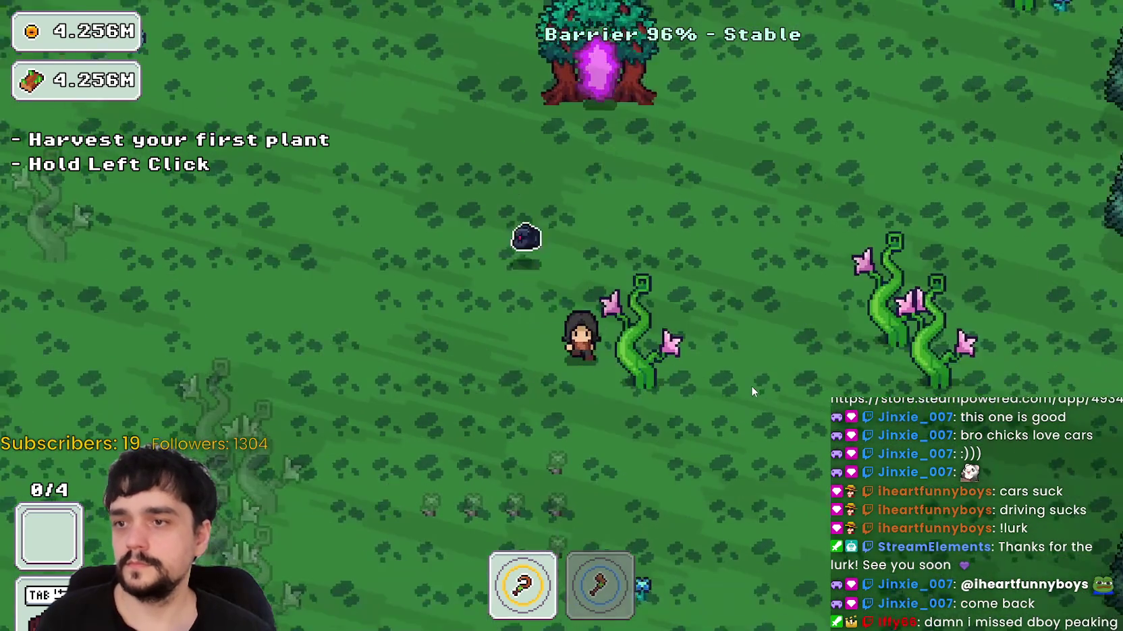
pyautogui.press('w')
pyautogui.press('d')
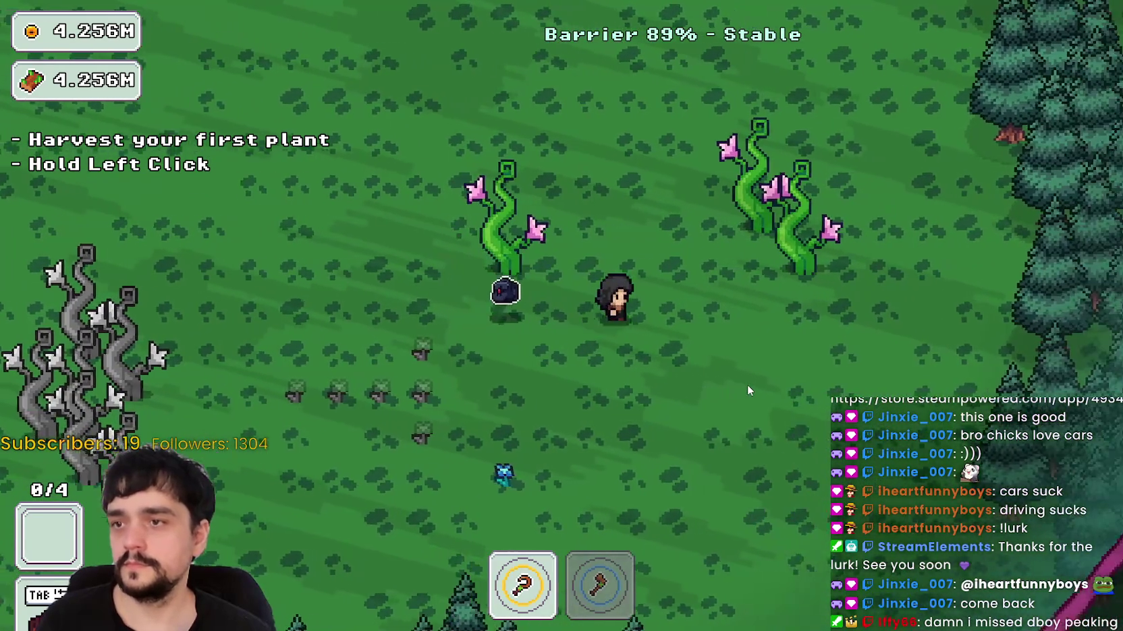
pyautogui.press('2')
pyautogui.moveTo(745, 382); pyautogui.dragTo(660, 395)
pyautogui.press('1')
pyautogui.press('a')
pyautogui.press('2')
pyautogui.press('1')
pyautogui.press('a')
# Leave the forest through the portal, return home, and stop the running game in Godot.
pyautogui.press('w')
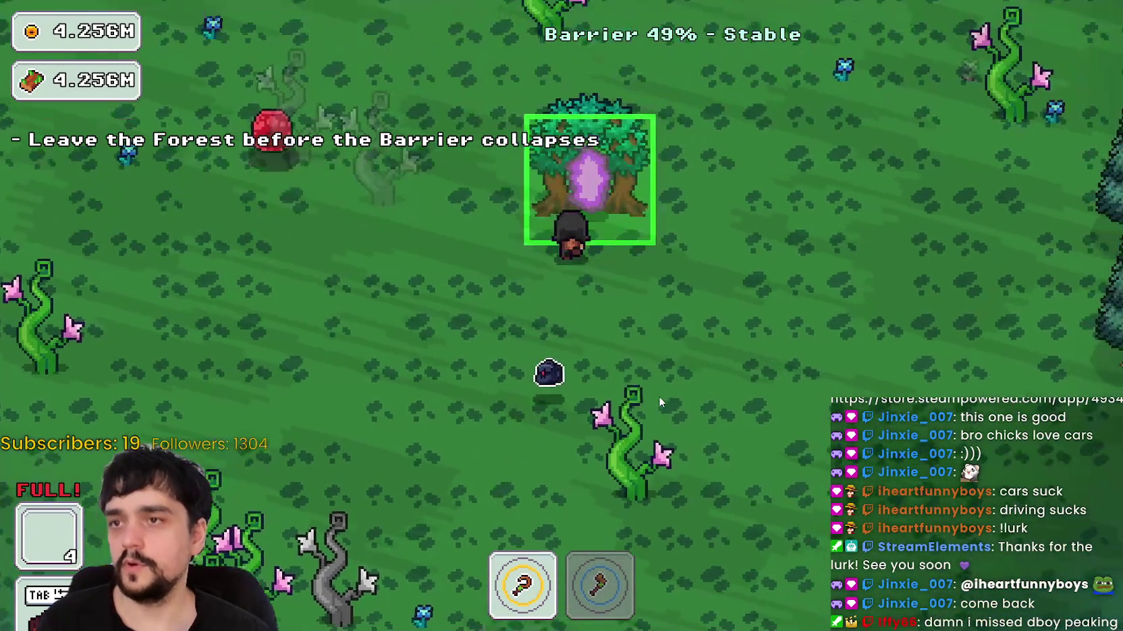
pyautogui.press('e')
pyautogui.click(340, 522)
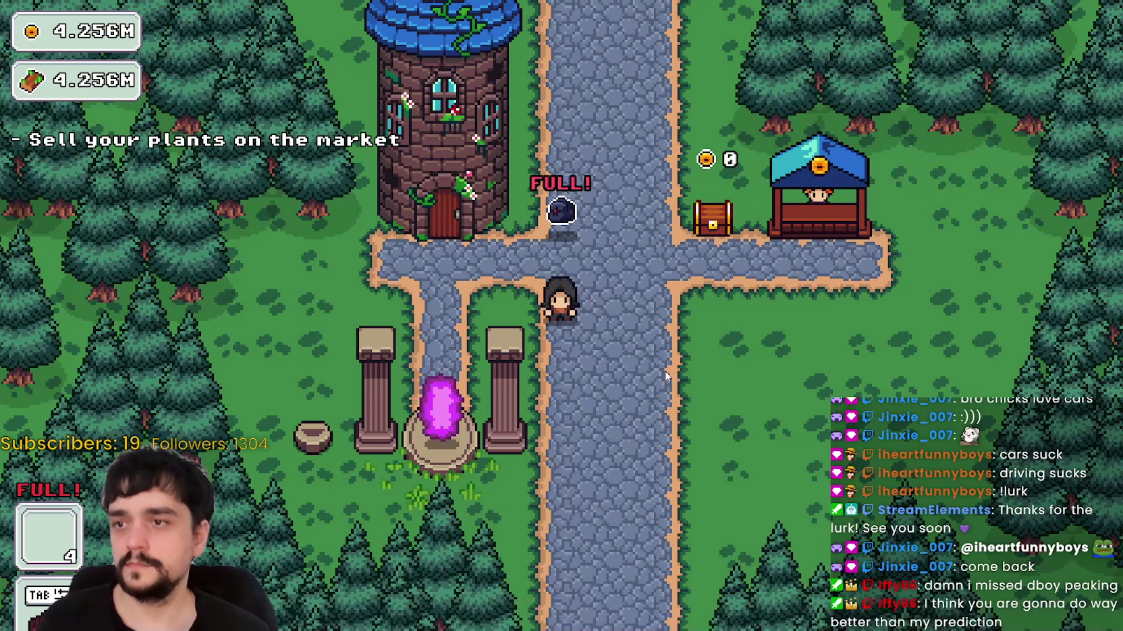
pyautogui.click(751, 377)
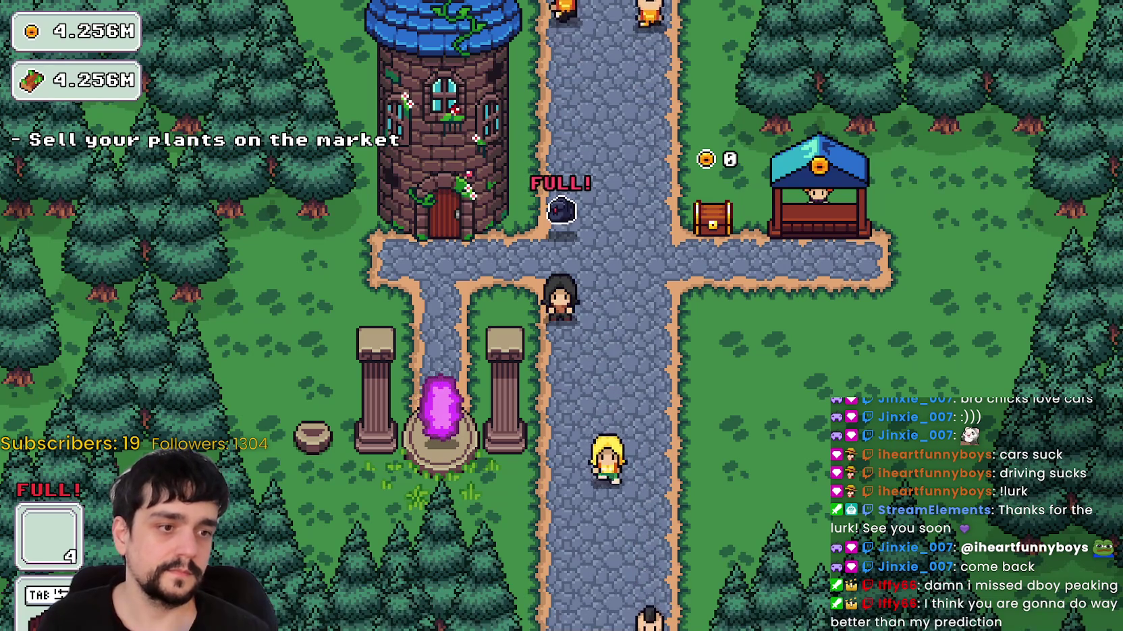
pyautogui.hotkey('alt', 'Tab')
pyautogui.click(875, 27)
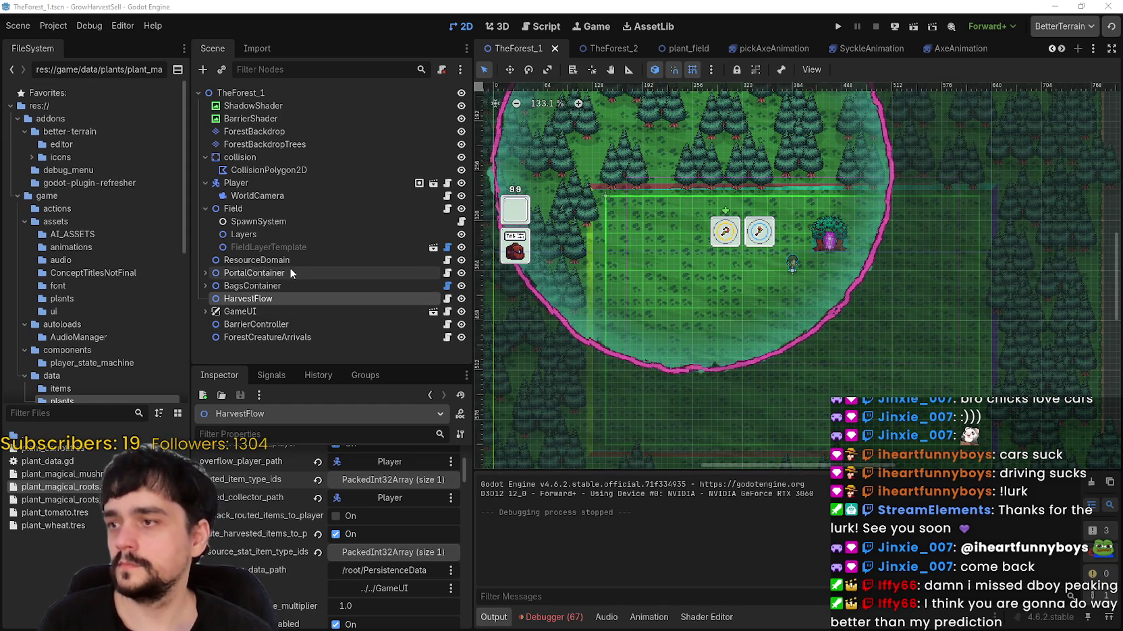
# Expand ResourceDomain's item list to confirm Magical Roots, then bring the SteamDB page forward.
pyautogui.click(297, 260)
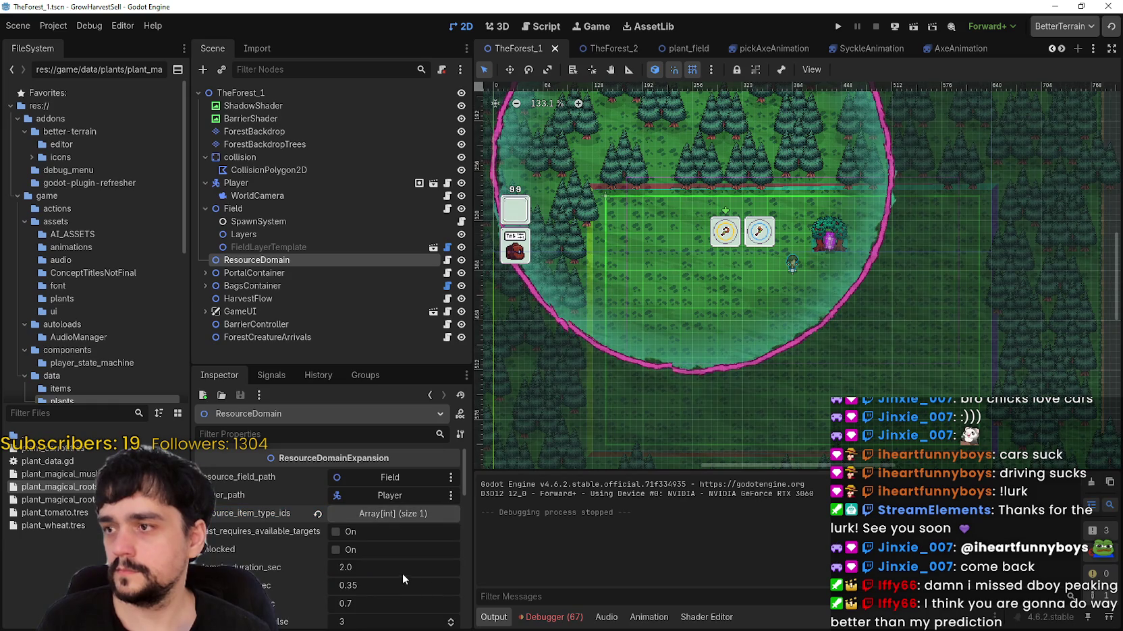
pyautogui.click(405, 515)
pyautogui.scroll(-3)
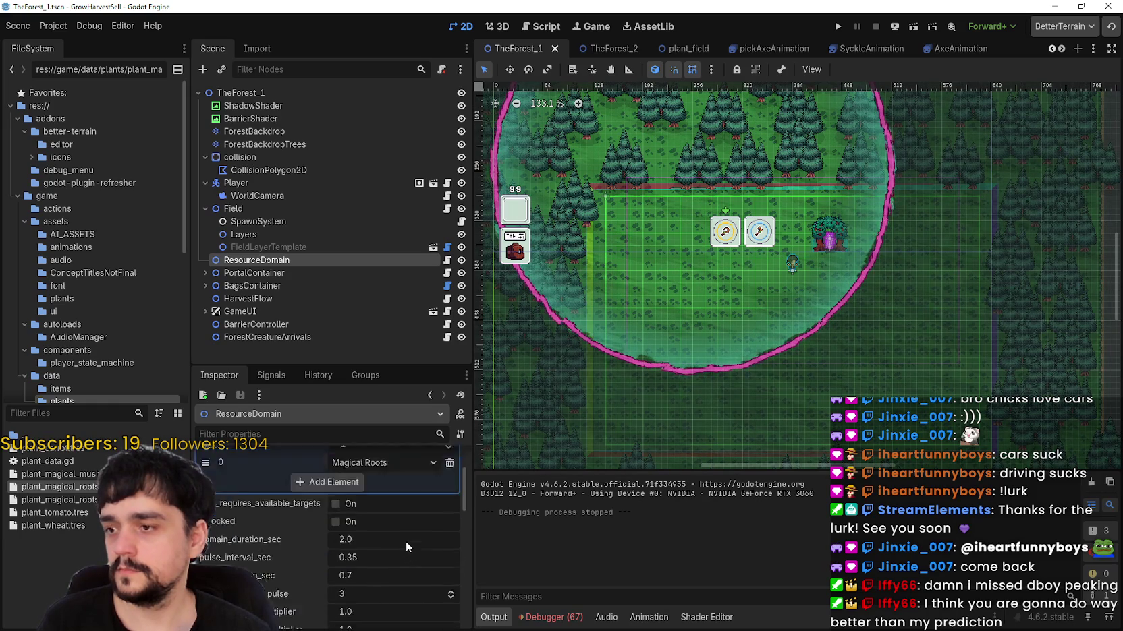
pyautogui.scroll(-3)
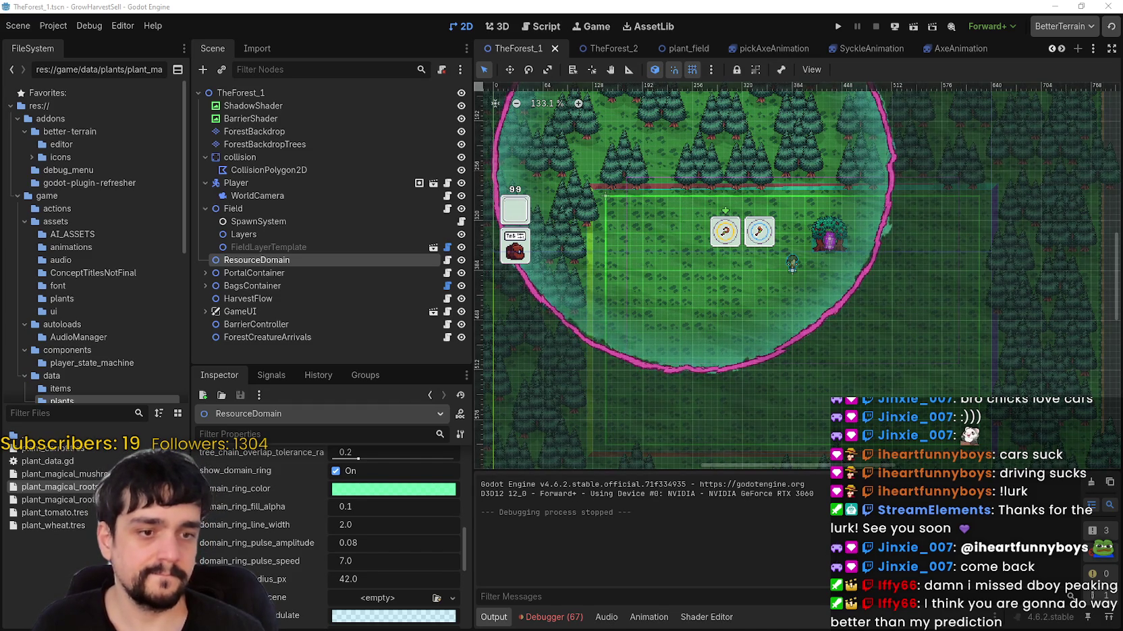
pyautogui.hotkey('alt', 'Tab')
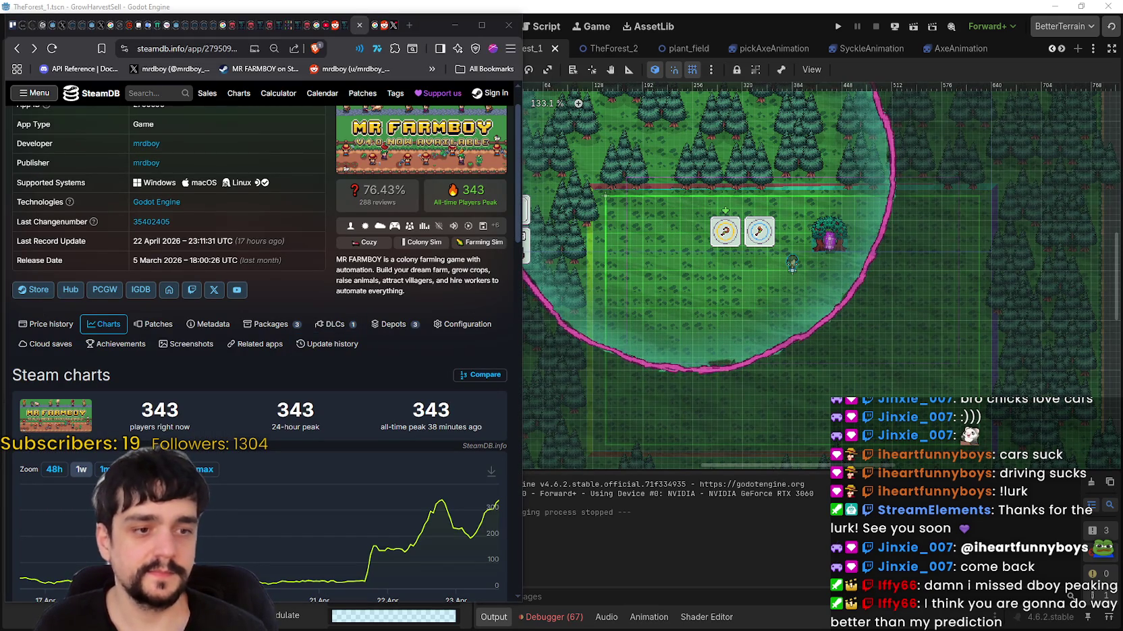
# Review the viewer prediction notes in Notepad, minimize the notes window, and switch back to Godot.
pyautogui.hotkey('alt', 'Tab')
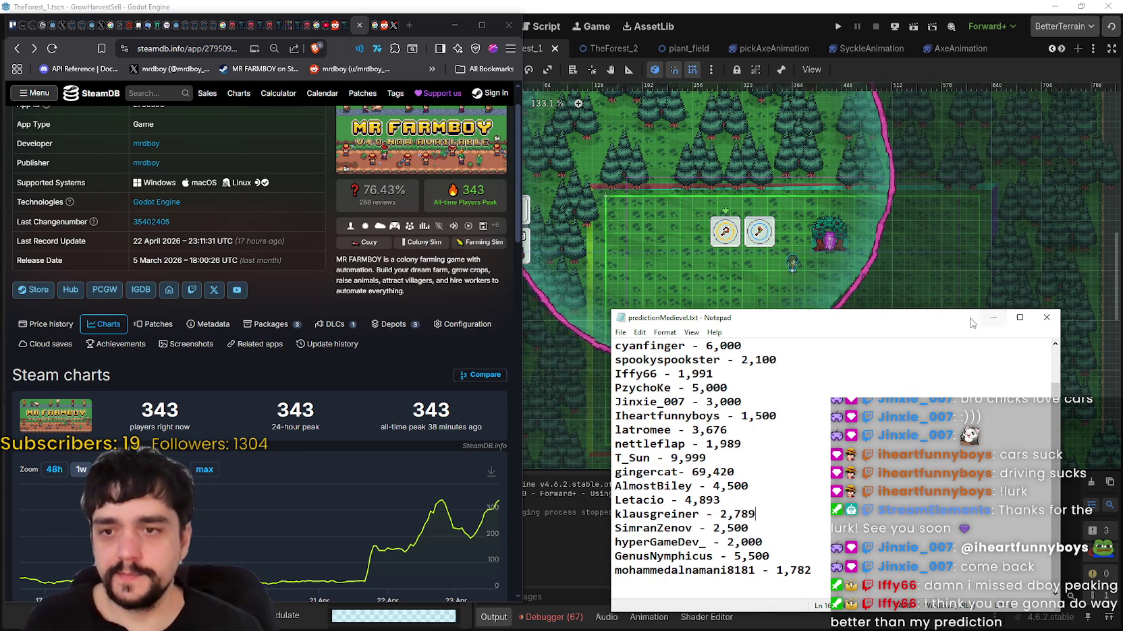
pyautogui.moveTo(967, 326); pyautogui.dragTo(947, 297)
pyautogui.click(972, 288)
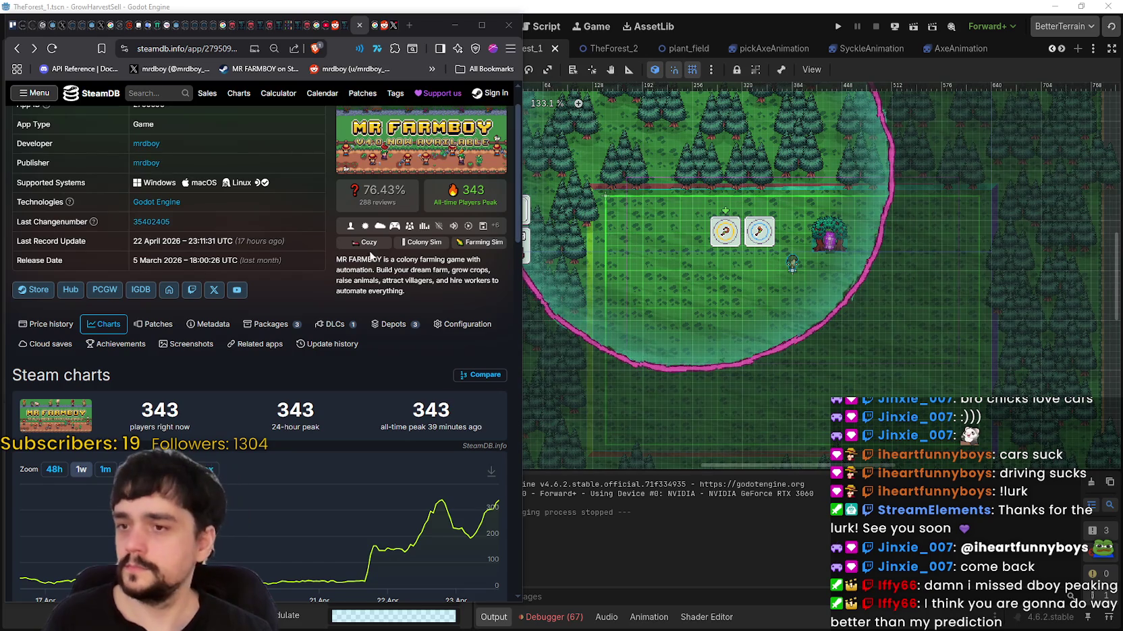
pyautogui.hotkey('alt', 'Tab')
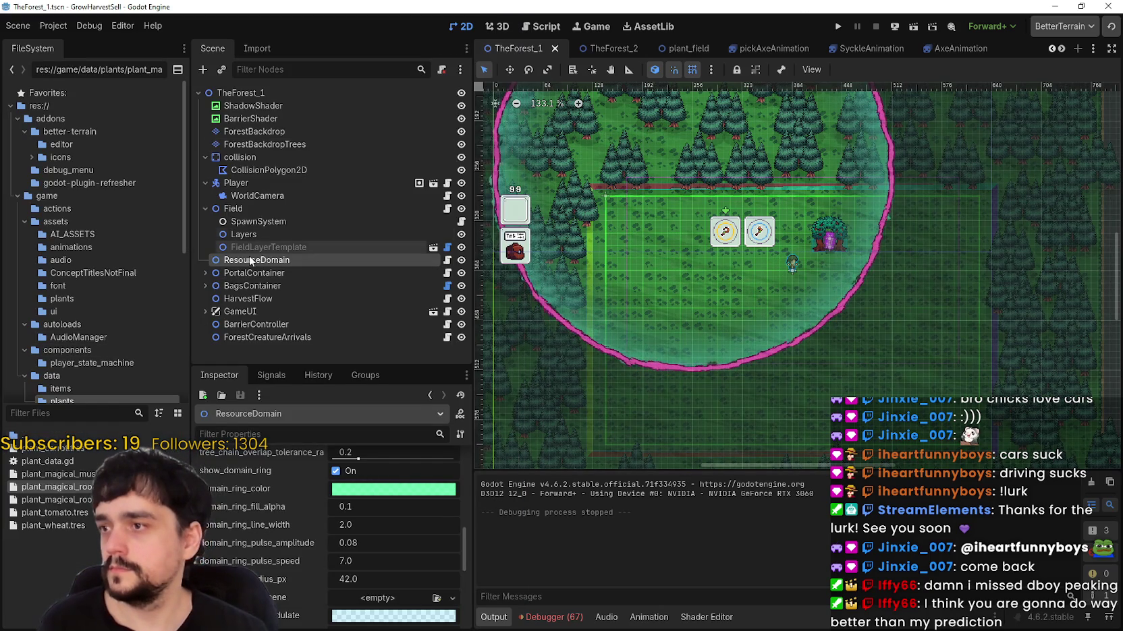
# Scroll the ResourceDomain Inspector up and bring MR FARMBOY's SteamDB charts page to the front.
pyautogui.scroll(3)
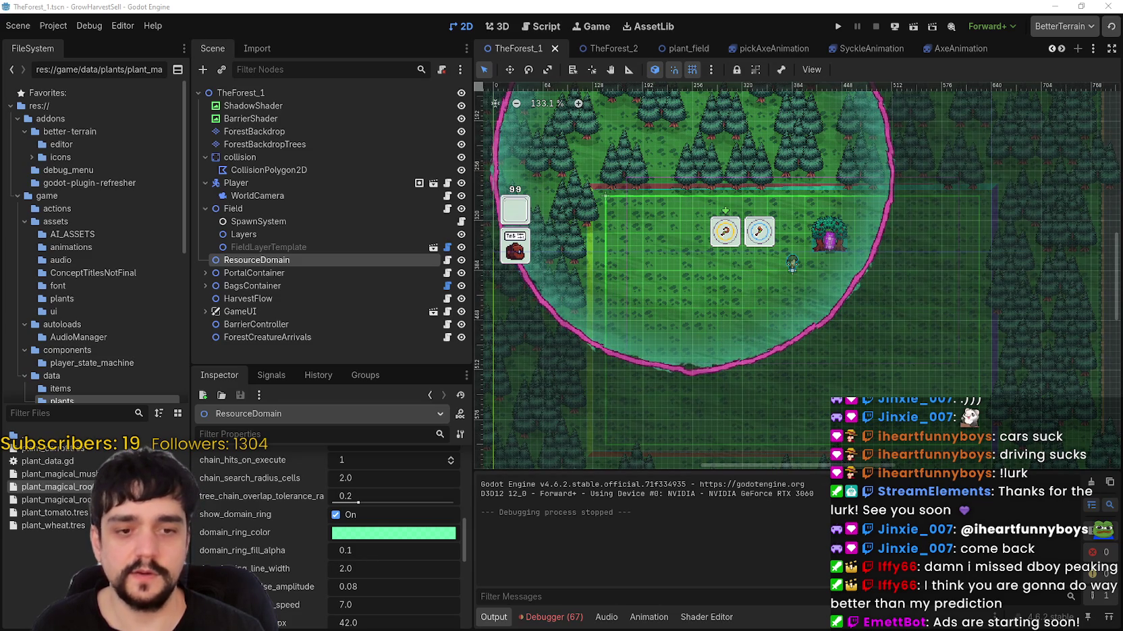
pyautogui.hotkey('alt', 'Tab')
pyautogui.hotkey('alt', 'Tab')
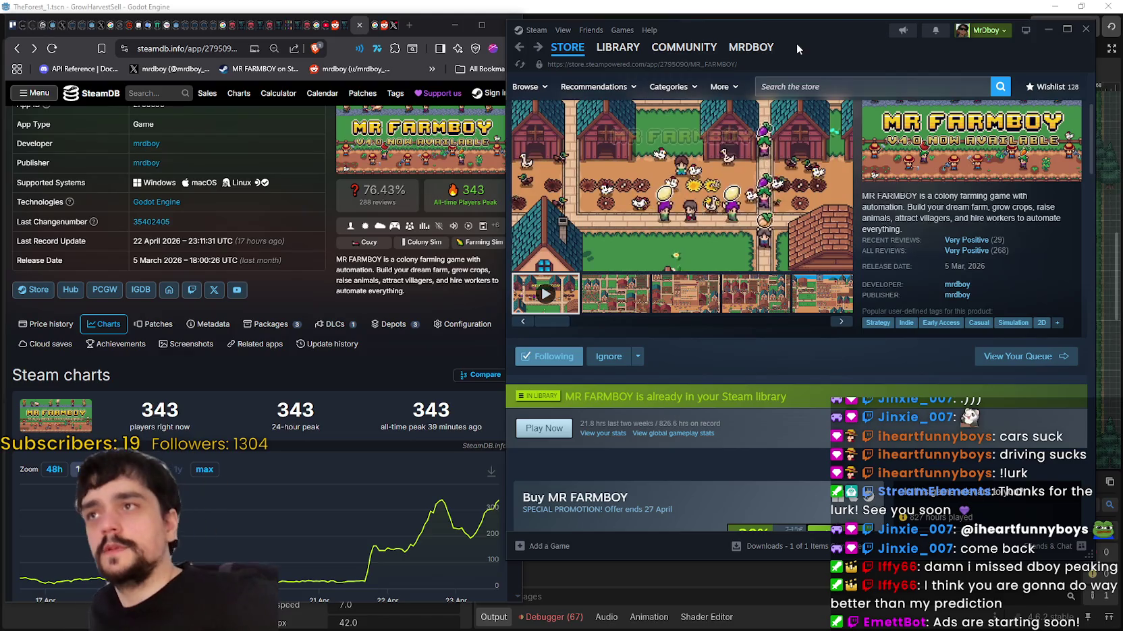
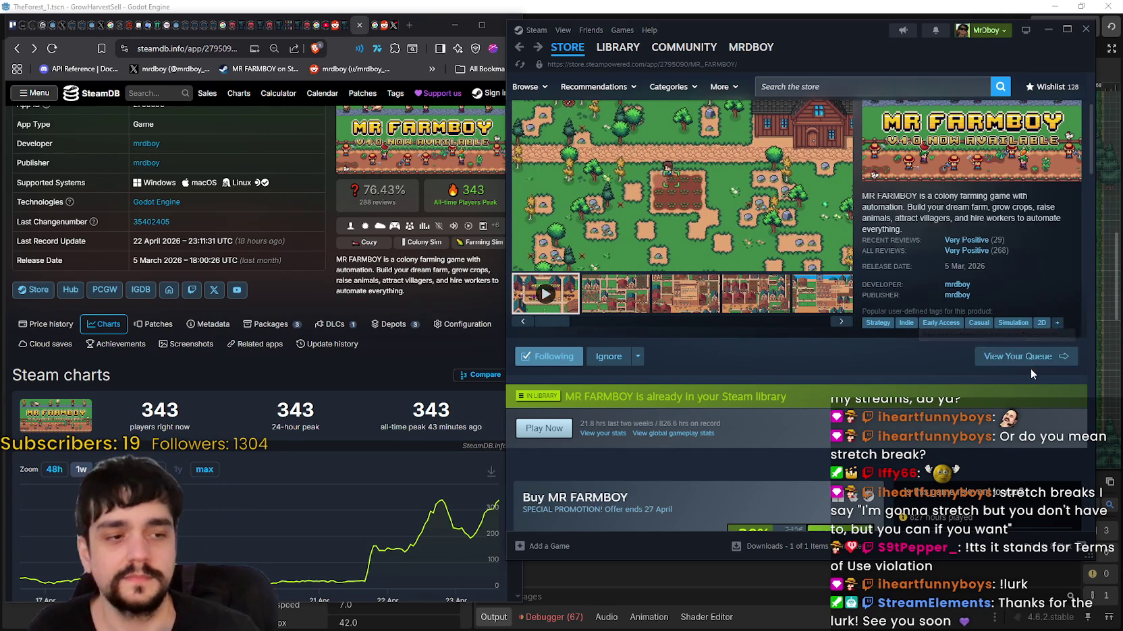
# Reload the MR FARMBOY store page in Steam to refresh its details and playtime.
pyautogui.rightClick(899, 203)
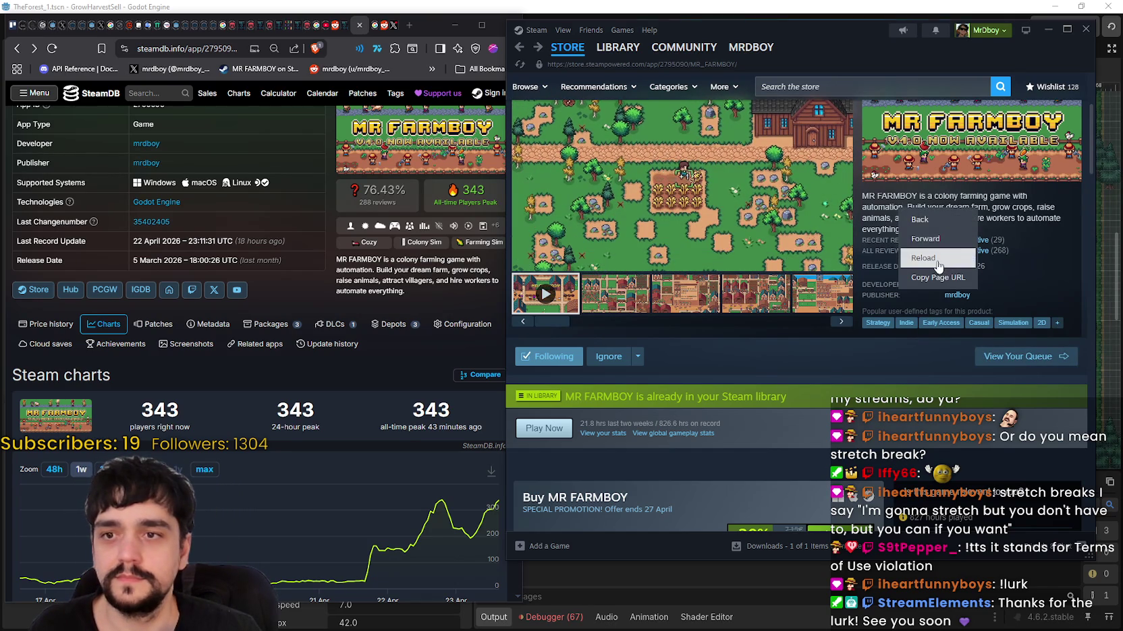
pyautogui.click(940, 270)
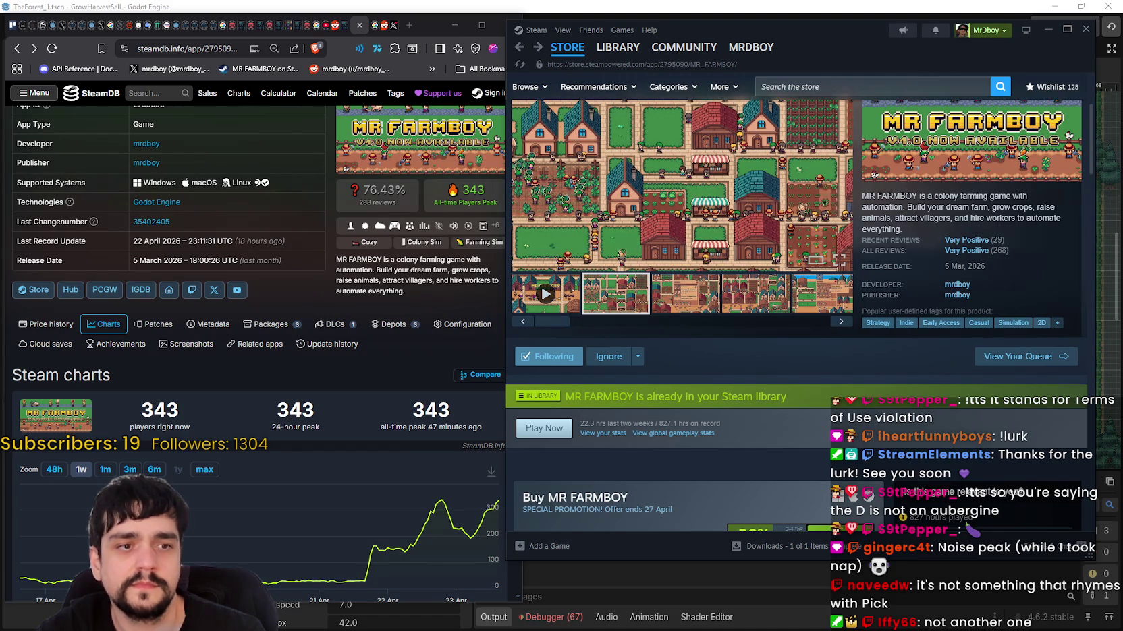
# Bring TikTok over Steam, then open and pause the newest video, '1,000 Concurrent Users means shaved head???'.
pyautogui.moveTo(1122, 27); pyautogui.dragTo(631, 20)
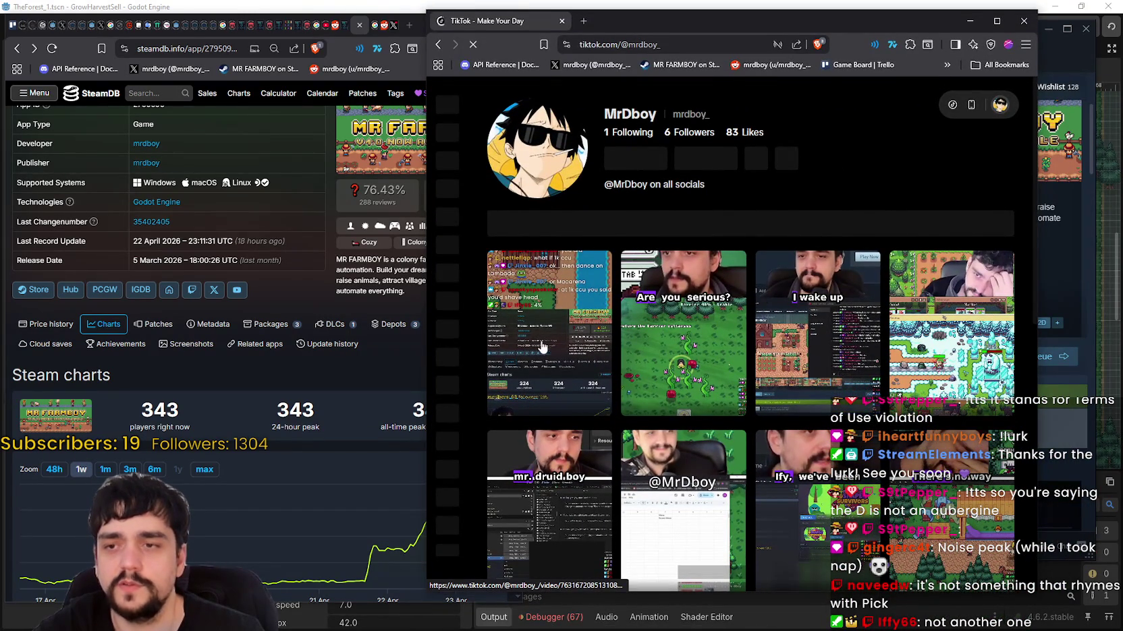
pyautogui.scroll(-3)
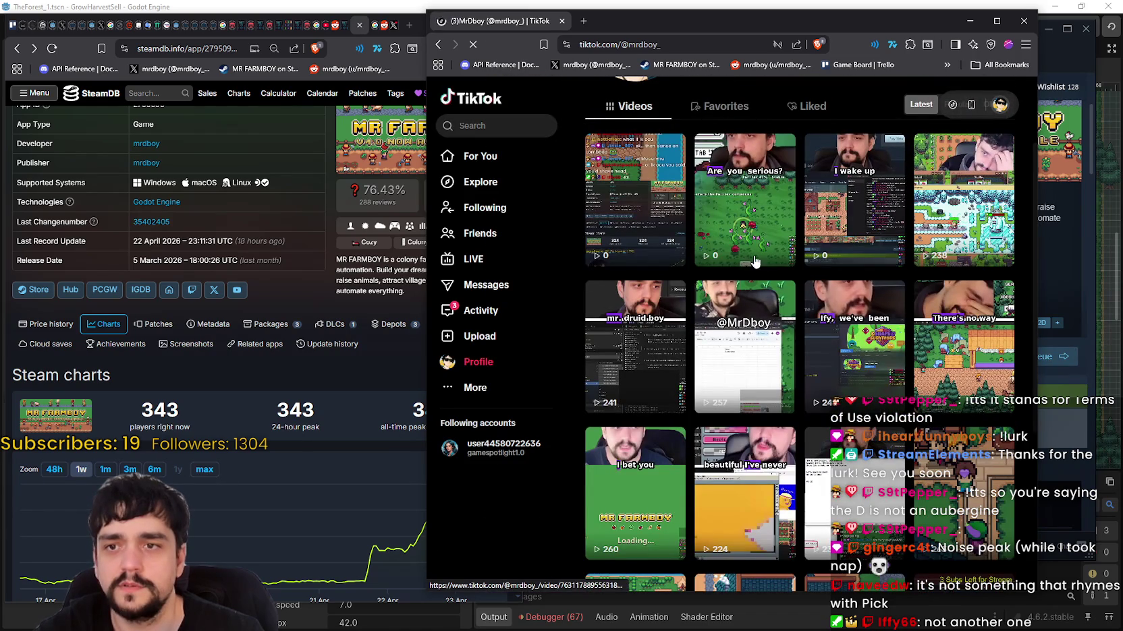
pyautogui.scroll(3)
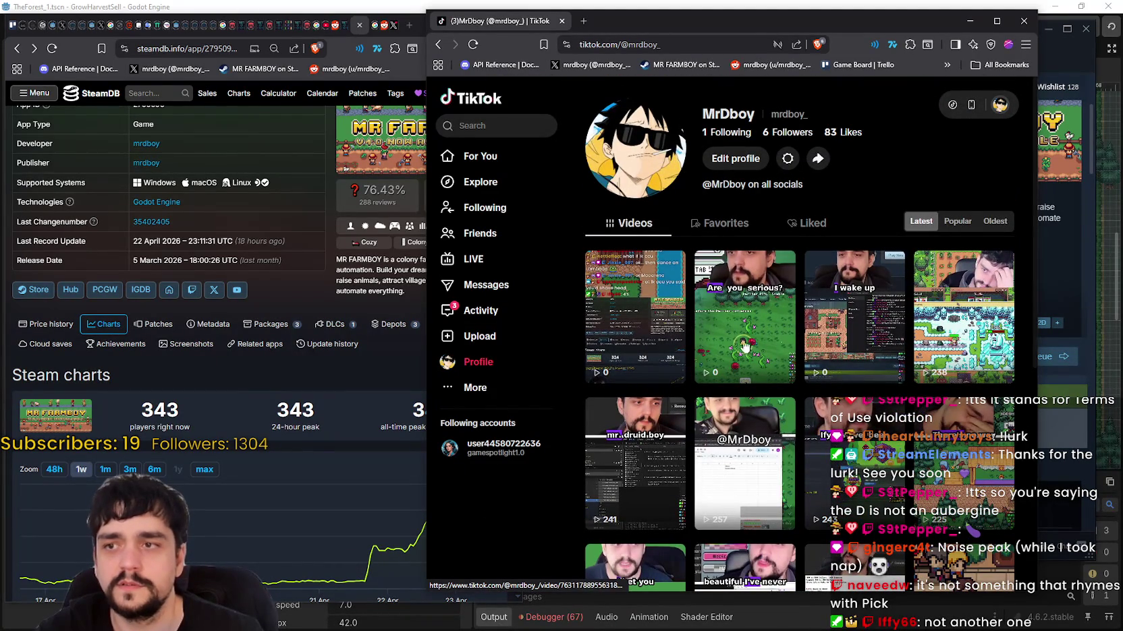
pyautogui.click(646, 326)
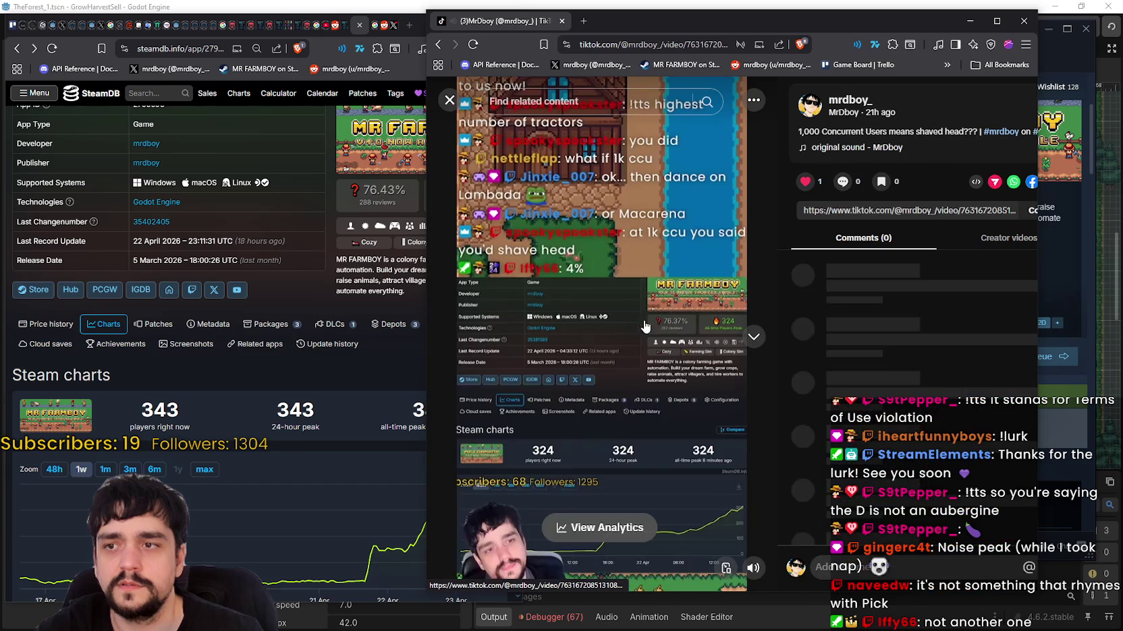
pyautogui.click(691, 305)
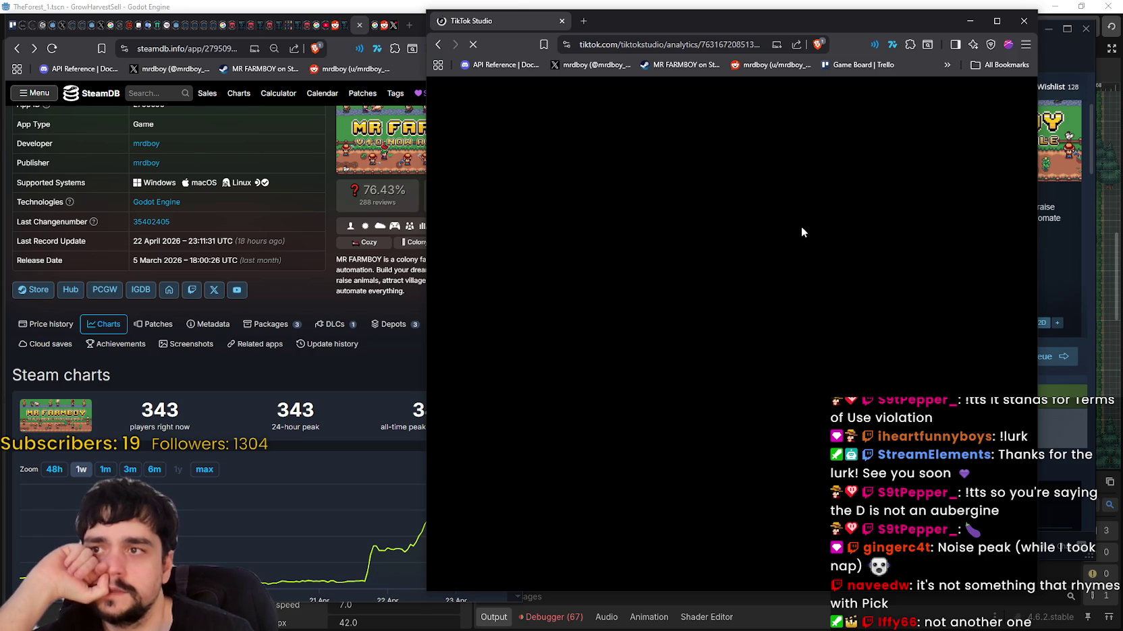
# Check the video's Viewers and Overview stats, then go to the Studio home dashboard.
pyautogui.moveTo(821, 17); pyautogui.dragTo(801, 21)
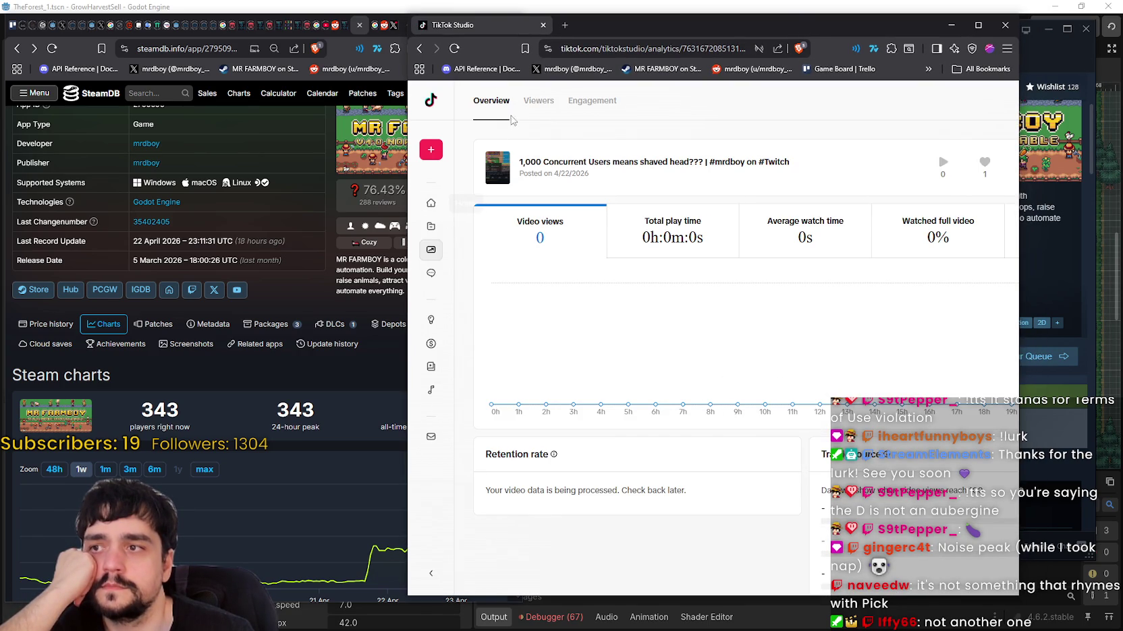
pyautogui.click(534, 107)
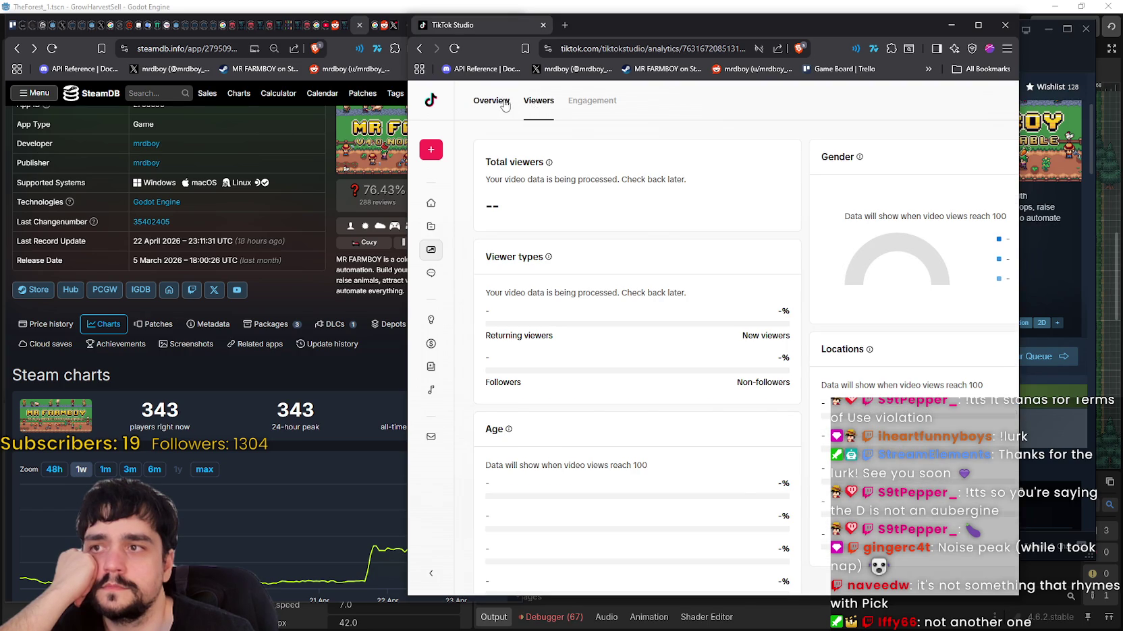
pyautogui.click(491, 102)
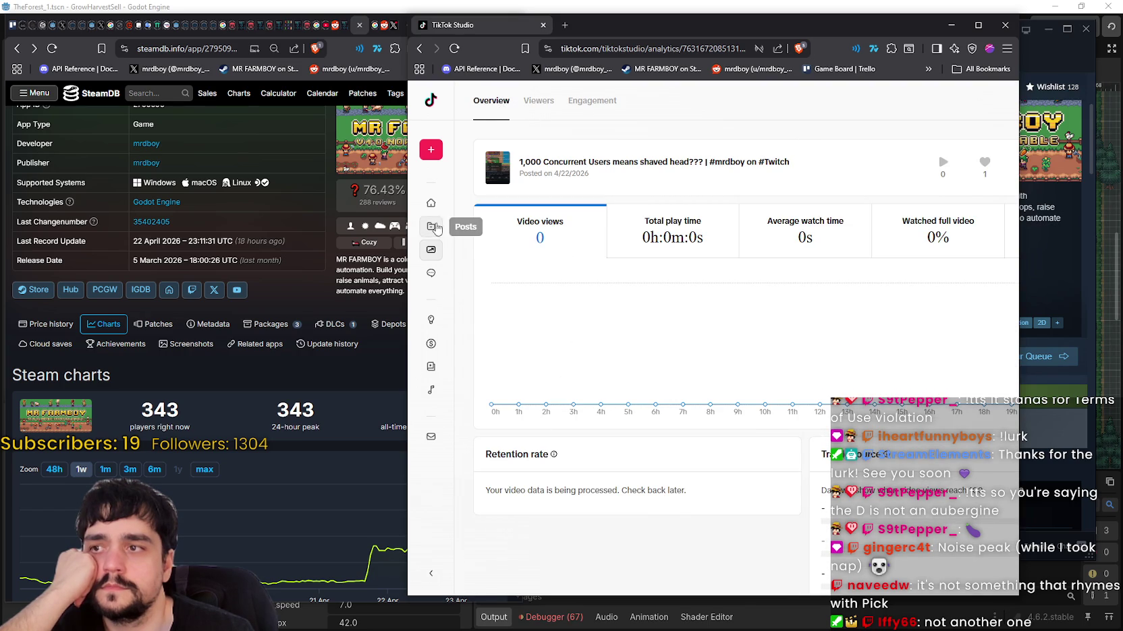
pyautogui.click(432, 205)
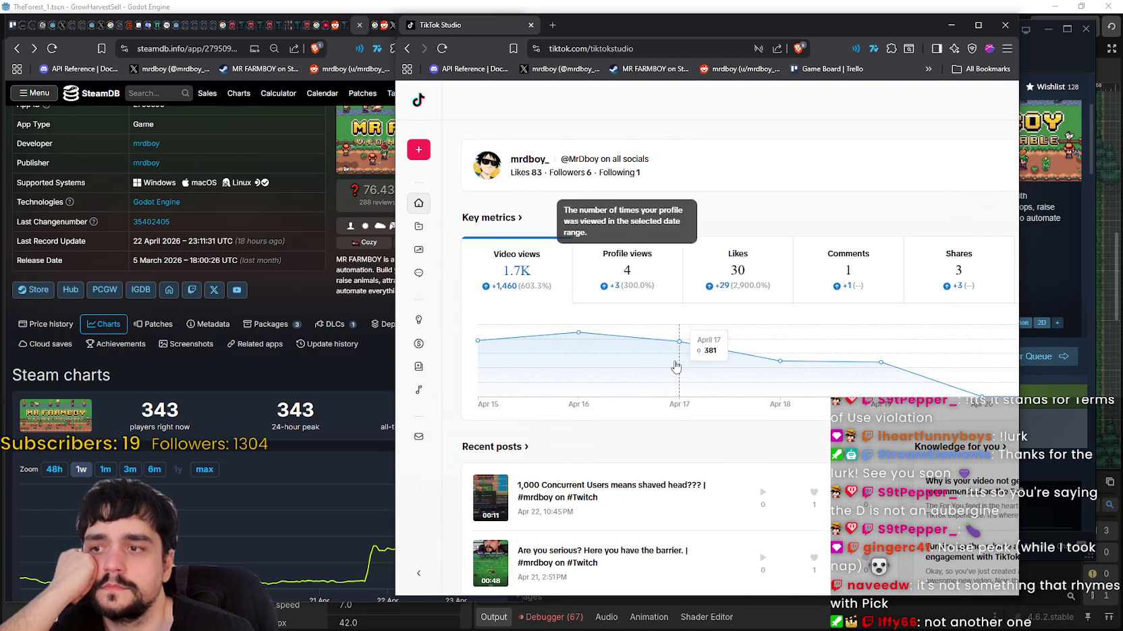
# Open the Posts list of all 19 videos and widen the window to view it.
pyautogui.scroll(-3)
pyautogui.click(511, 266)
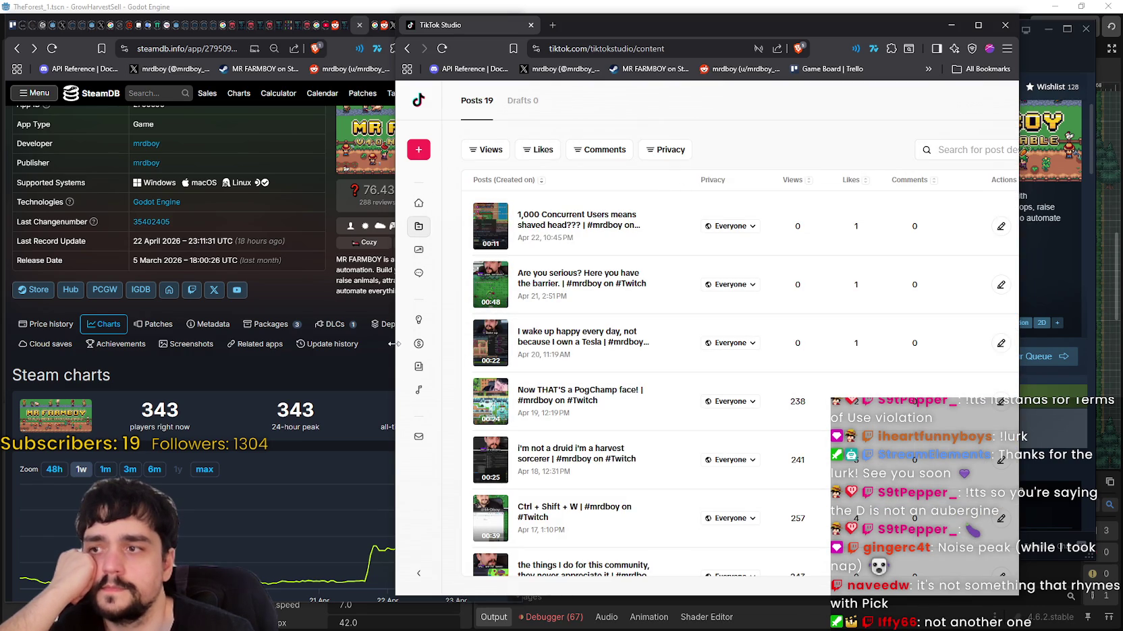
pyautogui.moveTo(392, 366); pyautogui.dragTo(261, 366)
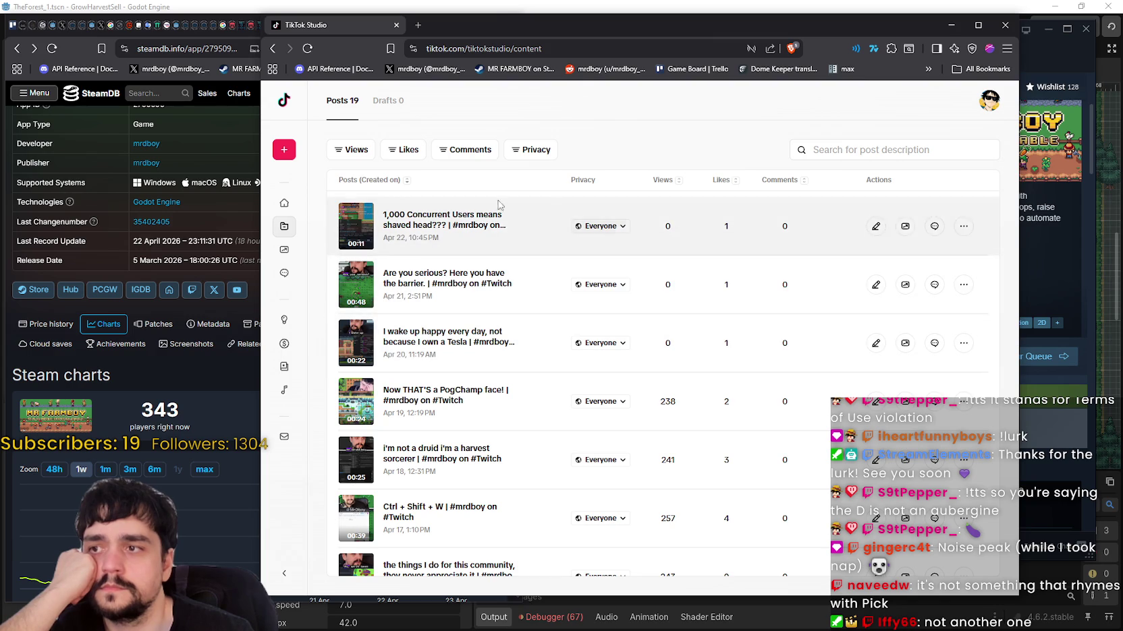
pyautogui.scroll(-3)
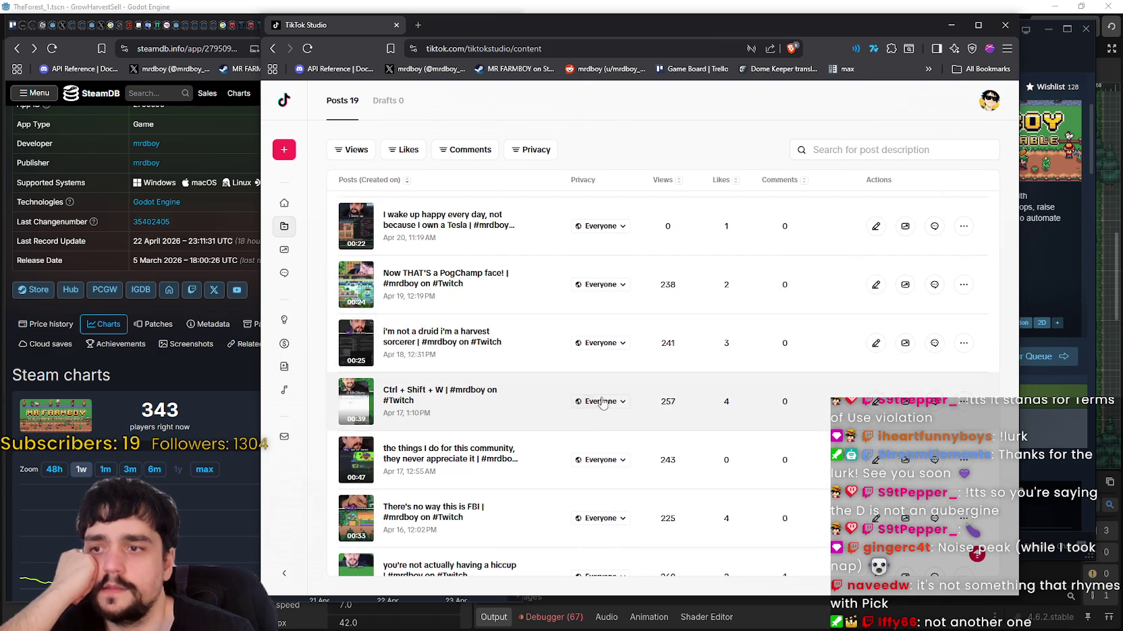
pyautogui.scroll(3)
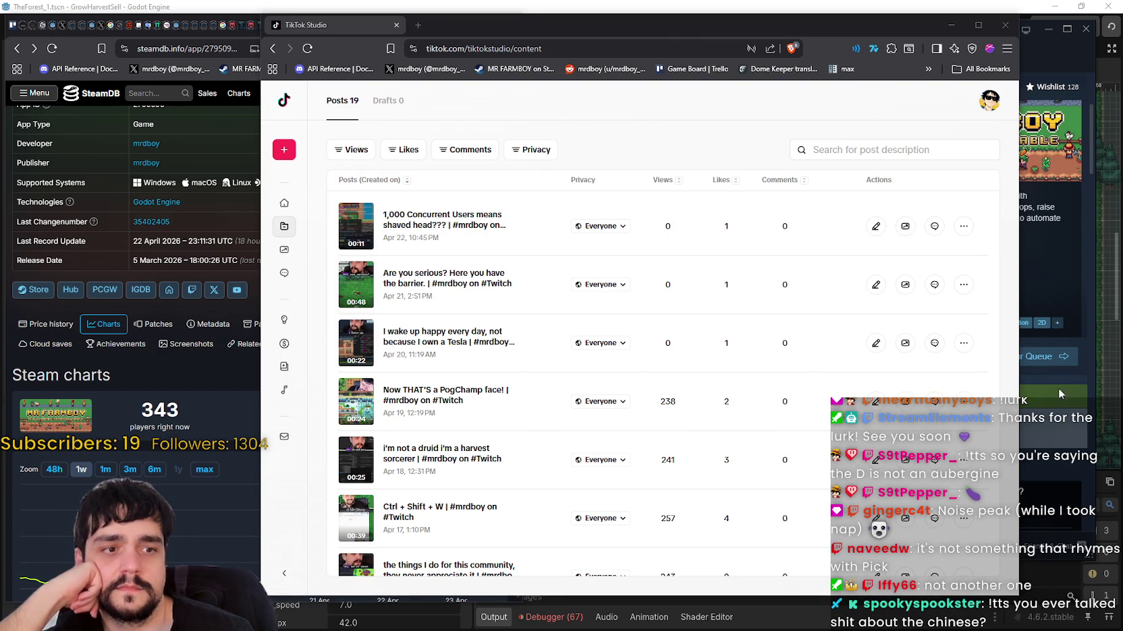
# Dismiss the newest post's link menu and reload the Posts list page.
pyautogui.rightClick(427, 216)
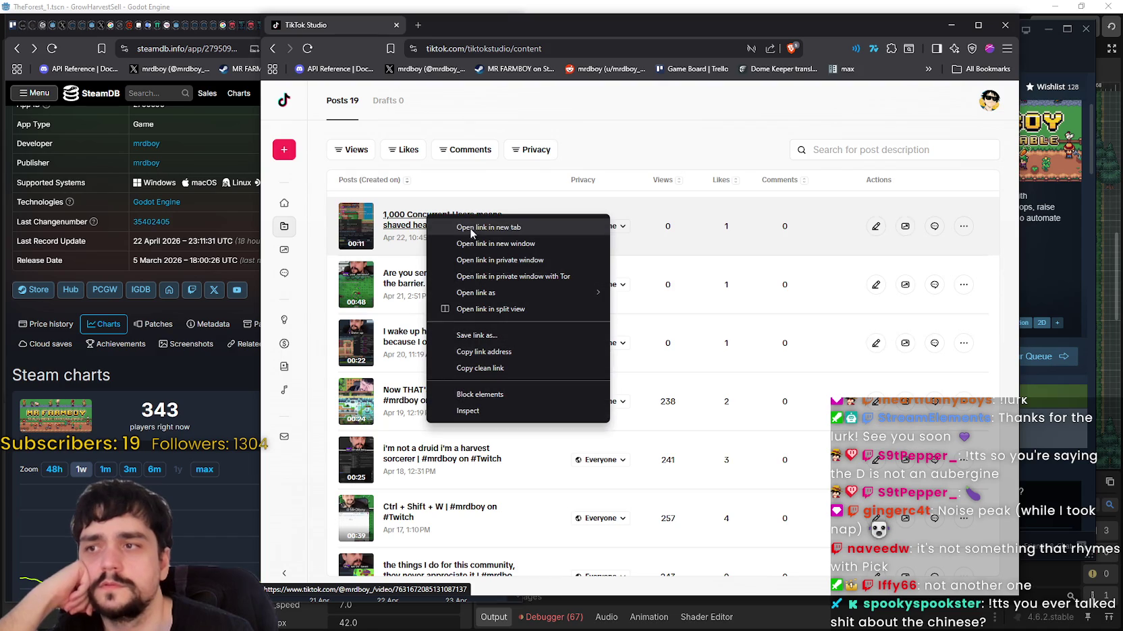
pyautogui.click(476, 336)
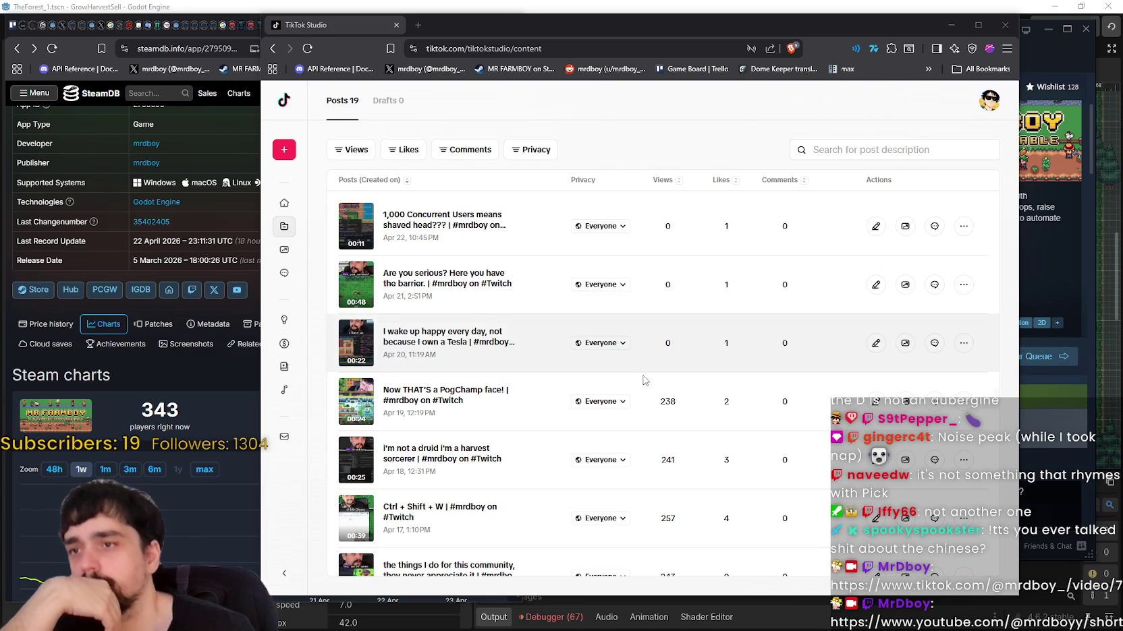
pyautogui.rightClick(665, 139)
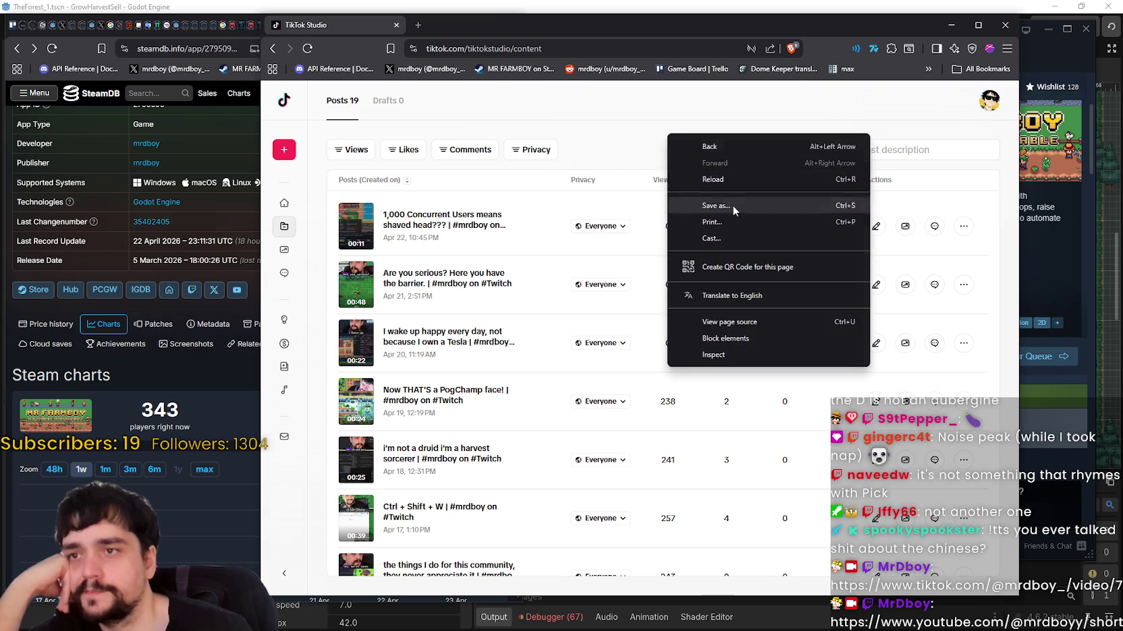
pyautogui.click(682, 182)
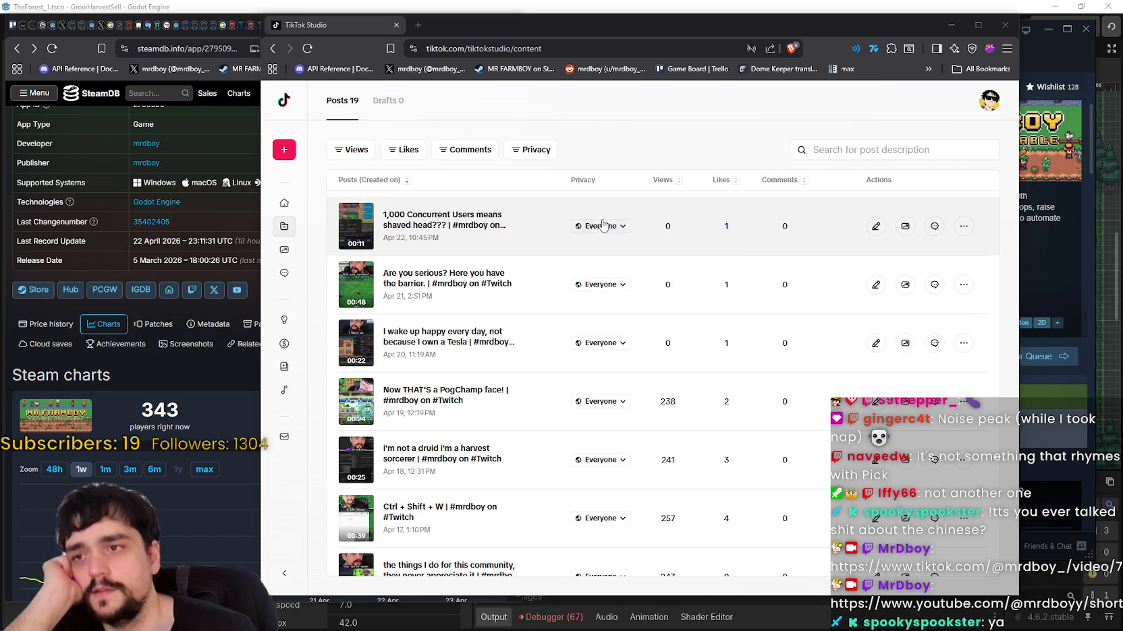
# Open the newest post, '1,000 Concurrent Users means shaved head???', on its public TikTok page.
pyautogui.click(432, 215)
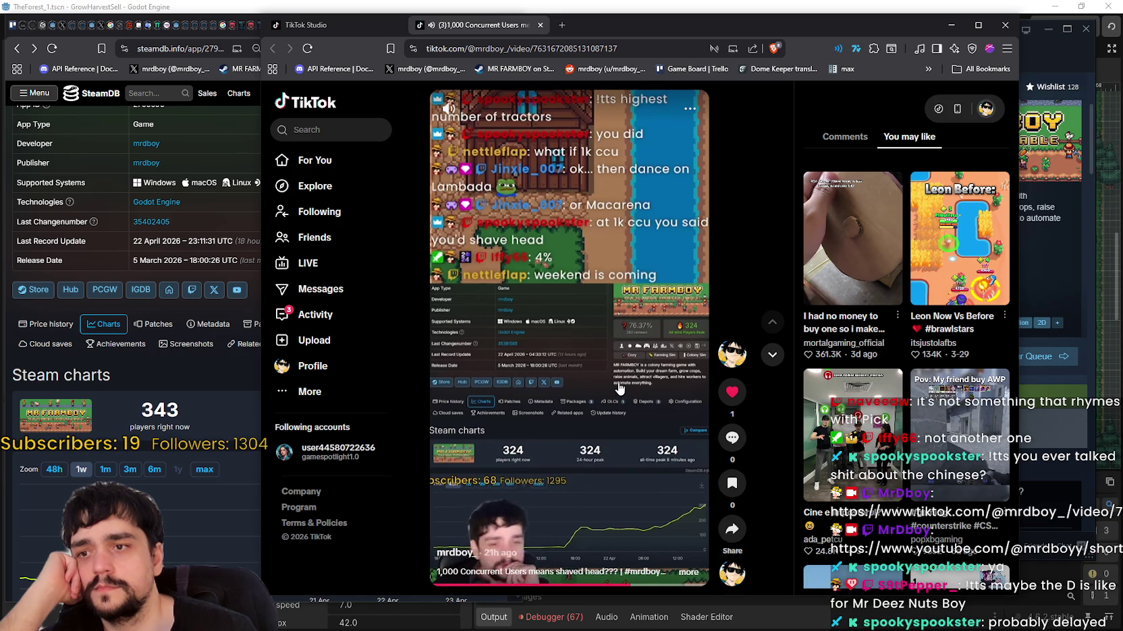
# From the creator's profile, open the 1,000 Concurrent Users video and view its analytics.
pyautogui.click(732, 357)
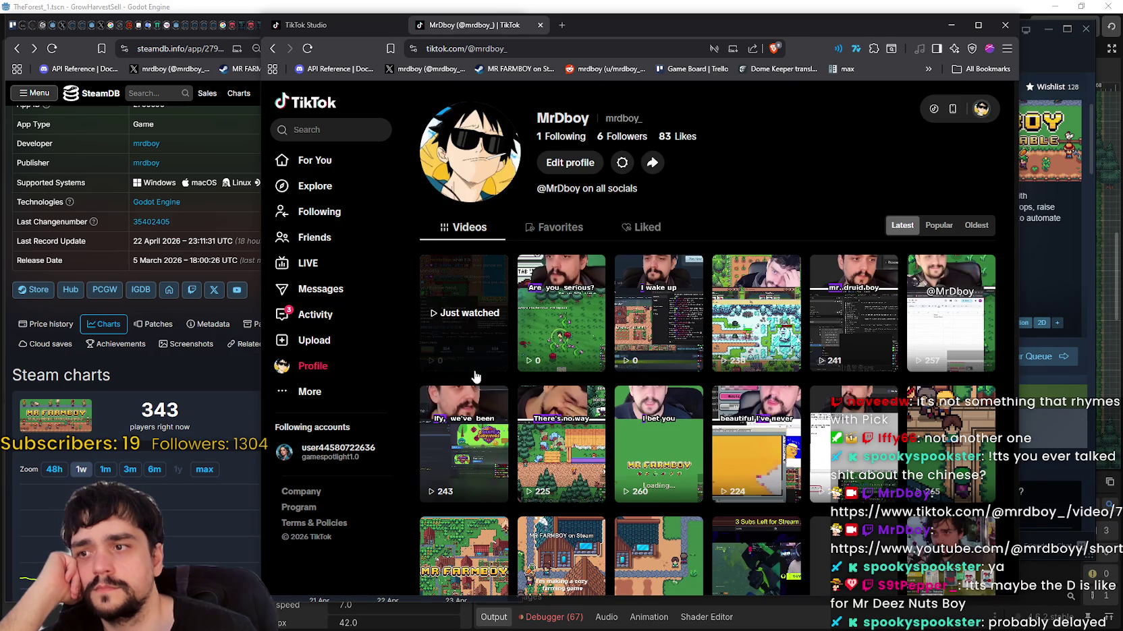
pyautogui.click(454, 316)
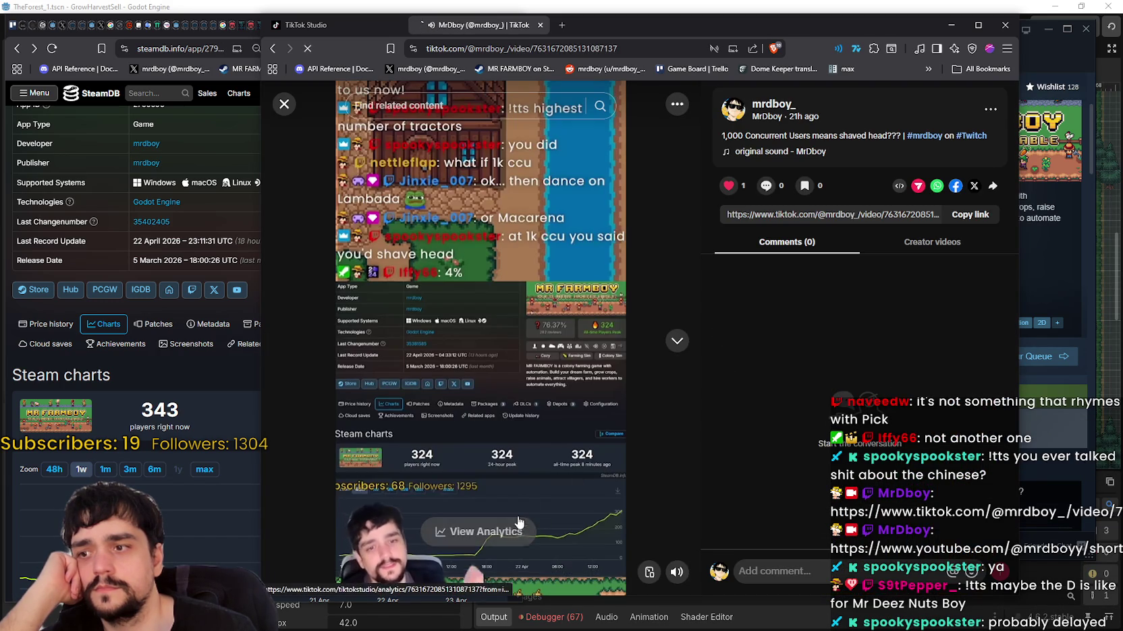
pyautogui.click(531, 370)
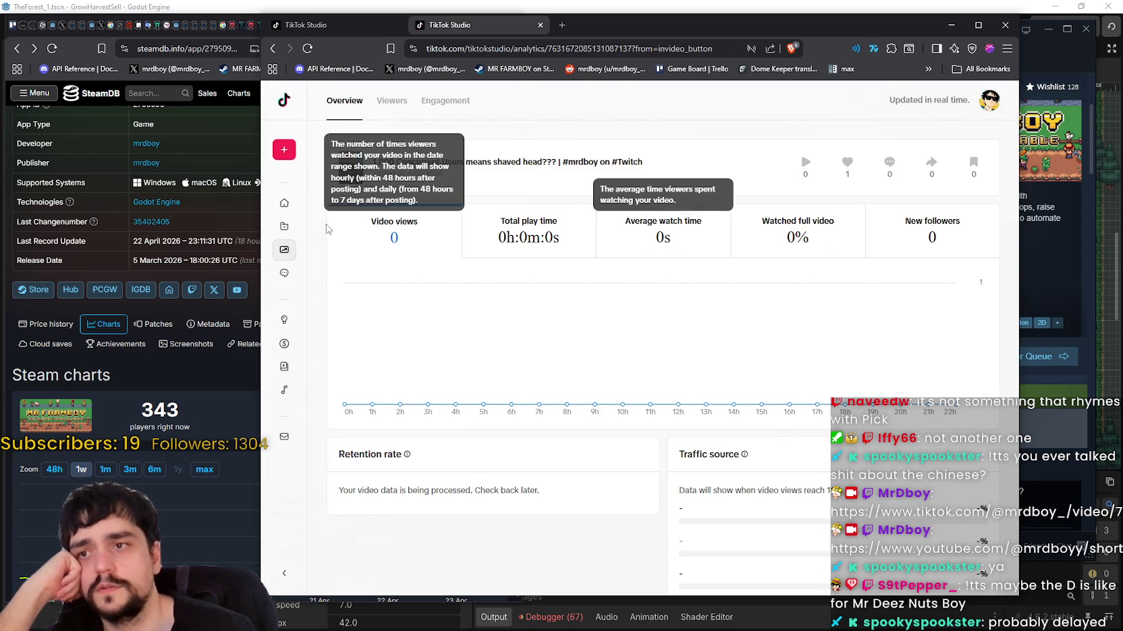
# Go through the Studio home dashboard's Recent posts back to the 19-video Posts list.
pyautogui.scroll(-3)
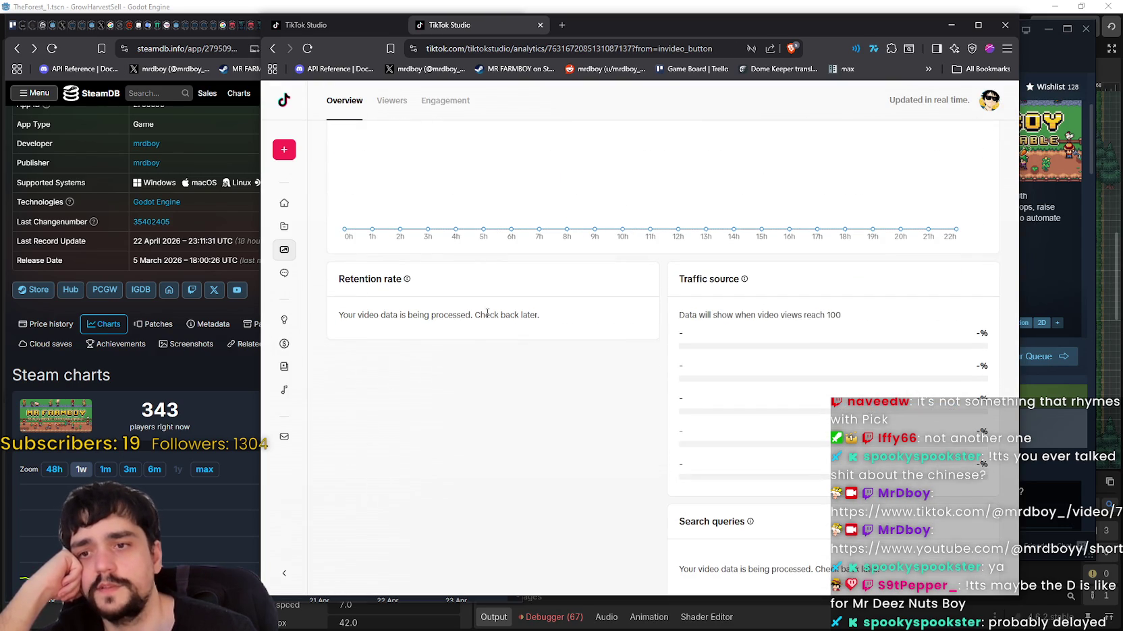
pyautogui.scroll(3)
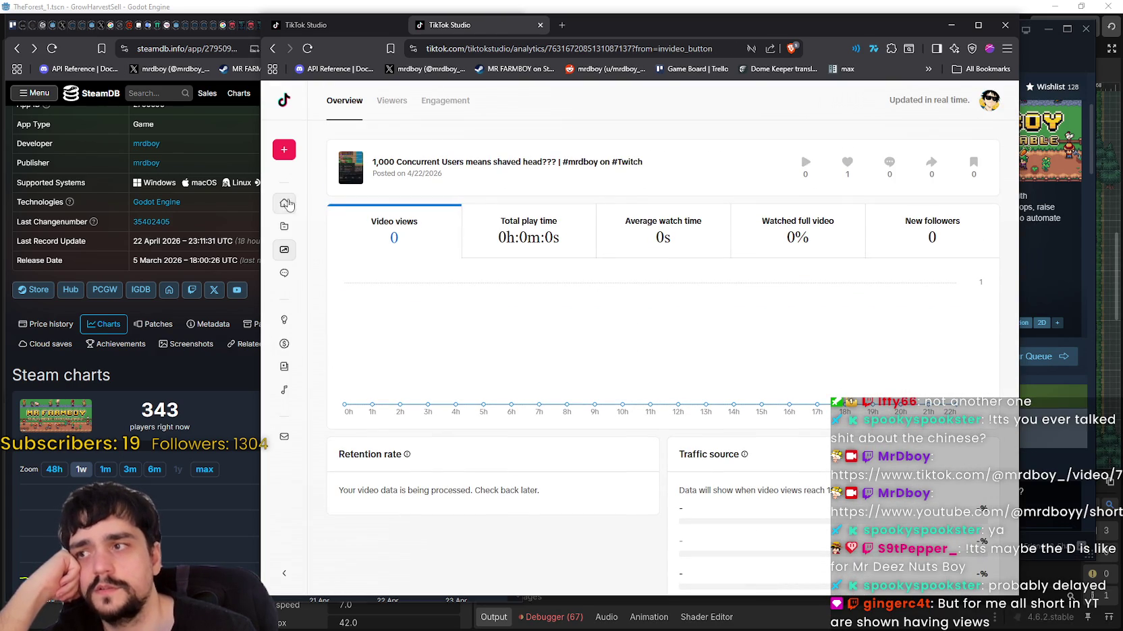
pyautogui.click(284, 203)
pyautogui.scroll(-3)
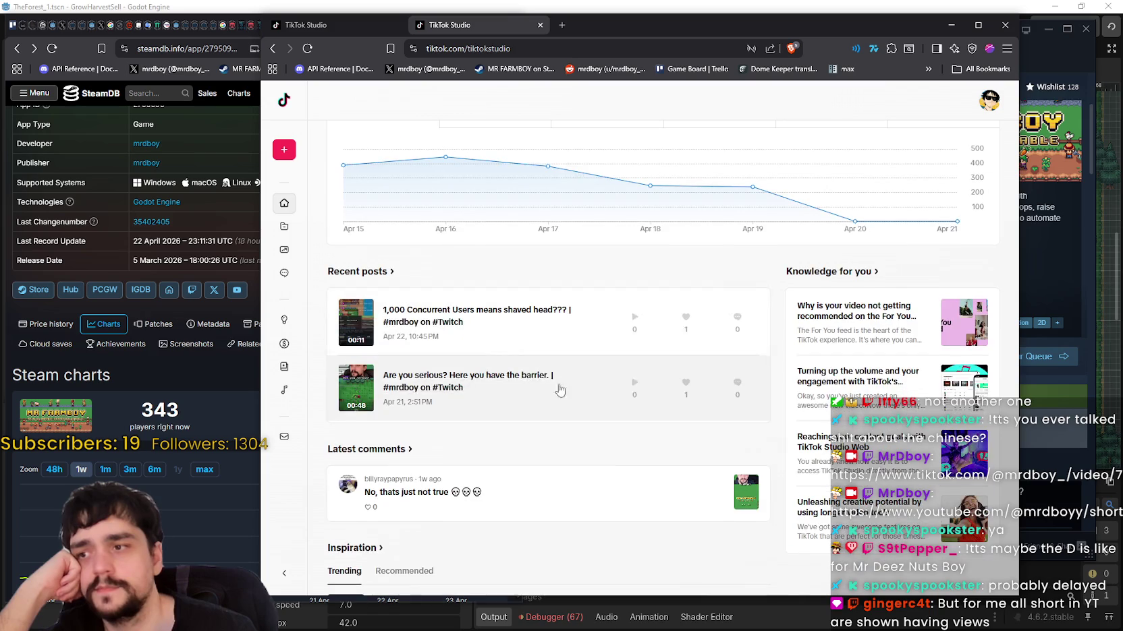
pyautogui.click(391, 271)
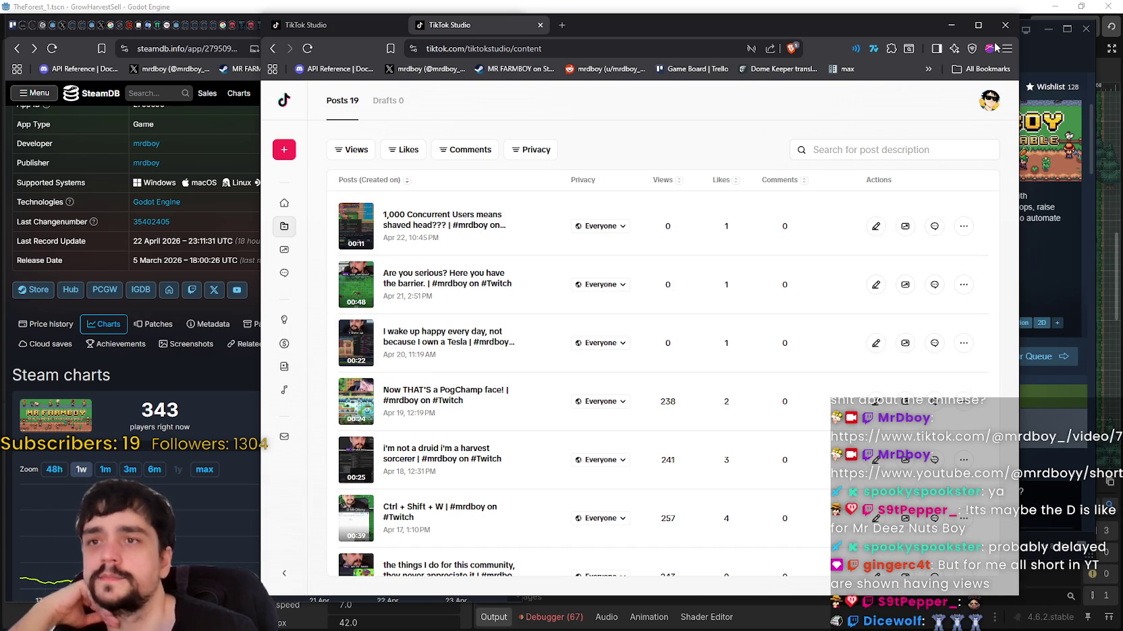
# Close the TikTok browser and all its tabs to reveal the MR FARMBOY store page.
pyautogui.click(1004, 25)
pyautogui.click(649, 162)
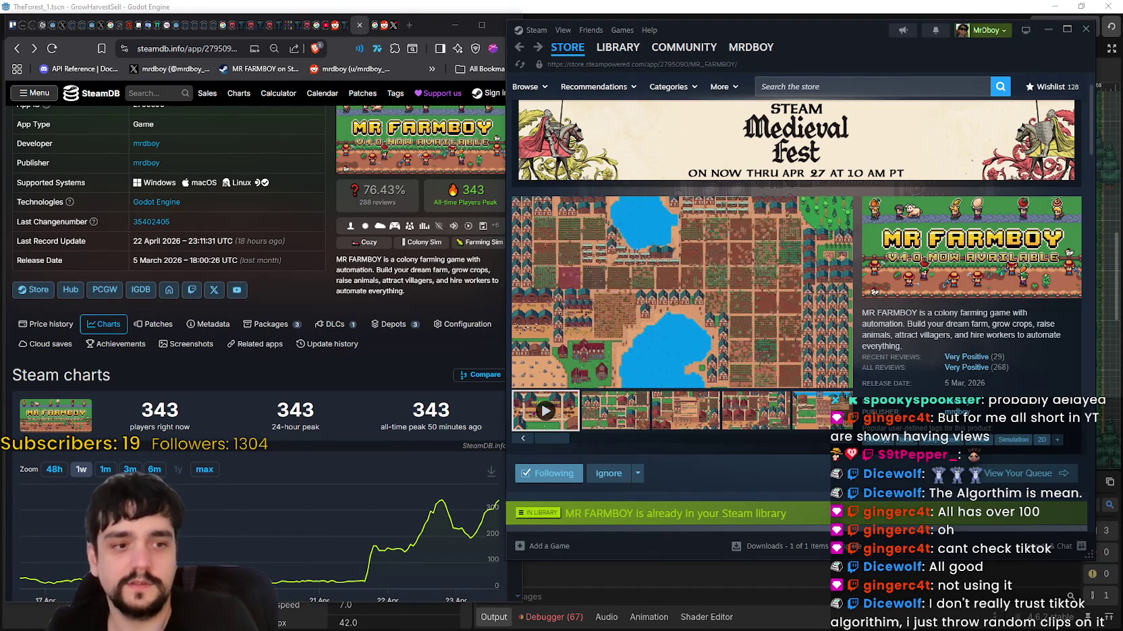
pyautogui.moveTo(341, 578)
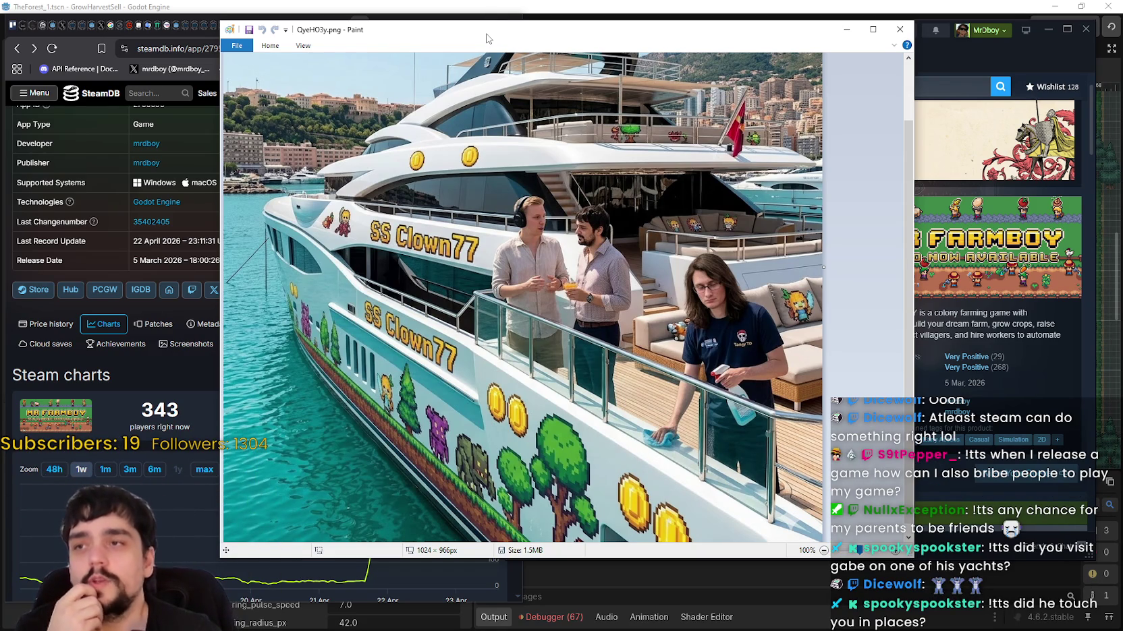
# Minimize the yacht picture in Paint and scroll the MR FARMBOY store page to the top.
pyautogui.click(839, 31)
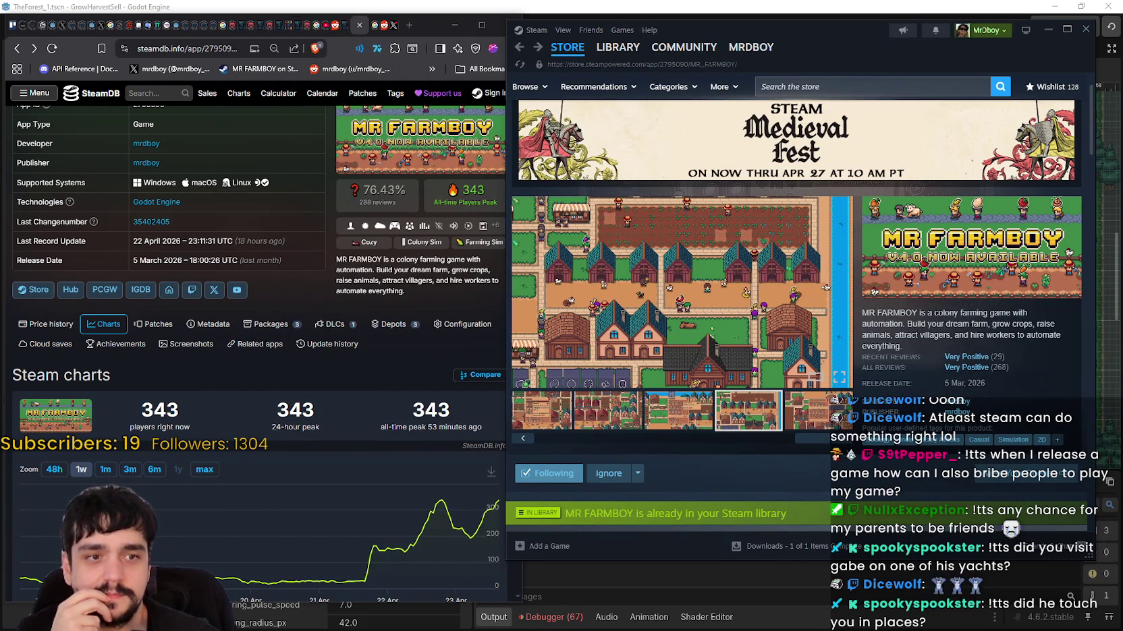
pyautogui.scroll(3)
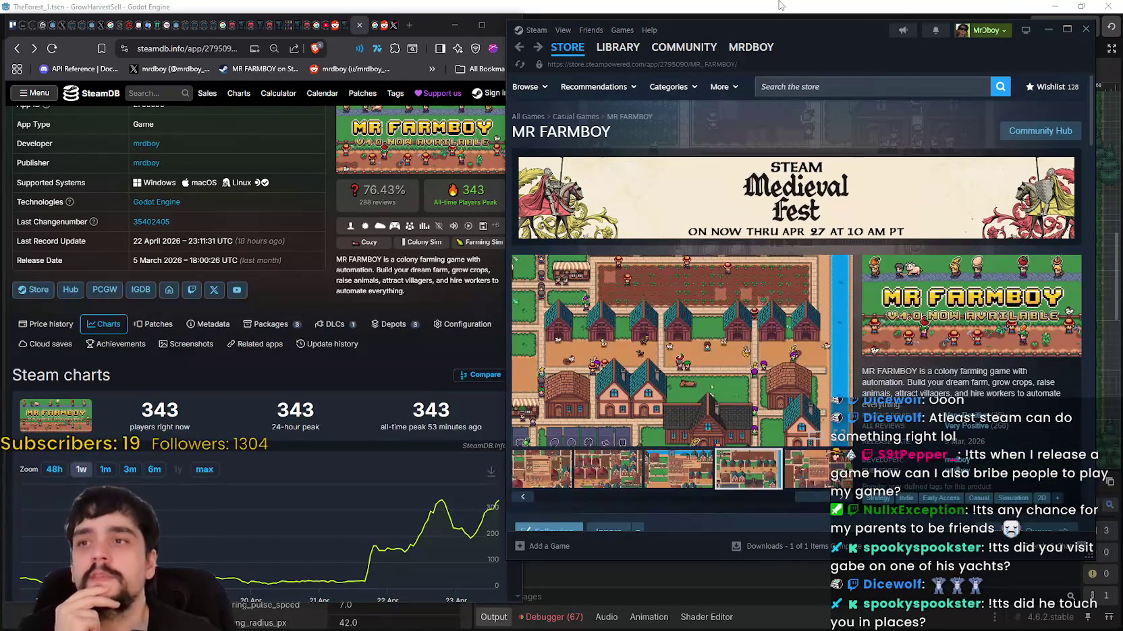
# Inspect the PortalContainer and ResourceDomain nodes, then run the Harvest Mage project to its title screen.
pyautogui.click(775, 6)
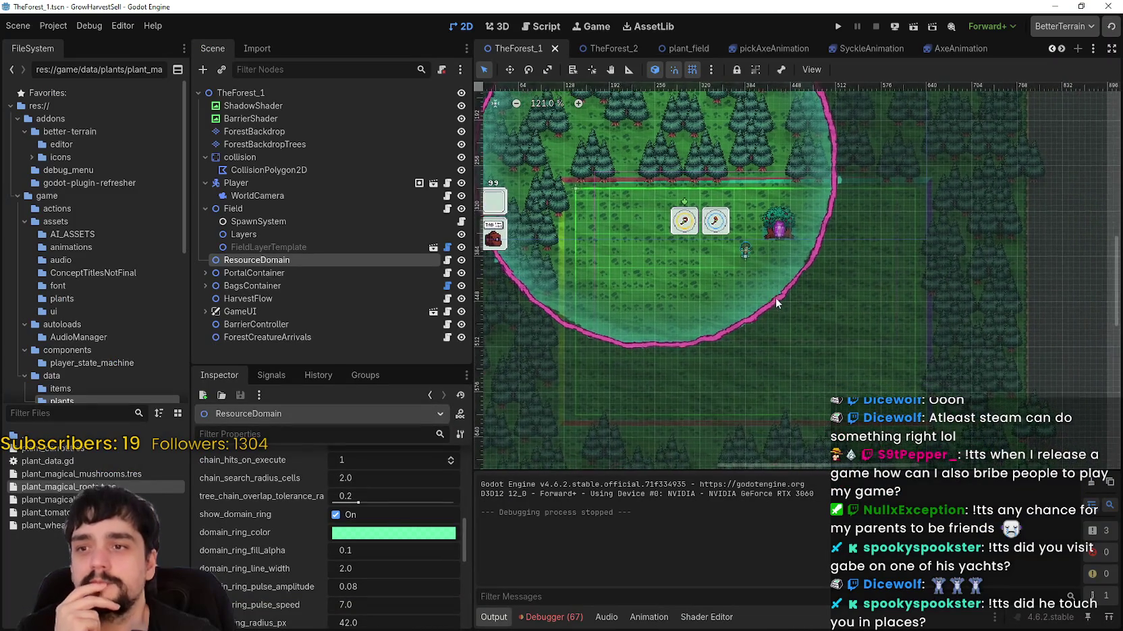
pyautogui.click(368, 252)
pyautogui.click(355, 270)
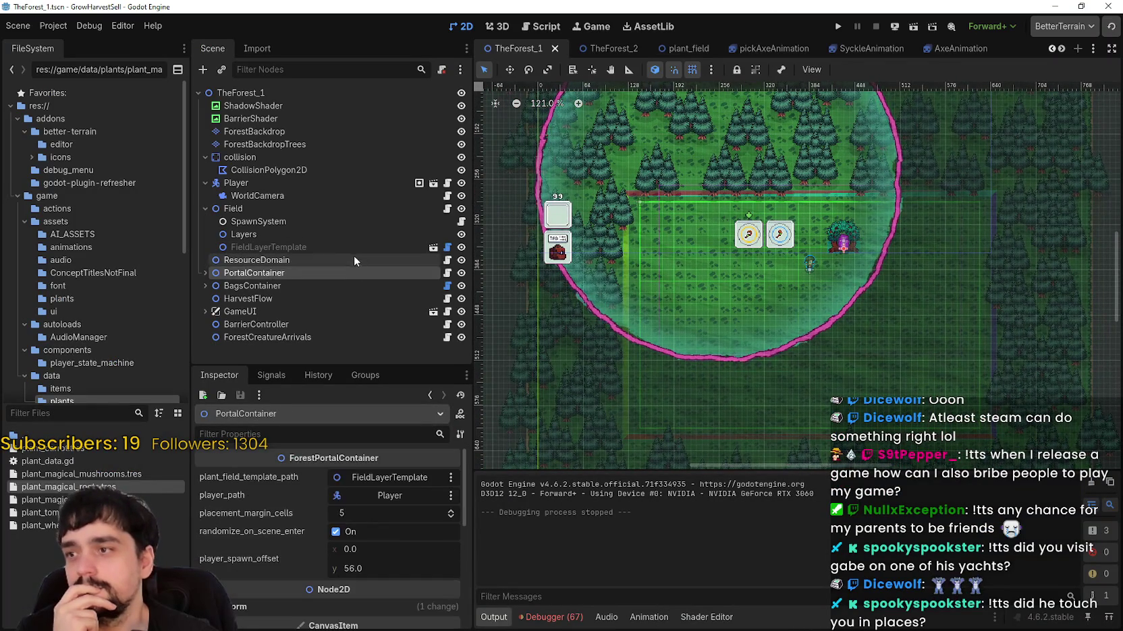
pyautogui.click(354, 255)
pyautogui.scroll(3)
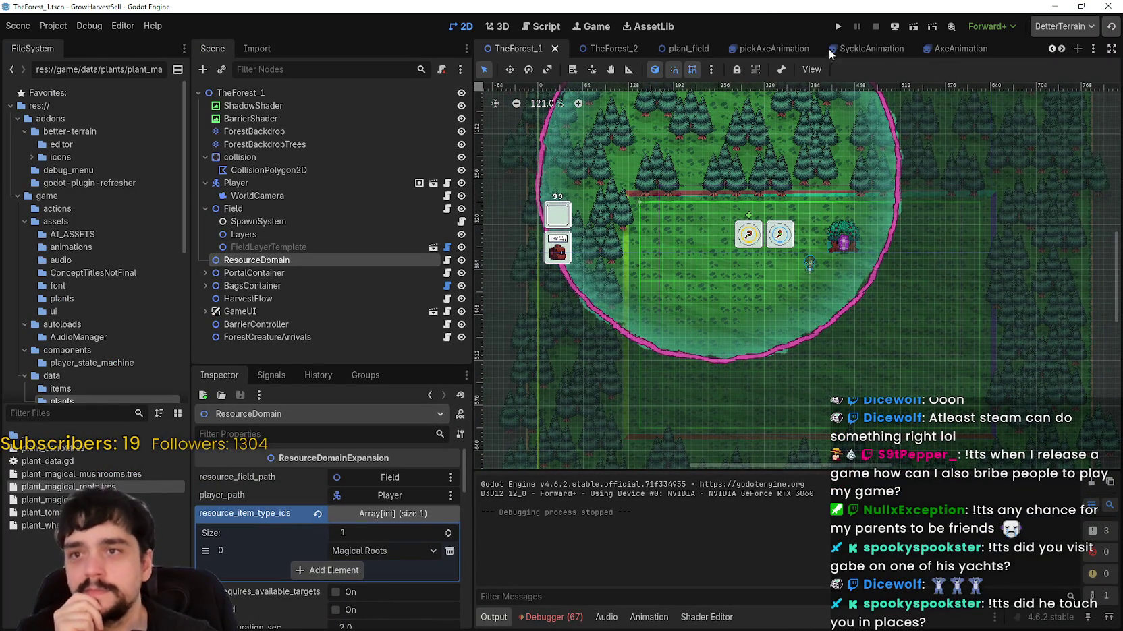
pyautogui.click(838, 27)
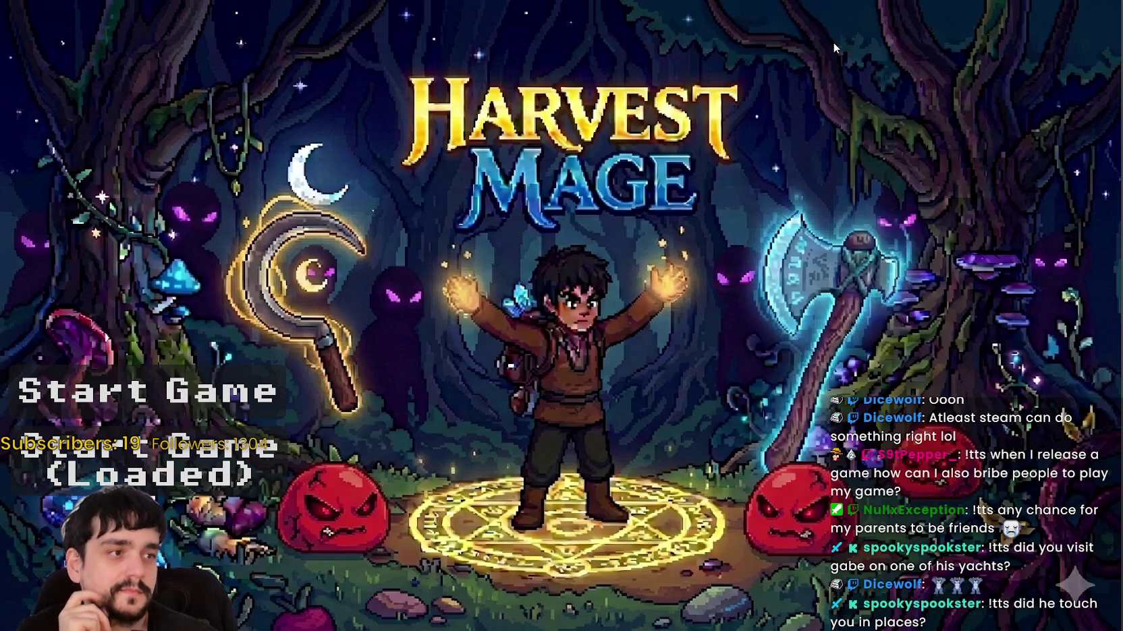
# Start the loaded save, check the Portal upgrade at the Mage Tower, and travel to The Forest.
pyautogui.click(250, 486)
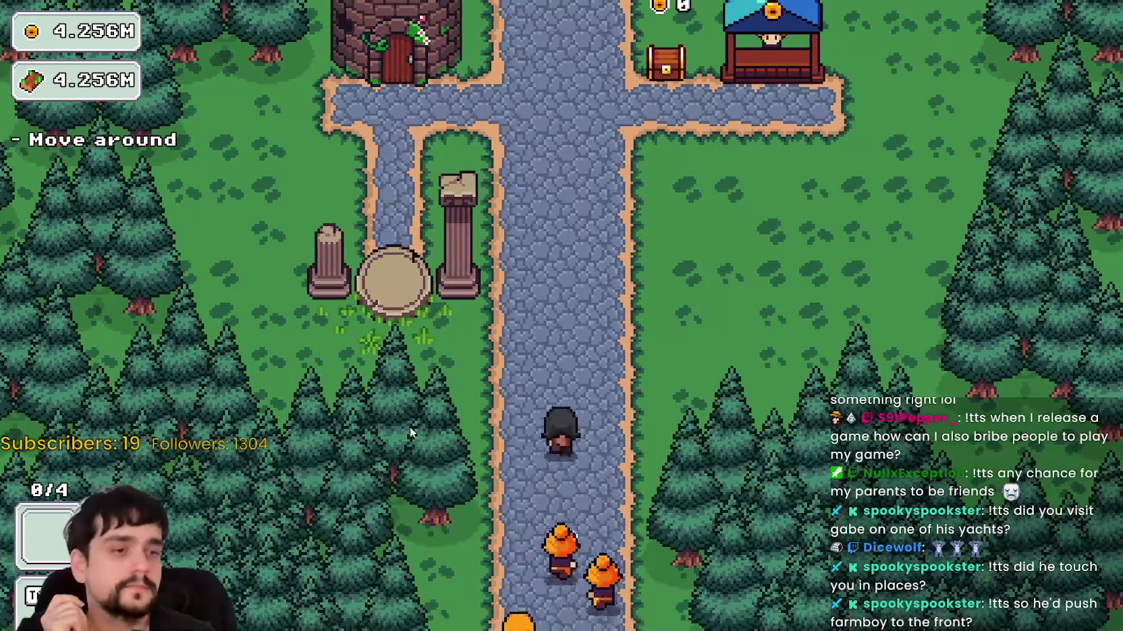
pyautogui.click(579, 341)
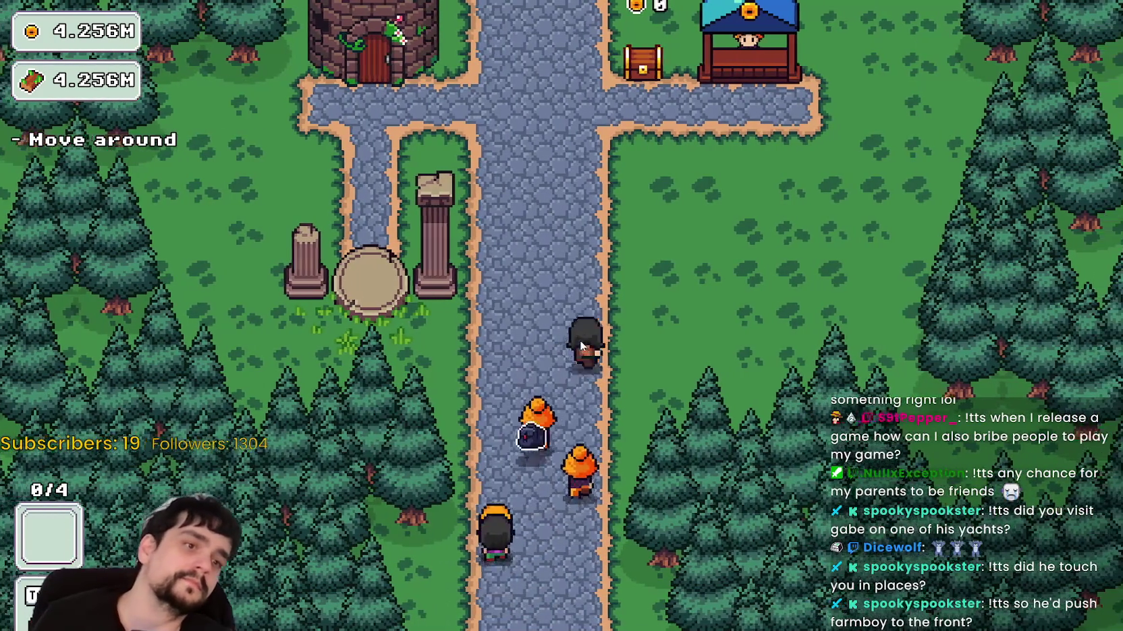
pyautogui.press('w')
pyautogui.press('a')
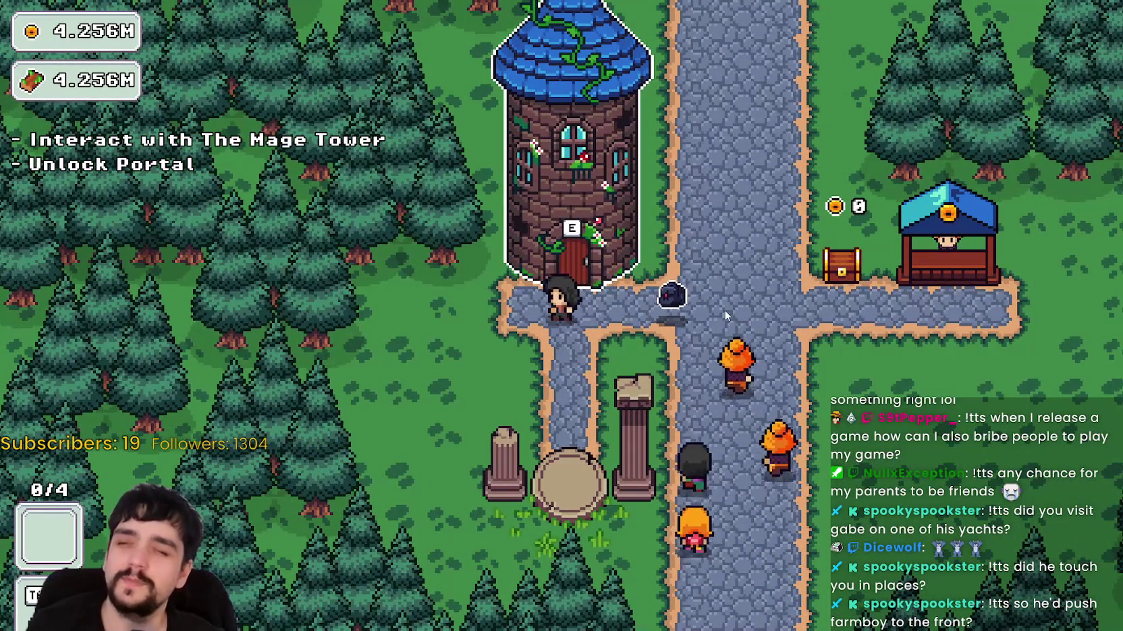
pyautogui.press('e')
pyautogui.click(583, 327)
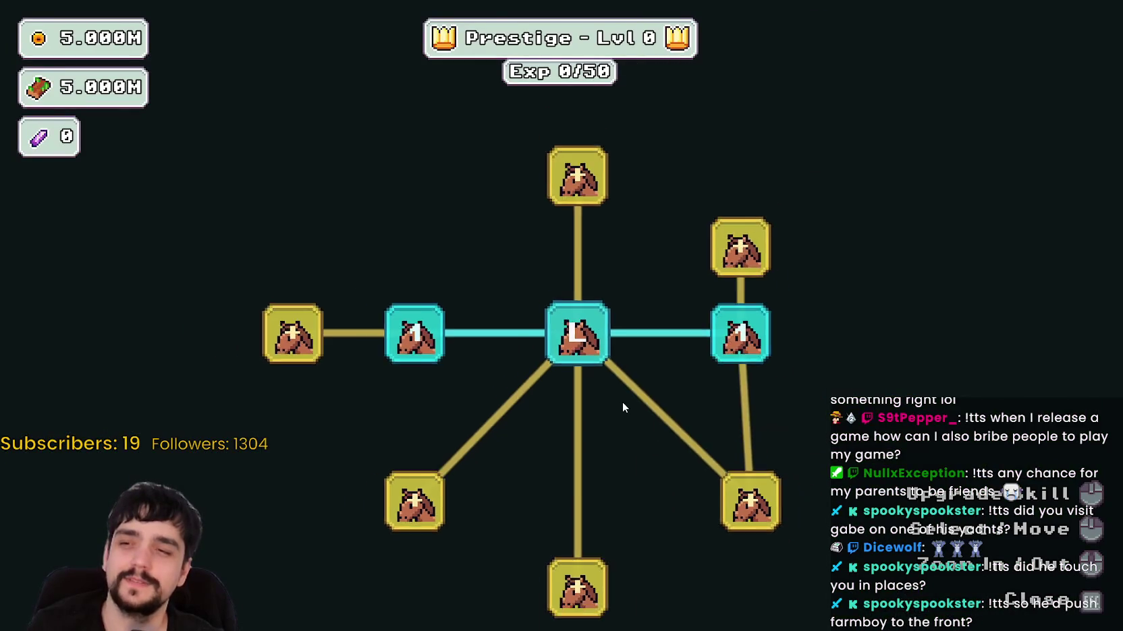
pyautogui.press('Escape')
pyautogui.press('s')
pyautogui.press('e')
pyautogui.press('Return')
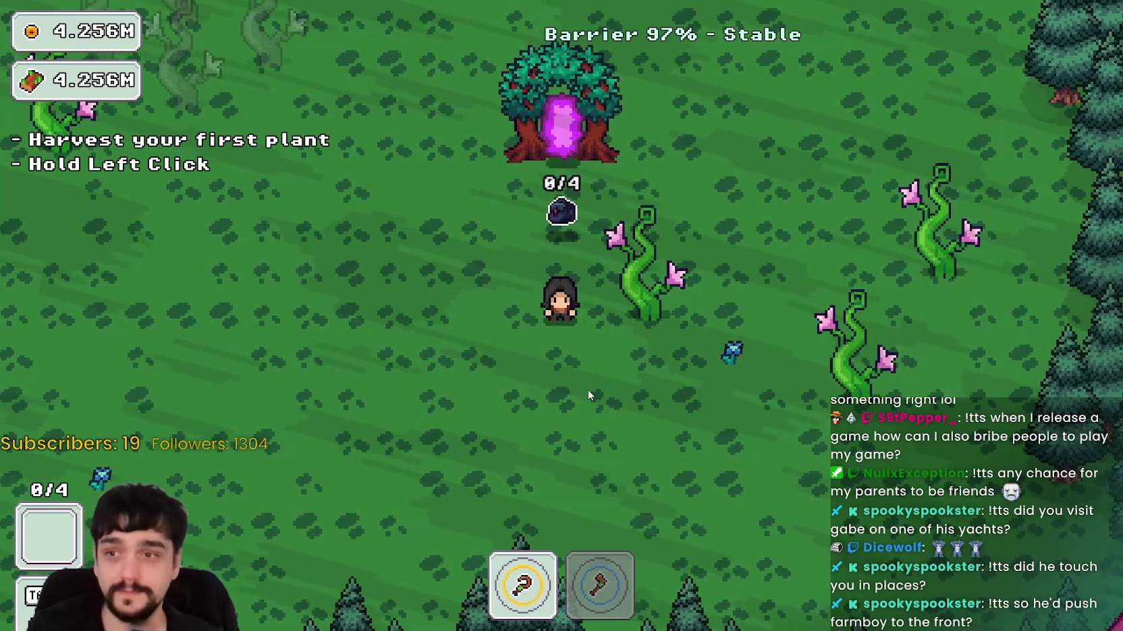
# Harvest a nearby plant in the forest clearing, then switch to the axe.
pyautogui.press('a')
pyautogui.press('d')
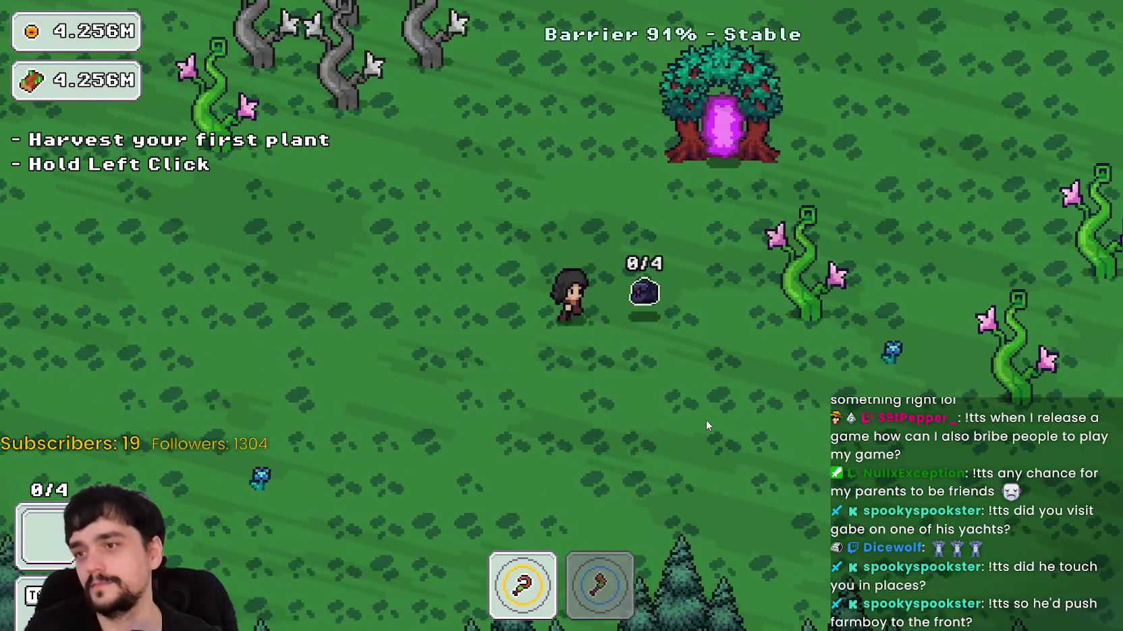
pyautogui.press('d')
pyautogui.click(701, 419)
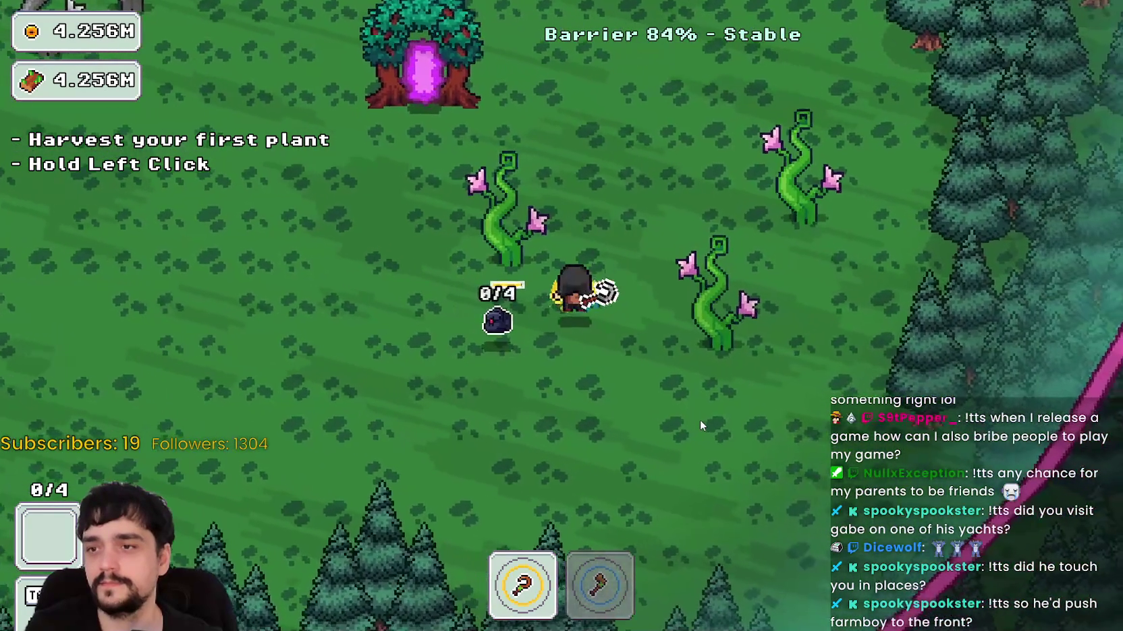
pyautogui.moveTo(700, 419); pyautogui.dragTo(696, 422)
pyautogui.press('d')
pyautogui.press('2')
# Walk to the portal tree, end the stage after 00:13, and return home to the village.
pyautogui.press('w')
pyautogui.press('a')
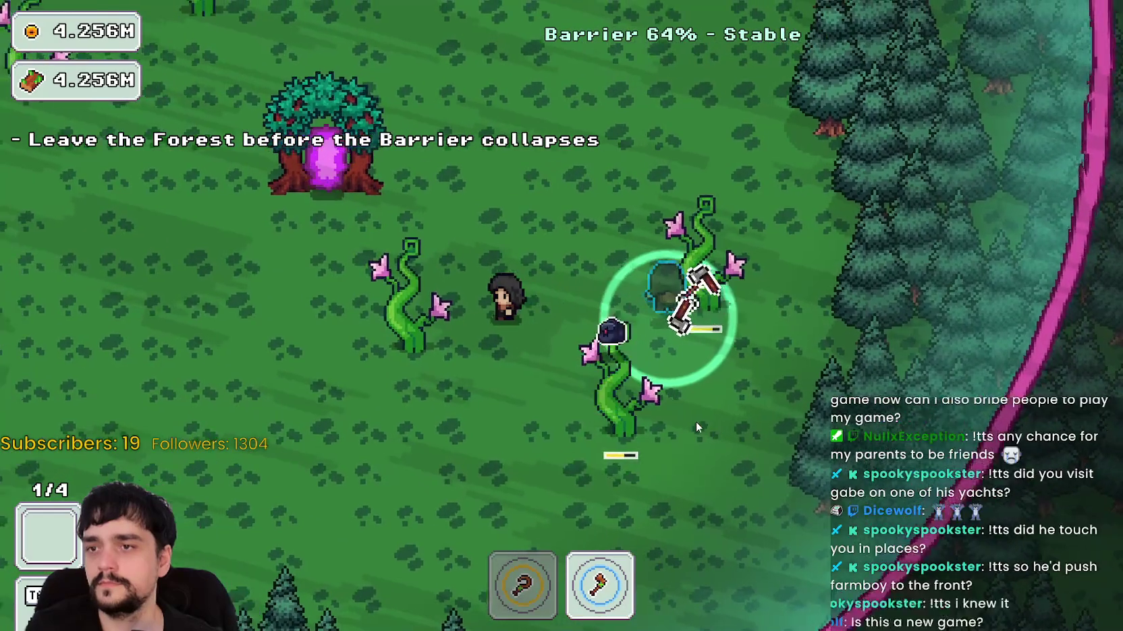
pyautogui.press('w')
pyautogui.press('e')
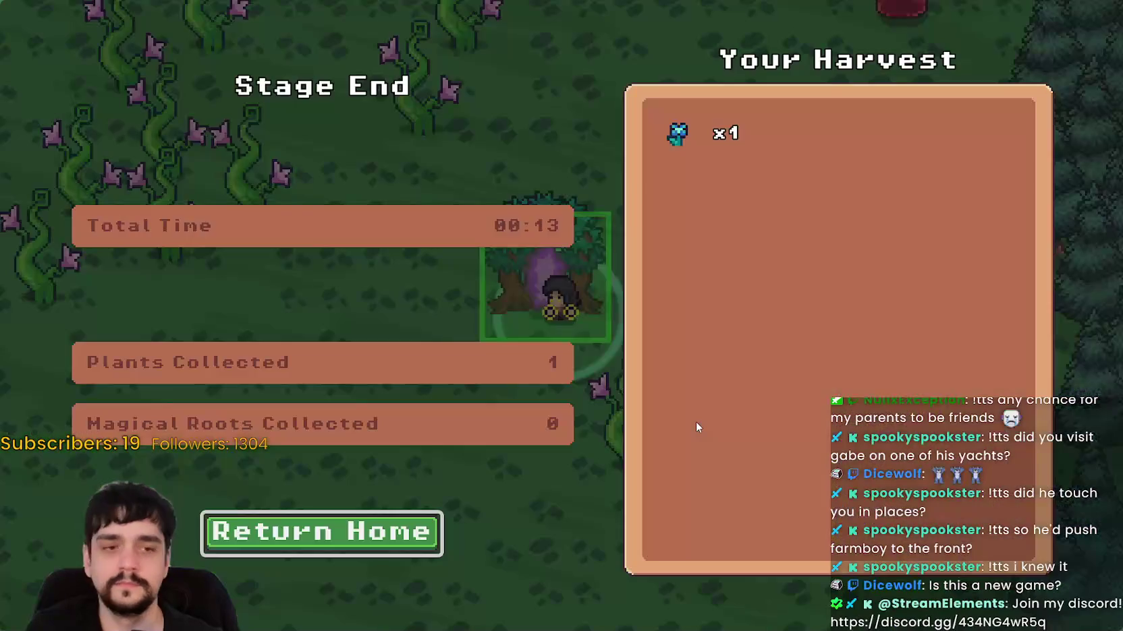
pyautogui.press('e')
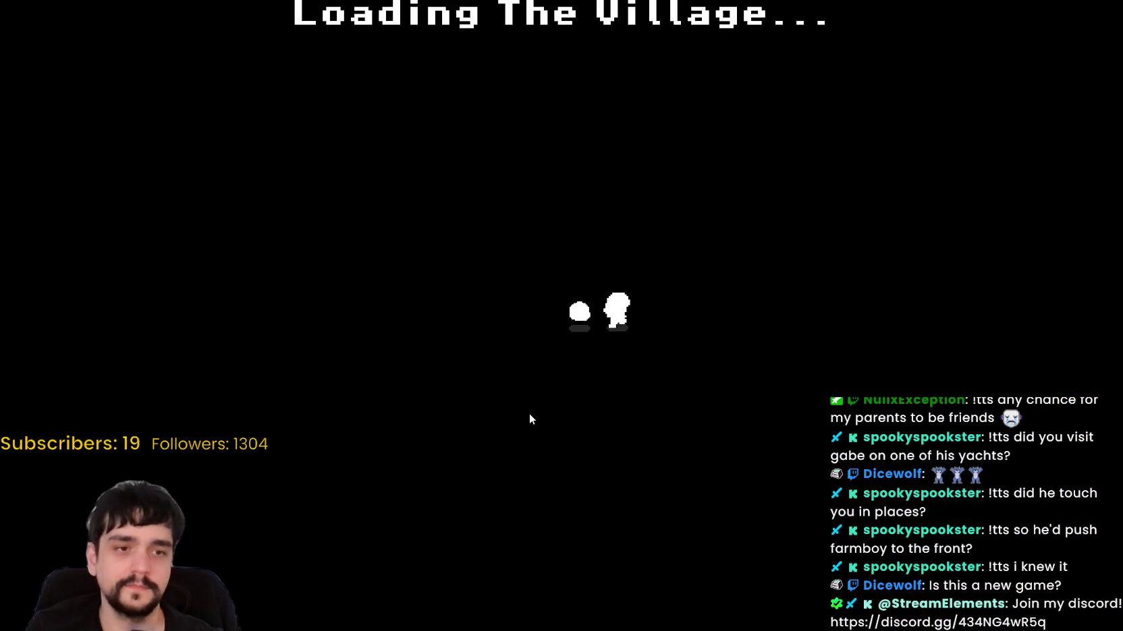
# Walk through the village, then drag GitHub Desktop over the game to show its 10 changed files.
pyautogui.press('d')
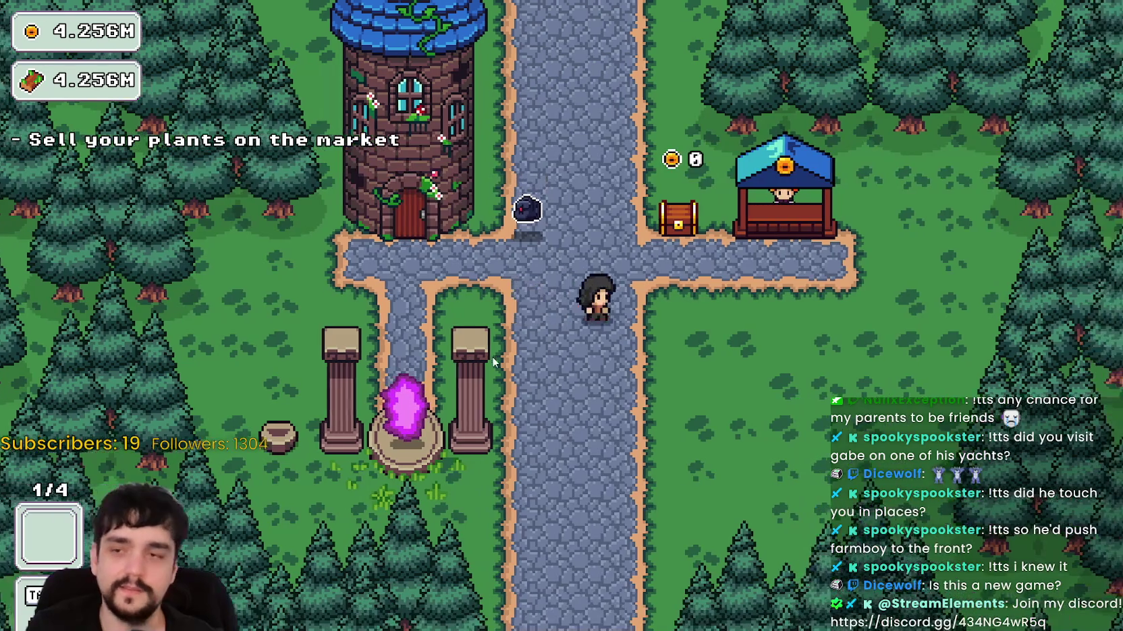
pyautogui.press('w')
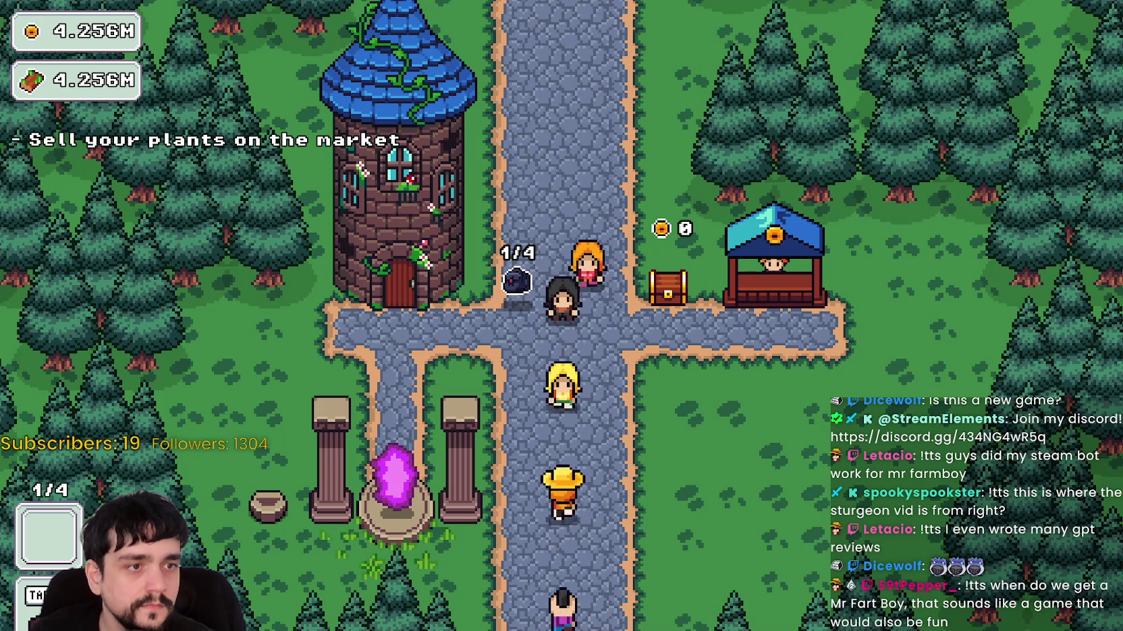
pyautogui.moveTo(1122, 172); pyautogui.dragTo(639, 134)
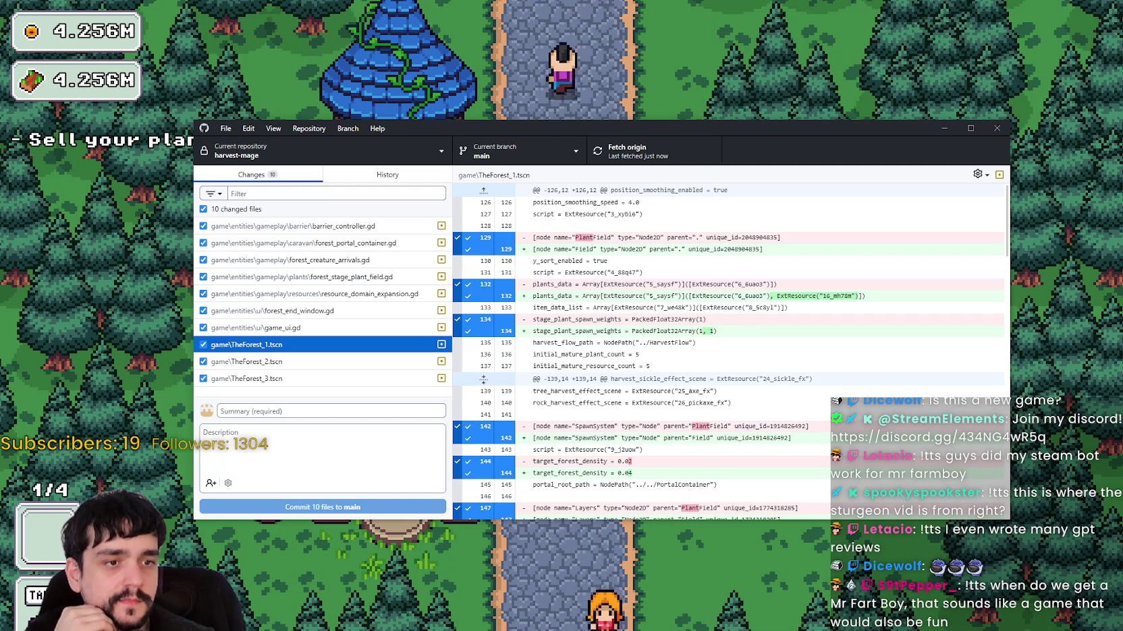
# Scroll the TheForest_1.tscn diff, then drag GitHub Desktop to the screen bottom to reveal the village.
pyautogui.hotkey('alt', 'Tab')
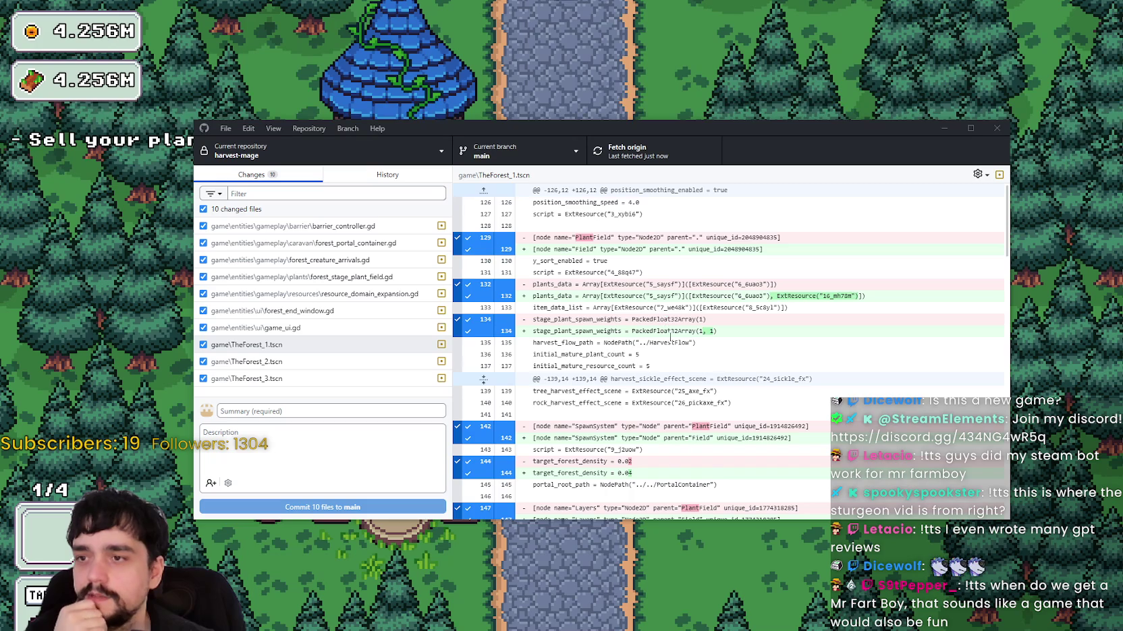
pyautogui.scroll(-3)
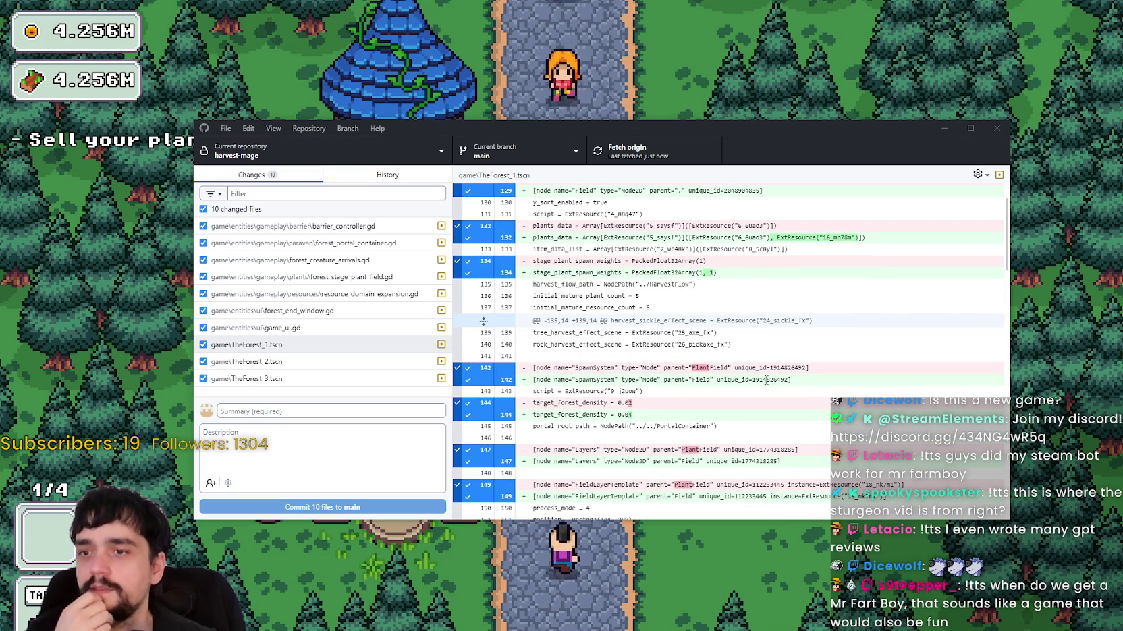
pyautogui.scroll(-3)
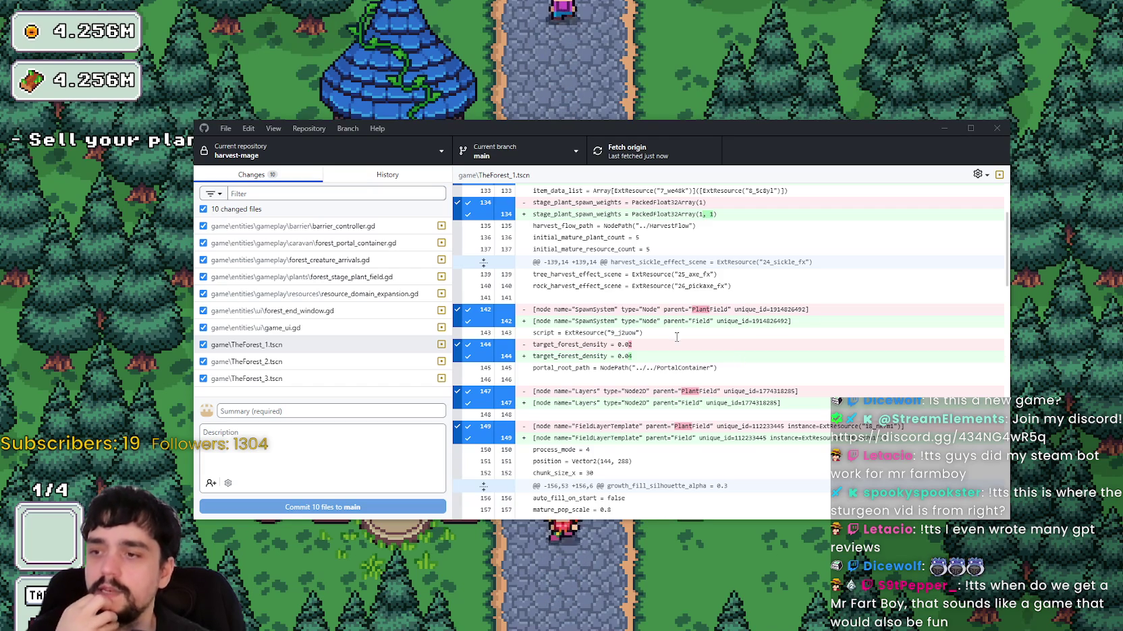
pyautogui.moveTo(603, 126); pyautogui.dragTo(640, 594)
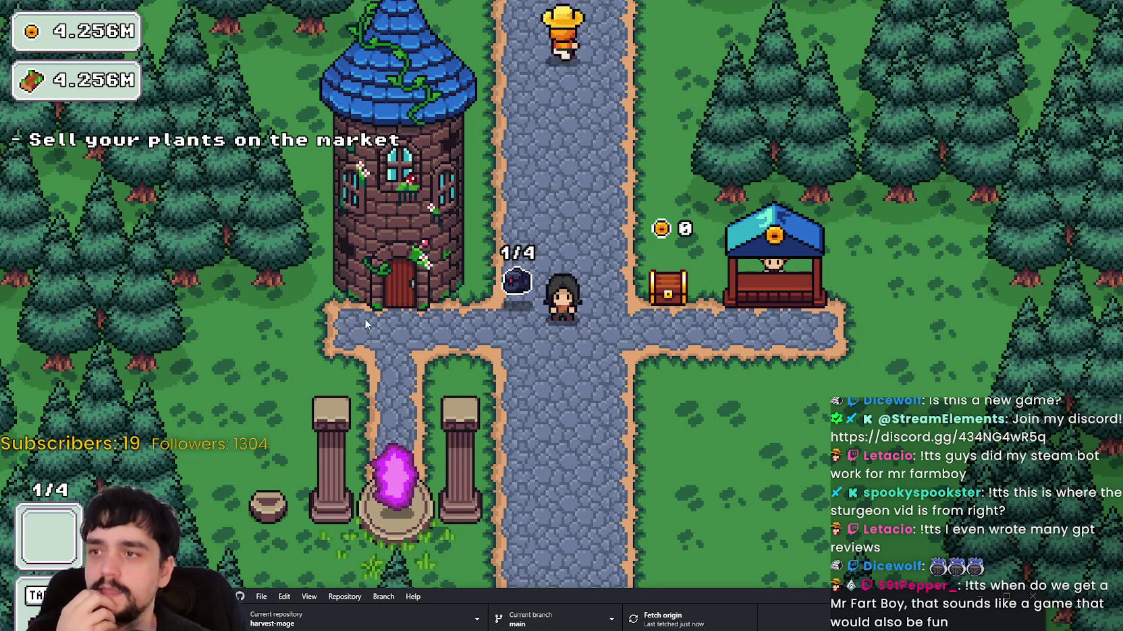
pyautogui.moveTo(803, 599); pyautogui.dragTo(782, 196)
pyautogui.scroll(-3)
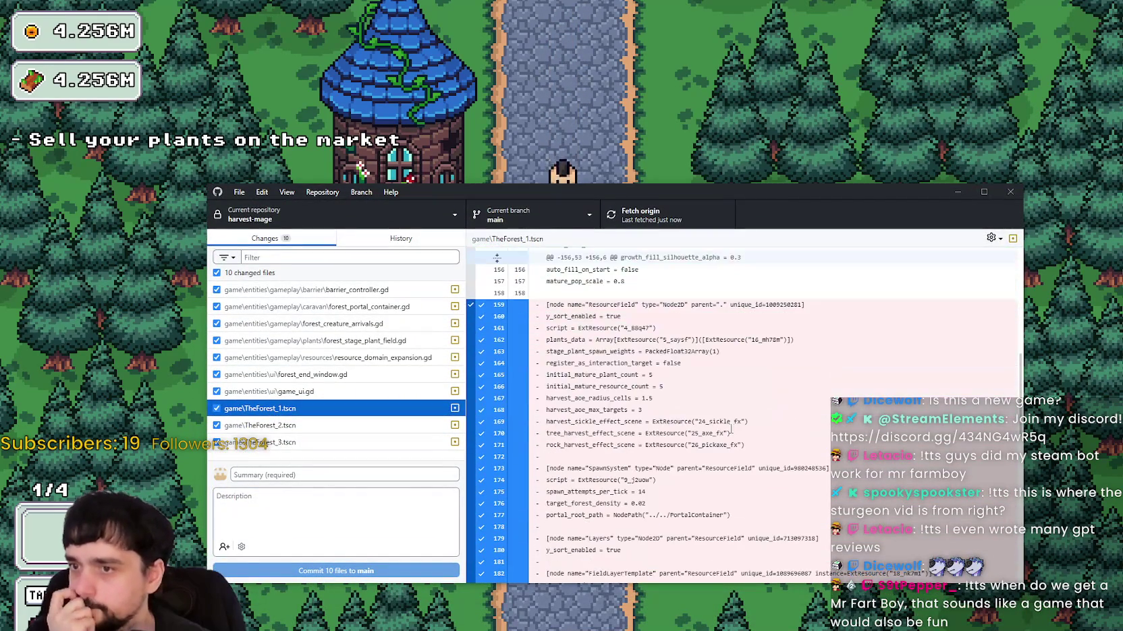
pyautogui.scroll(-3)
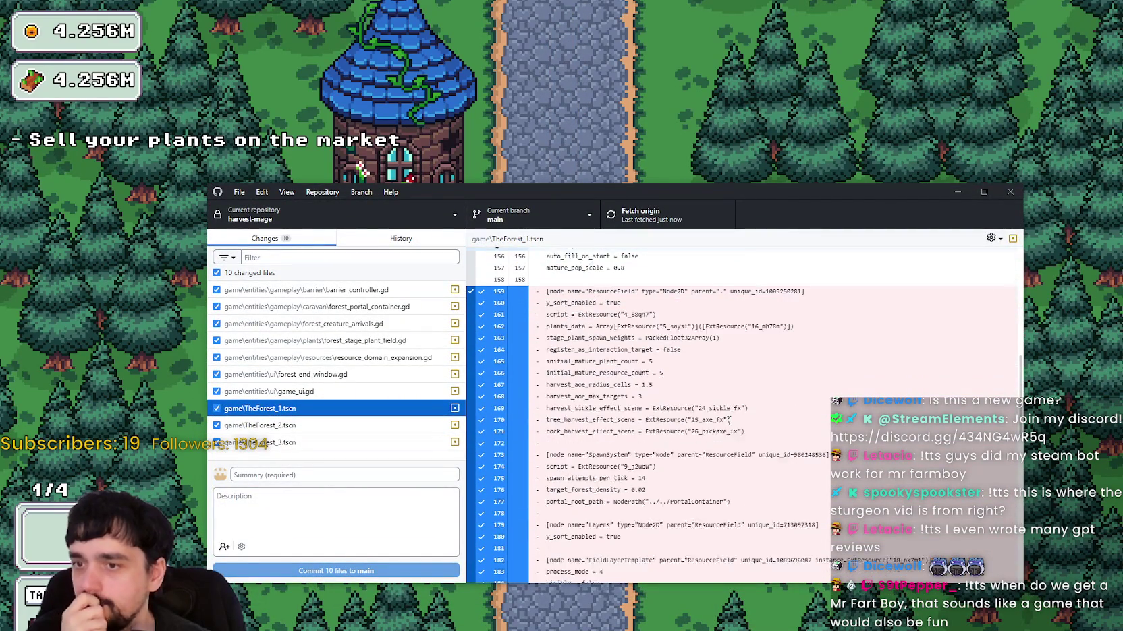
pyautogui.scroll(3)
pyautogui.scroll(-3)
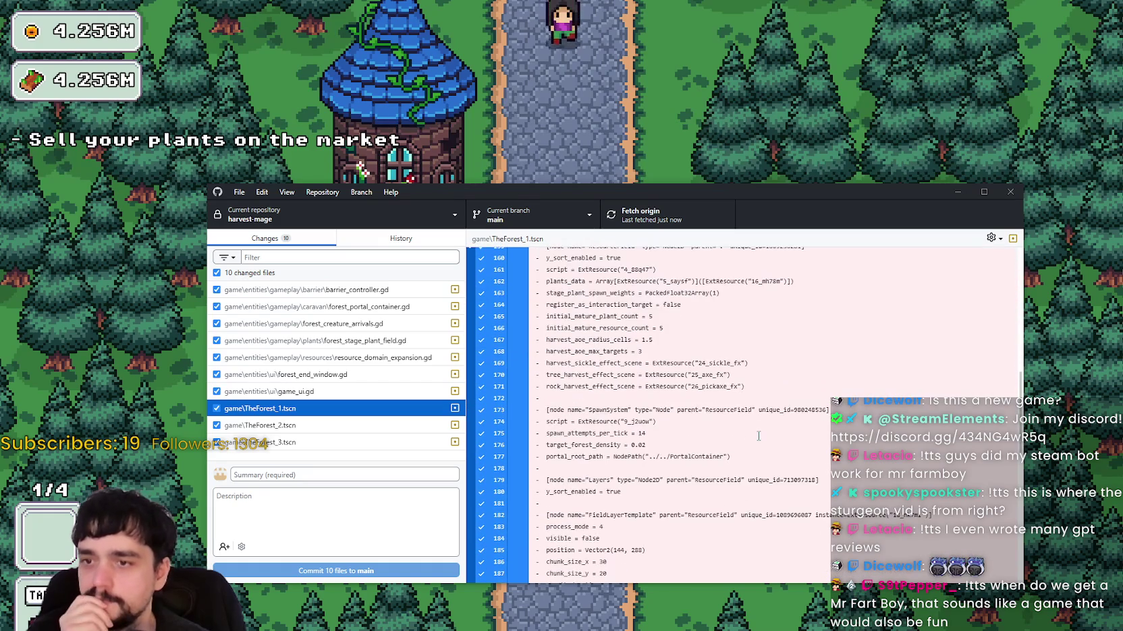
pyautogui.scroll(-3)
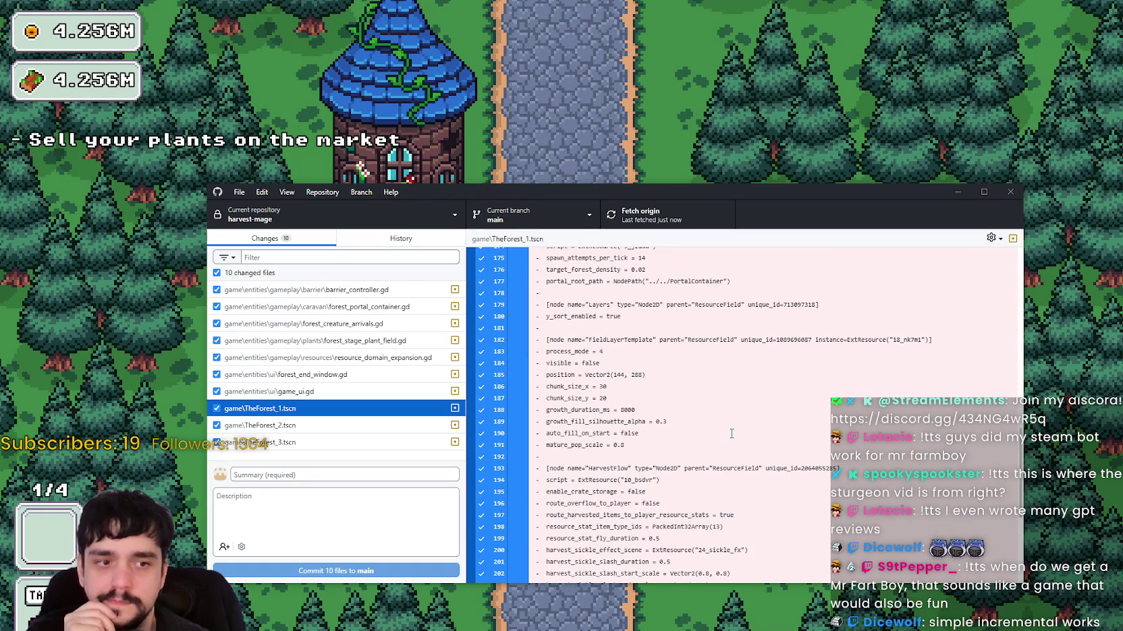
pyautogui.scroll(-3)
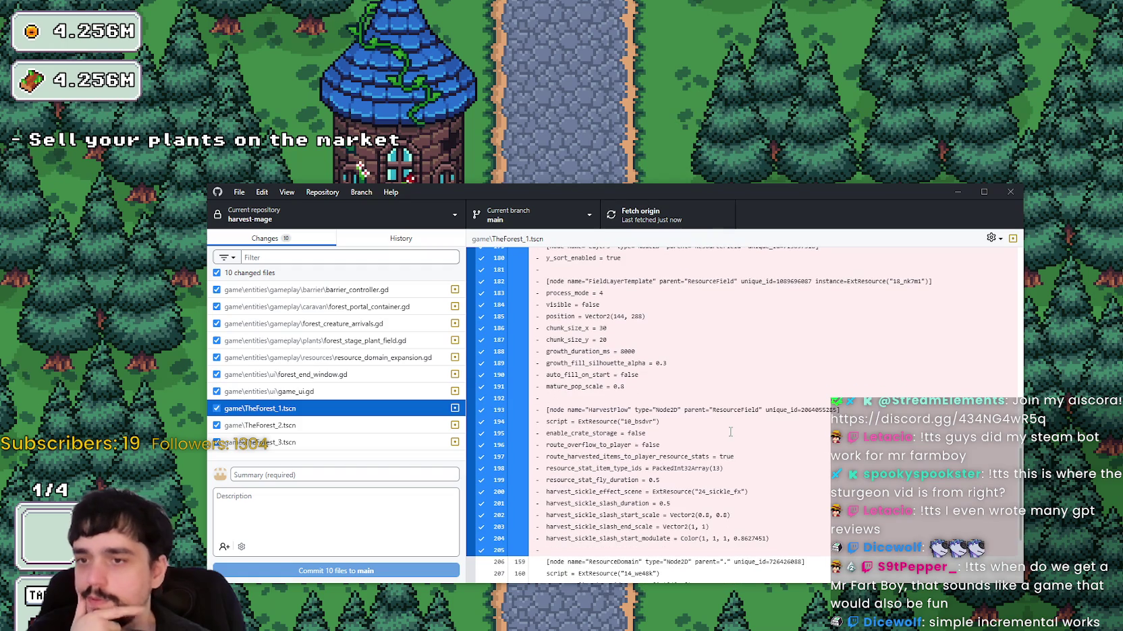
pyautogui.scroll(-3)
pyautogui.scroll(3)
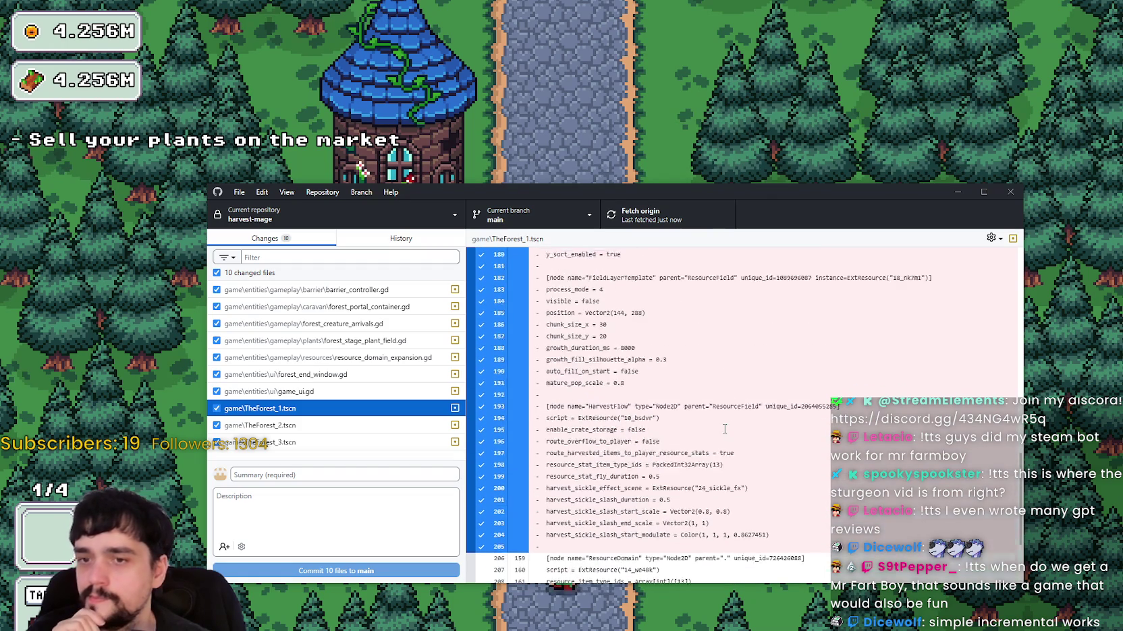
pyautogui.scroll(-3)
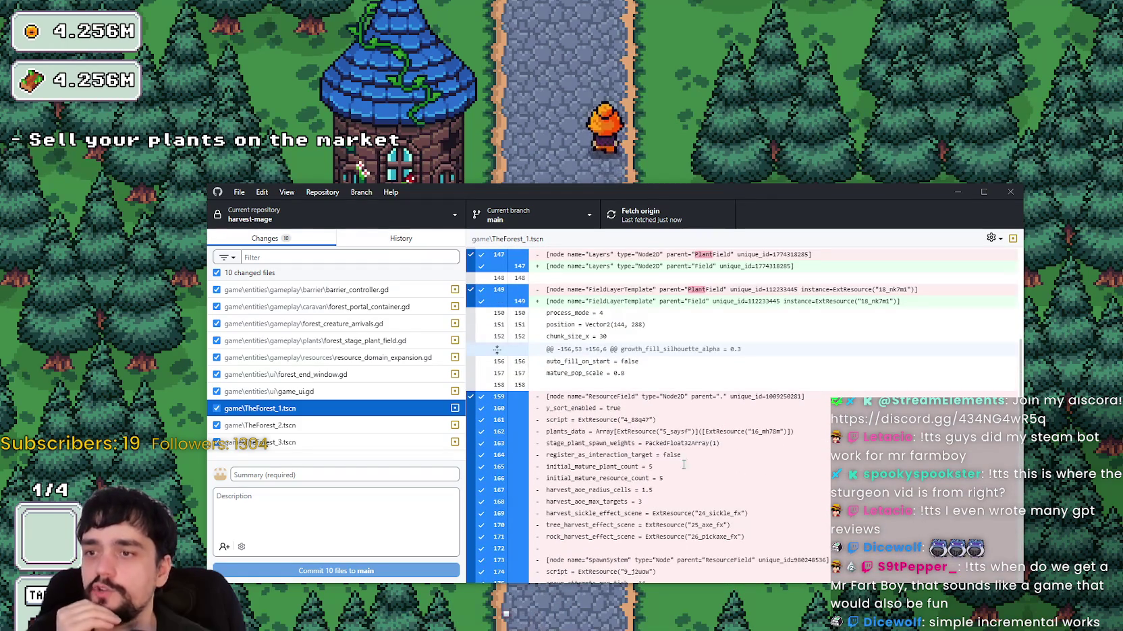
pyautogui.scroll(3)
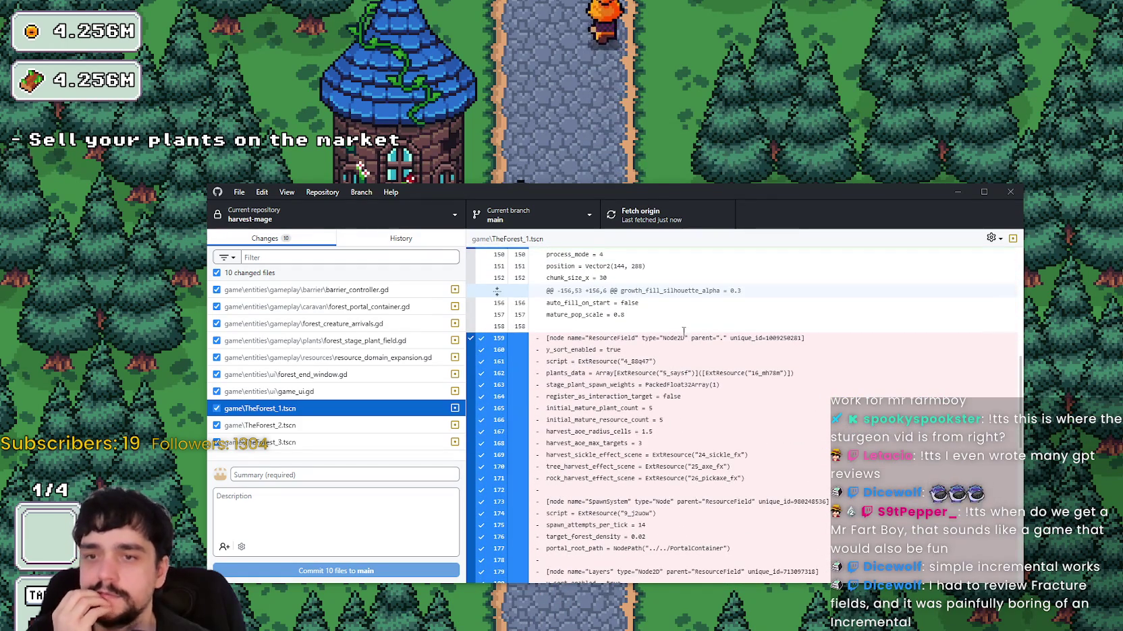
pyautogui.scroll(3)
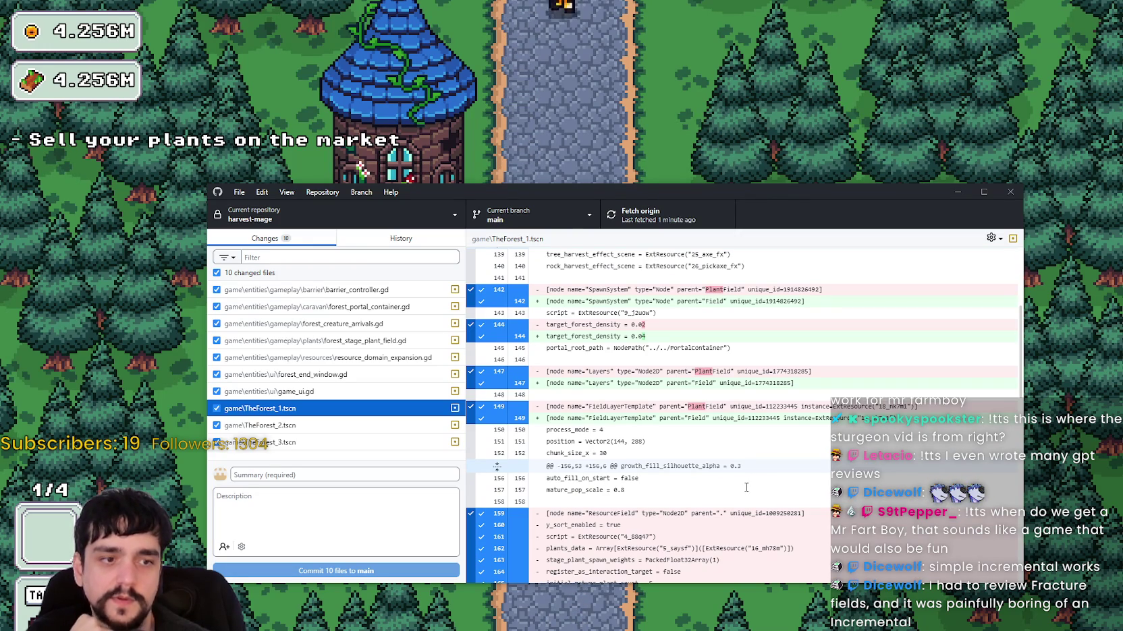
pyautogui.scroll(-3)
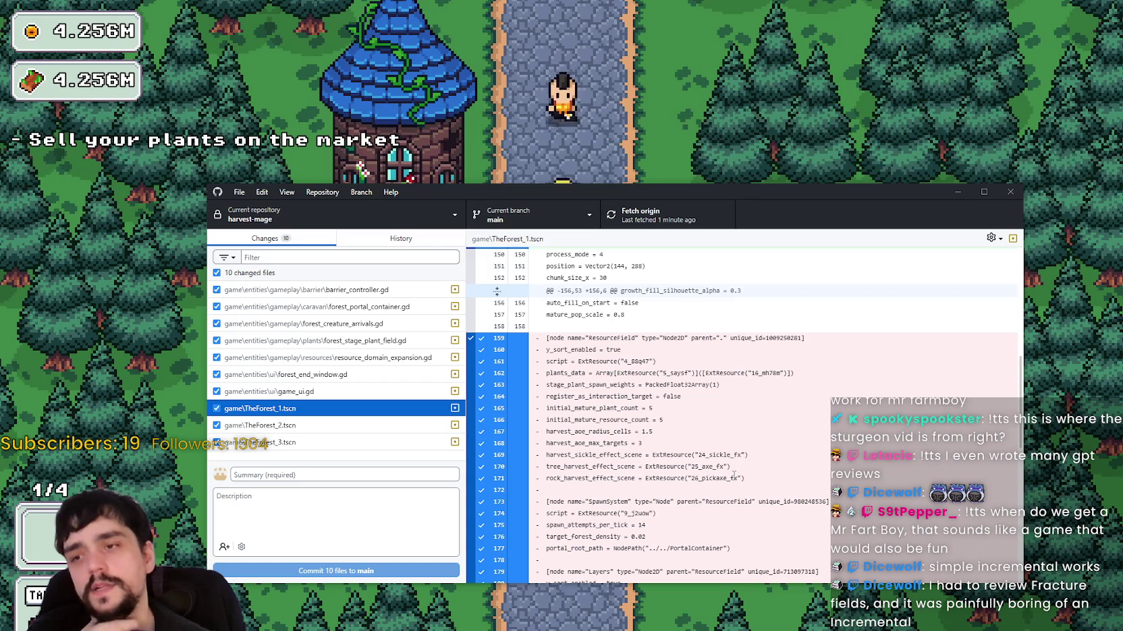
pyautogui.scroll(3)
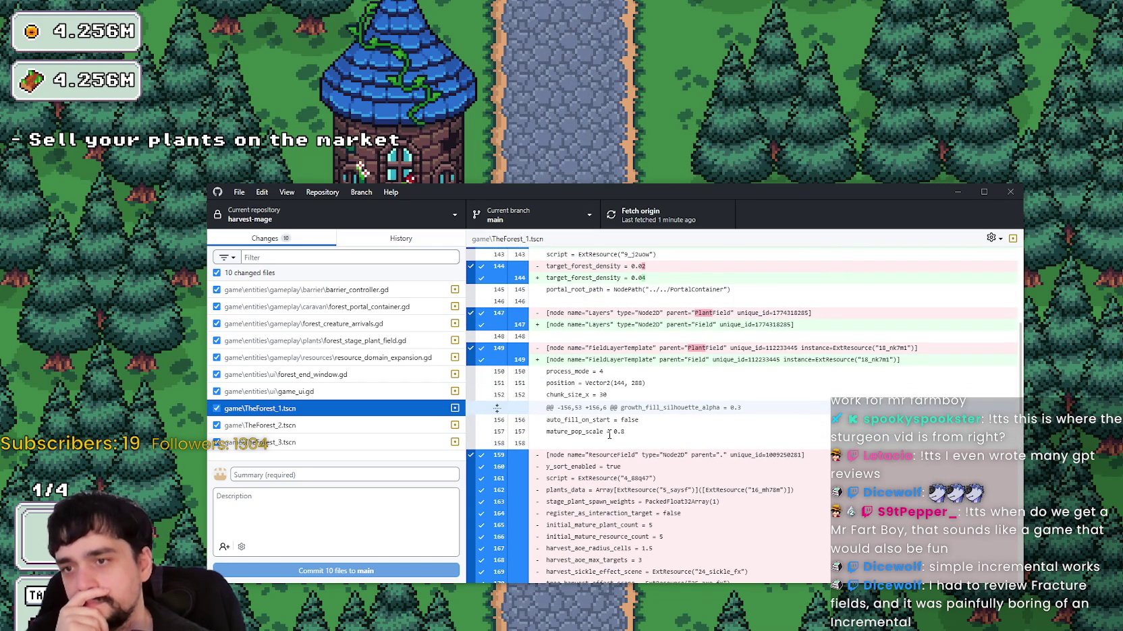
pyautogui.scroll(3)
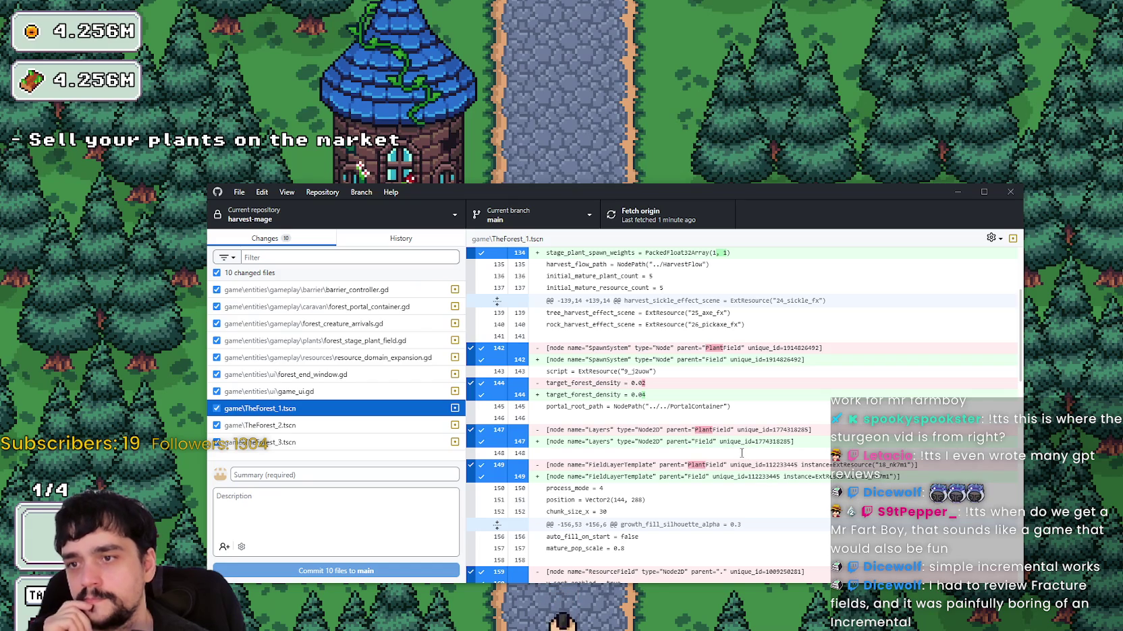
pyautogui.doubleClick(726, 349)
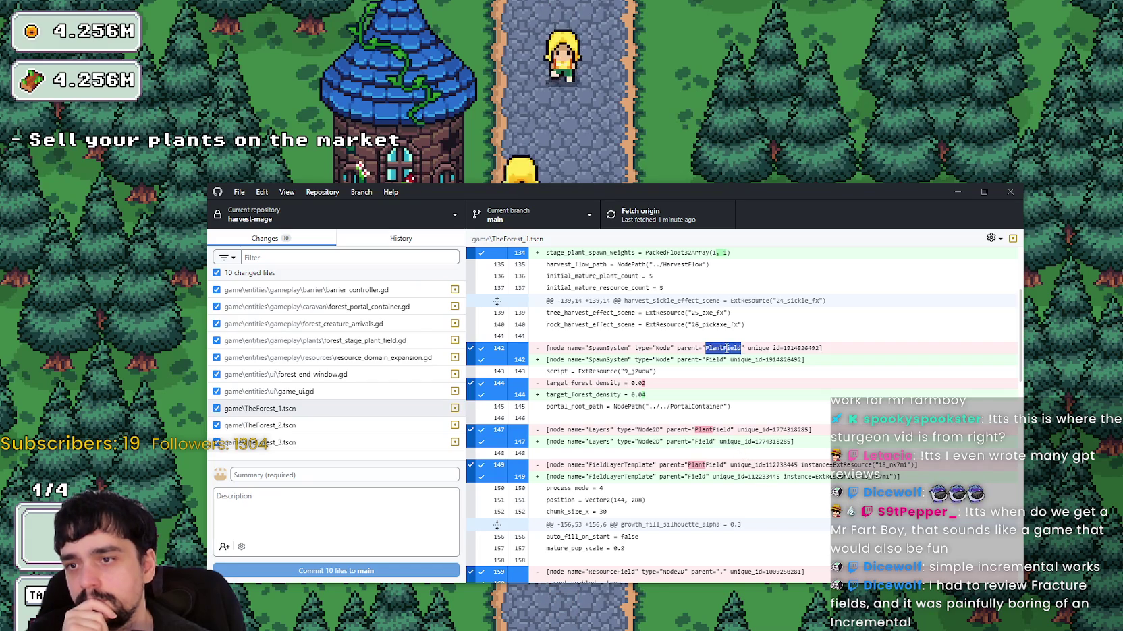
pyautogui.rightClick(726, 351)
pyautogui.press('Escape')
pyautogui.doubleClick(725, 349)
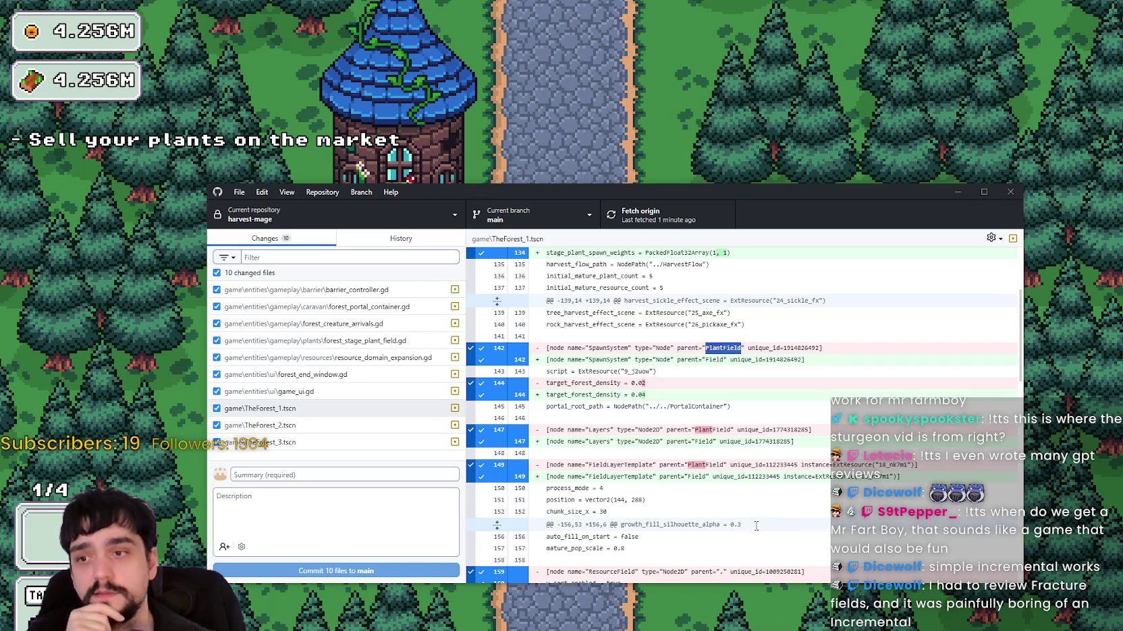
pyautogui.scroll(3)
pyautogui.scroll(3)
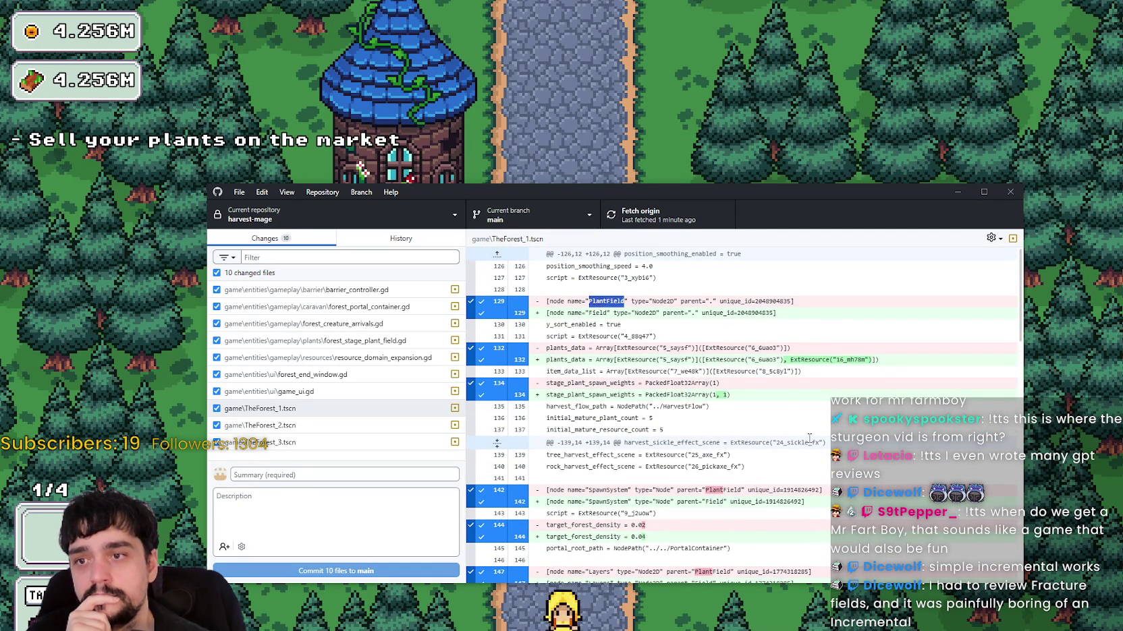
pyautogui.scroll(-3)
pyautogui.scroll(-3)
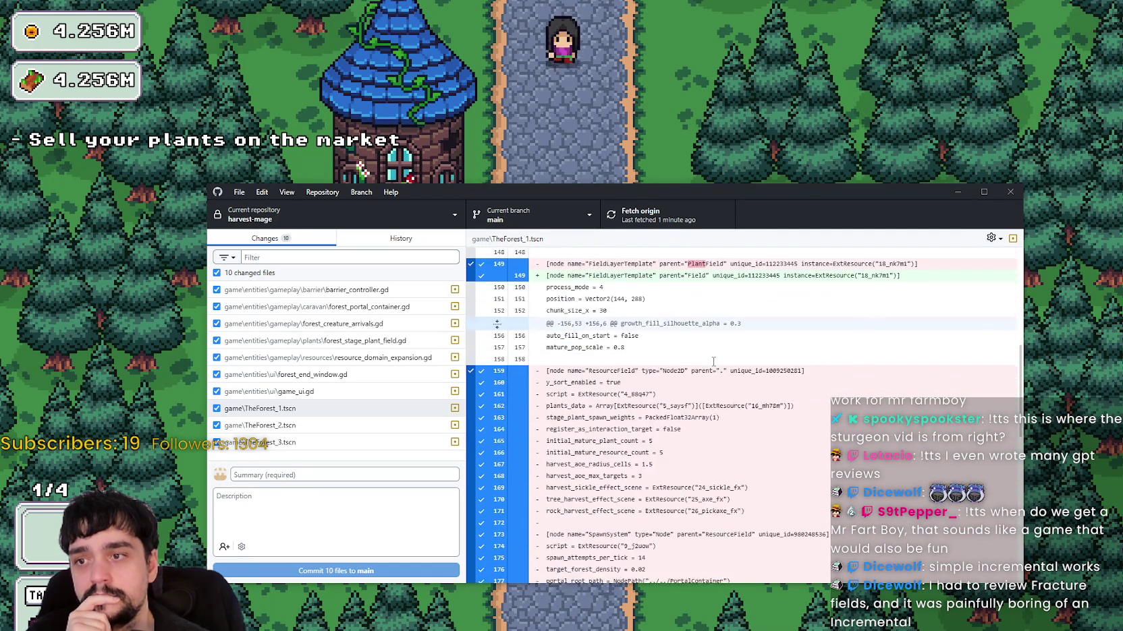
pyautogui.scroll(-3)
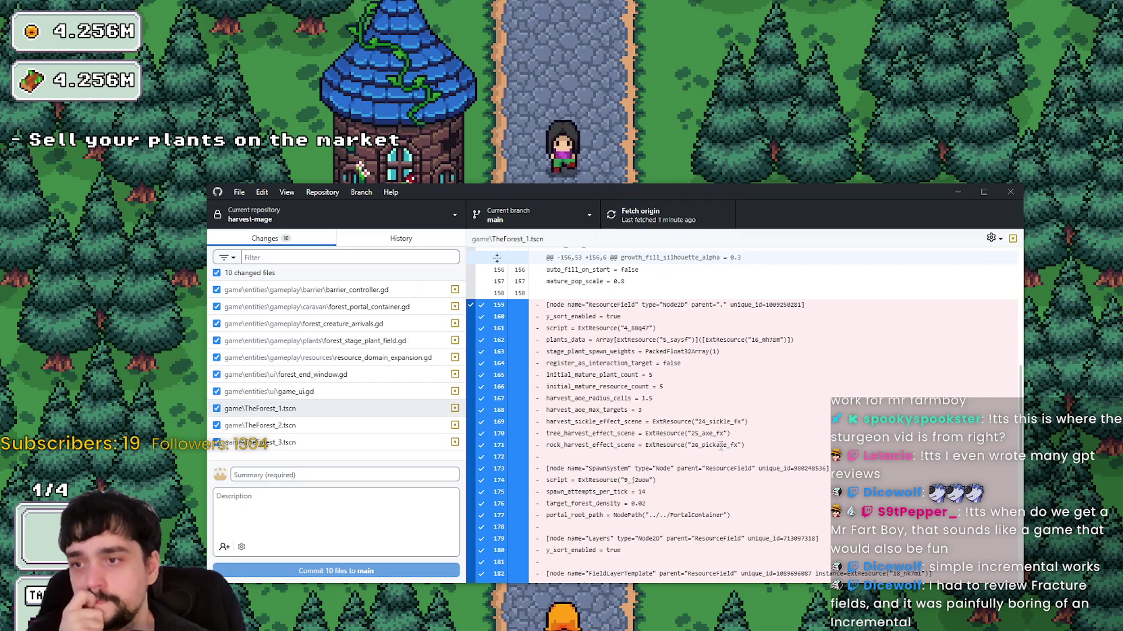
pyautogui.scroll(-3)
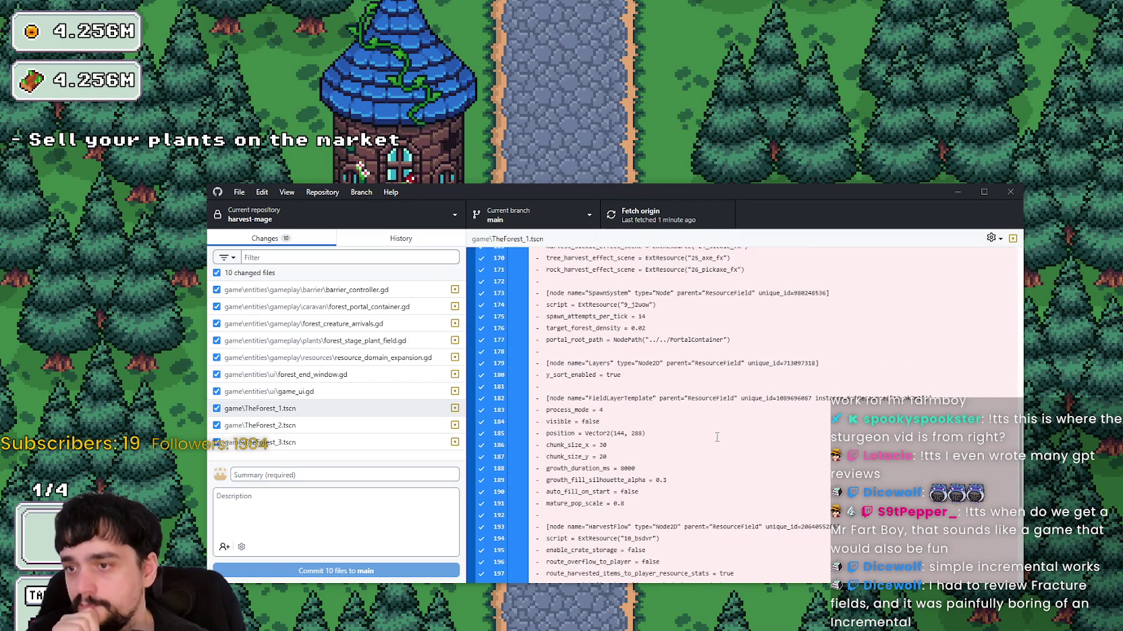
pyautogui.scroll(3)
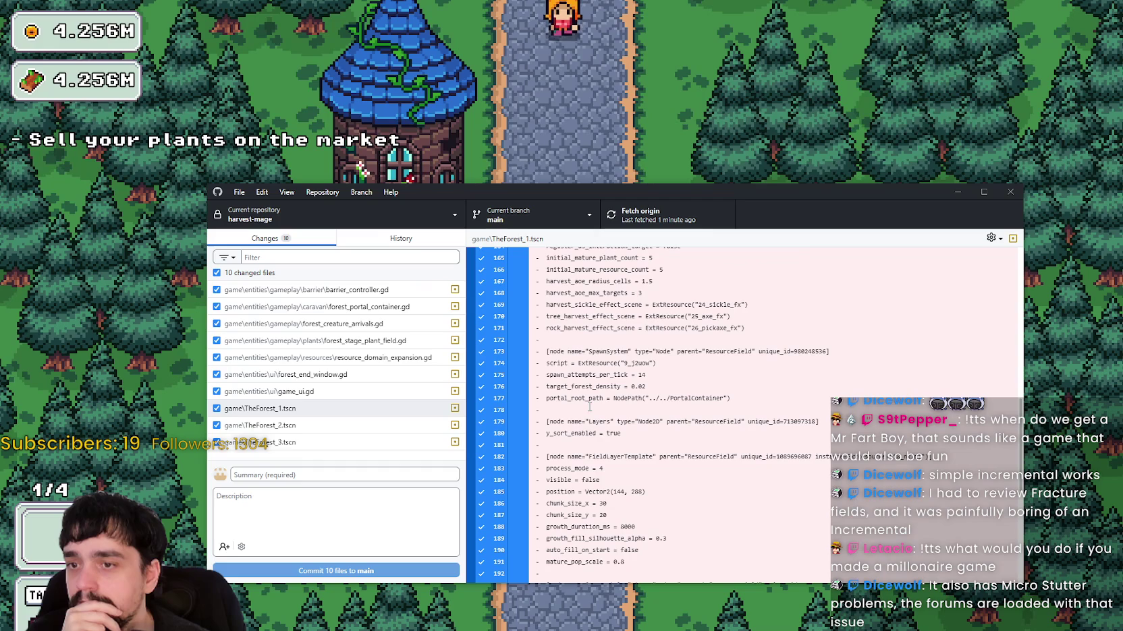
pyautogui.scroll(-3)
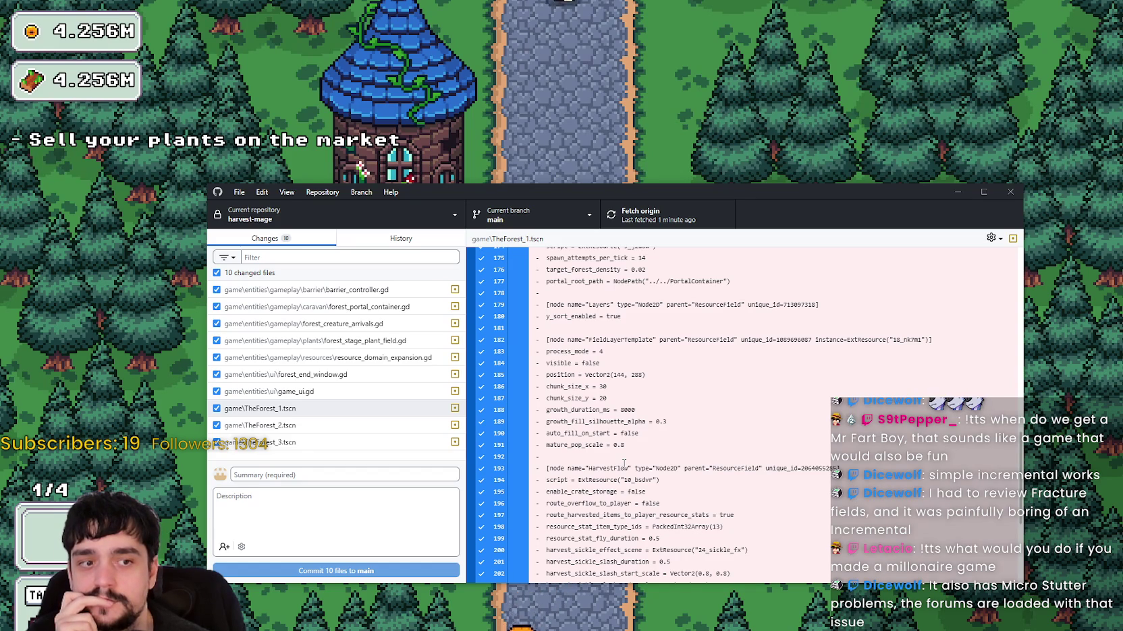
pyautogui.scroll(-3)
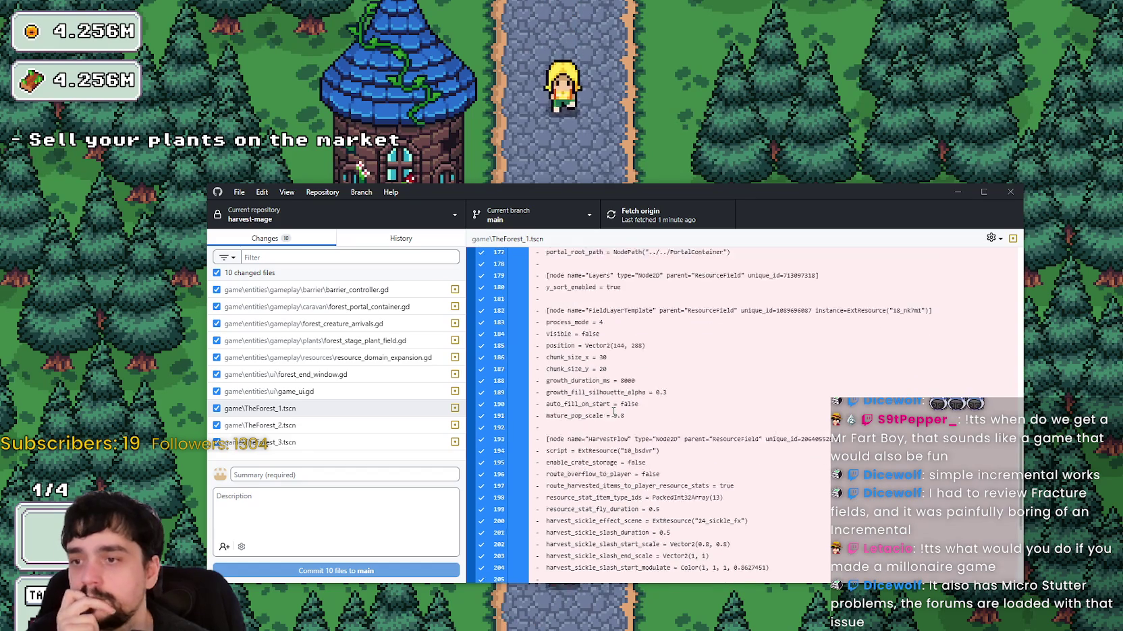
pyautogui.scroll(-3)
pyautogui.scroll(-3)
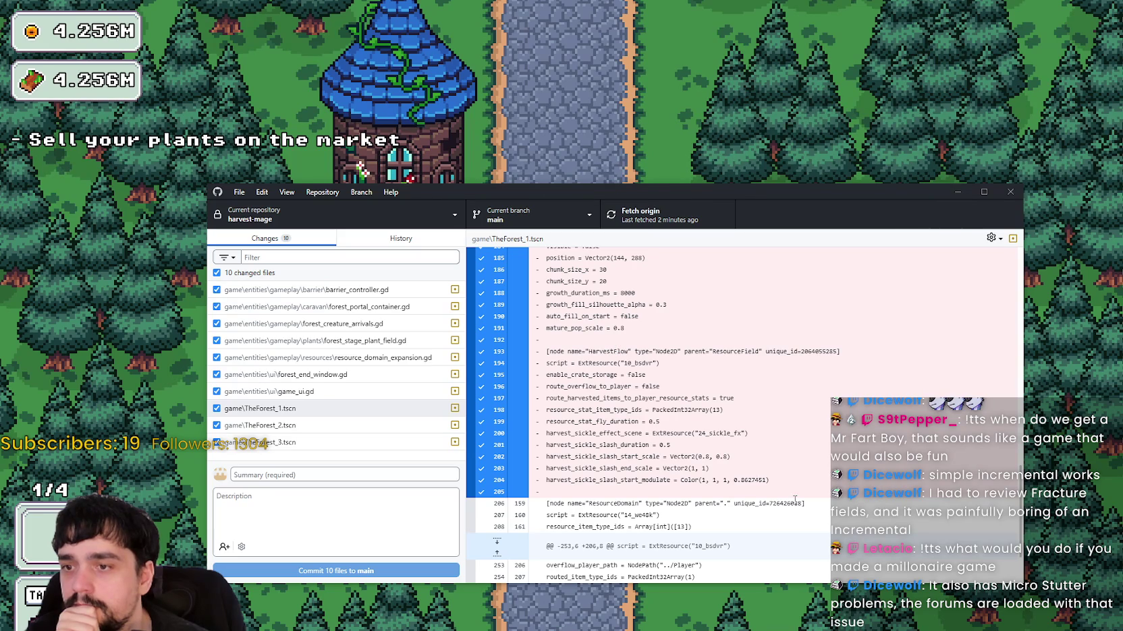
pyautogui.scroll(-3)
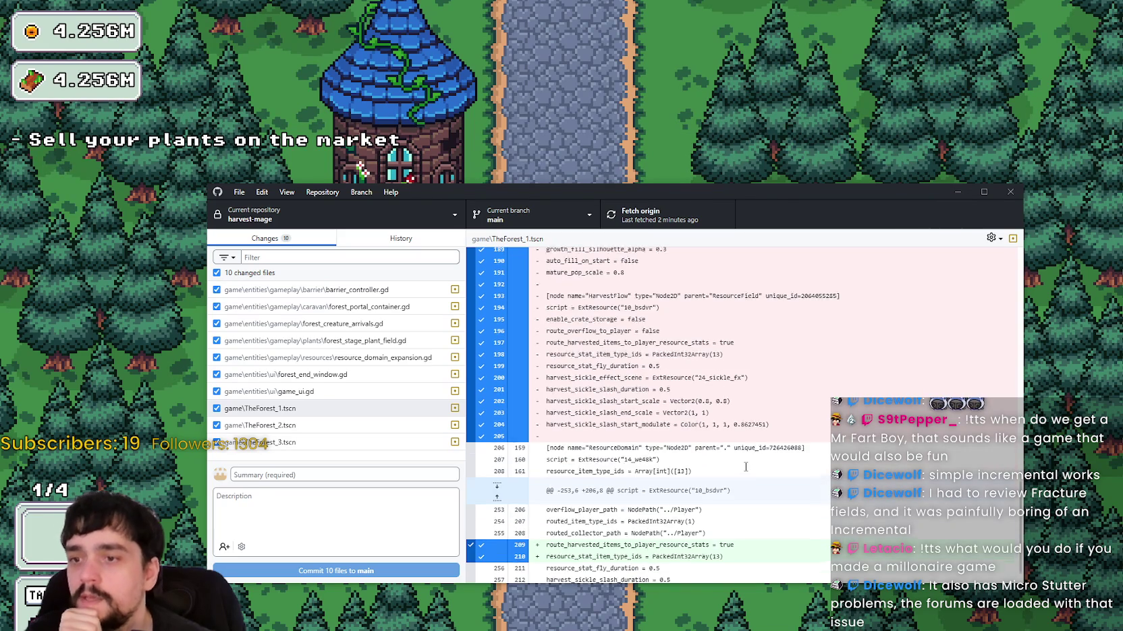
pyautogui.scroll(-3)
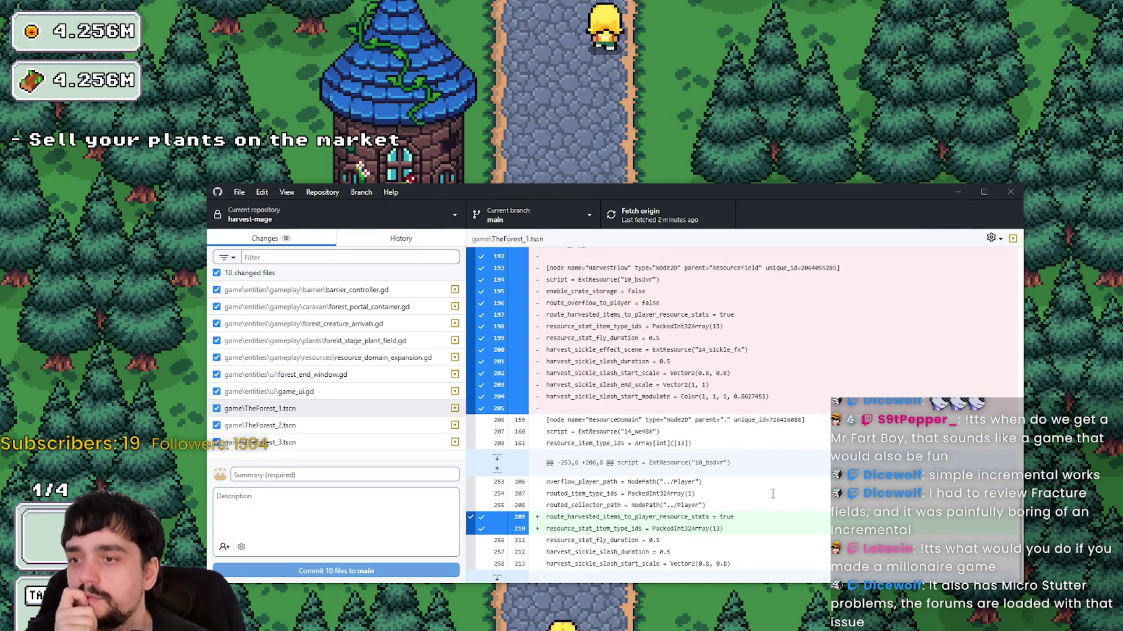
pyautogui.moveTo(565, 517); pyautogui.dragTo(762, 528)
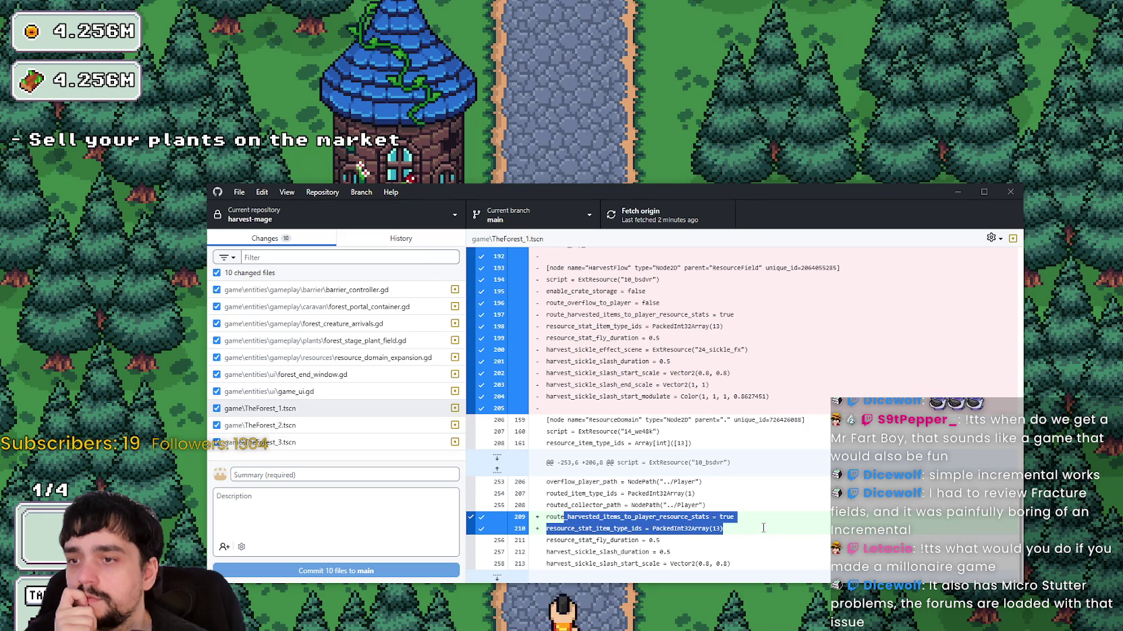
pyautogui.scroll(3)
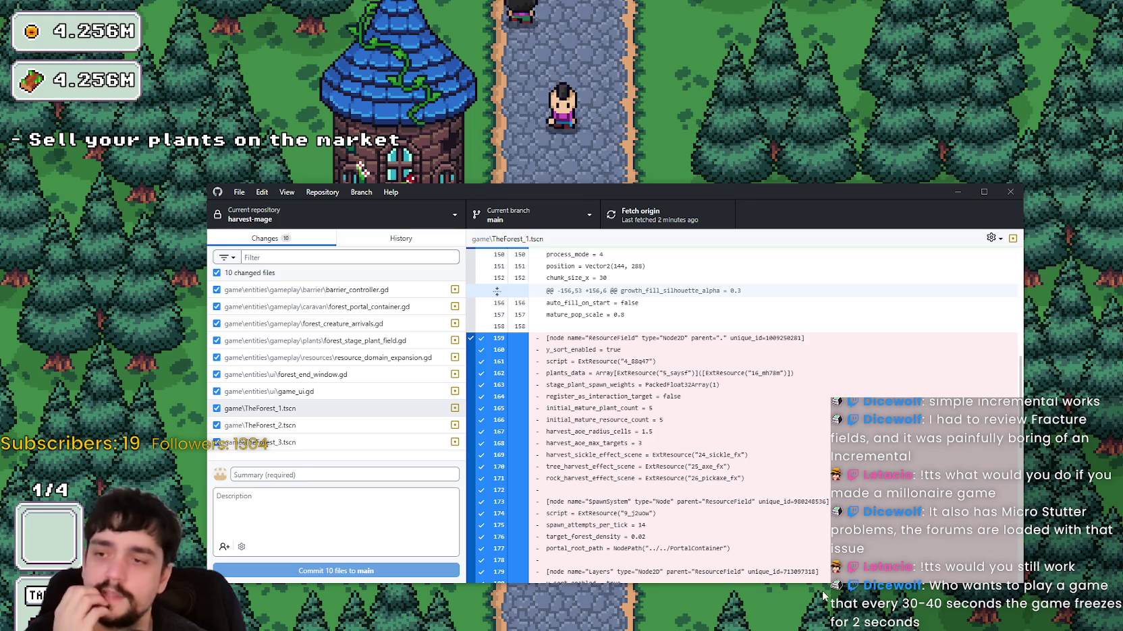
pyautogui.scroll(3)
pyautogui.scroll(-3)
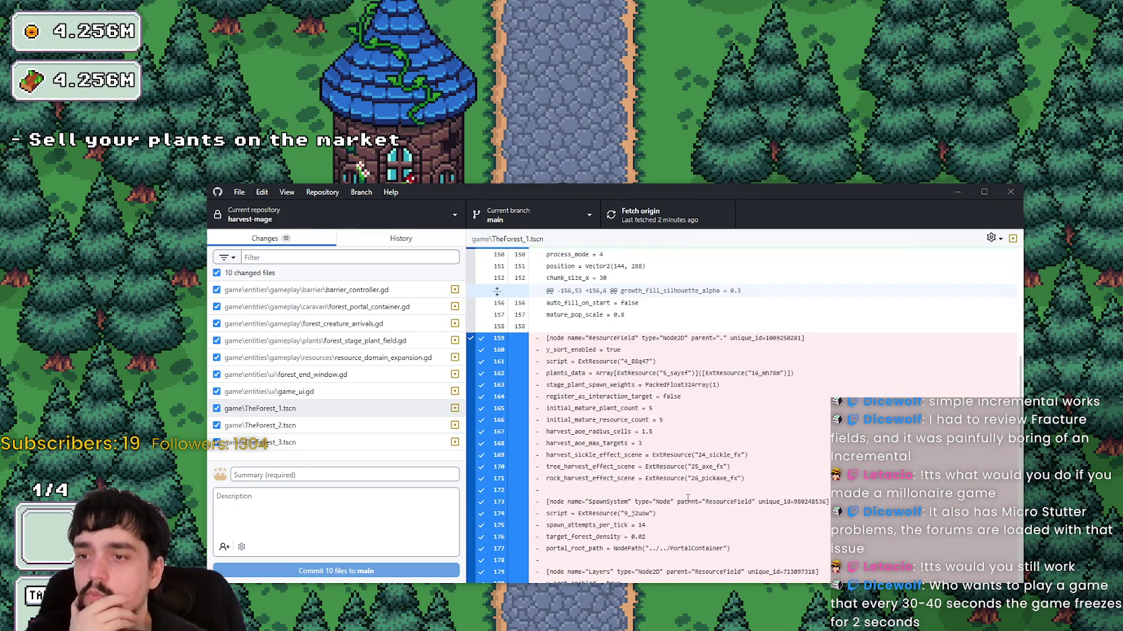
pyautogui.scroll(-3)
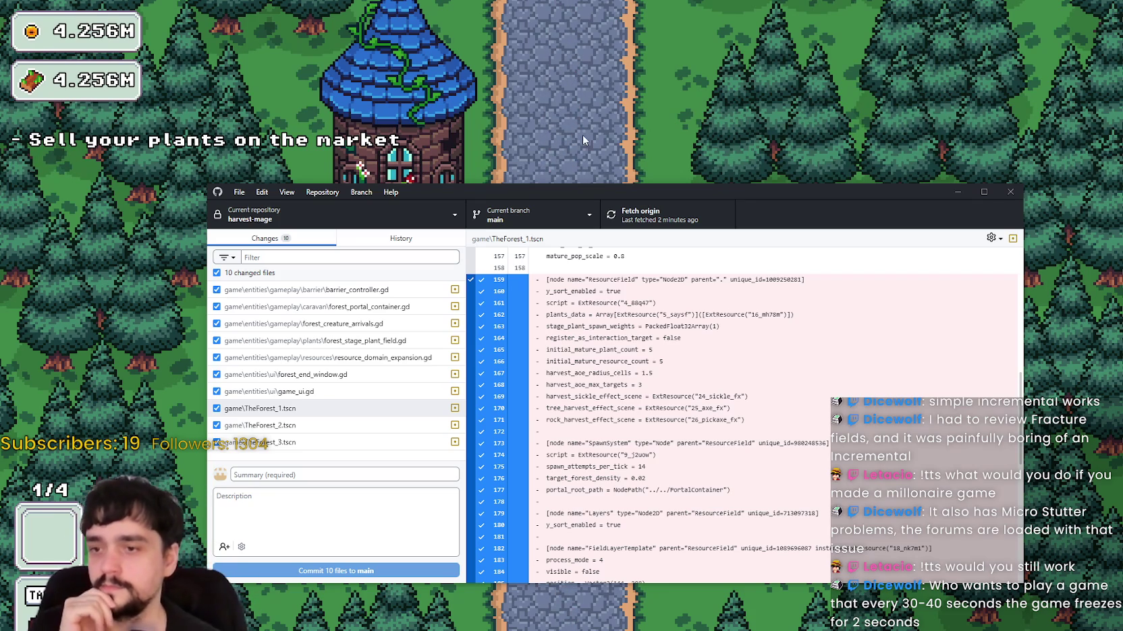
pyautogui.scroll(-3)
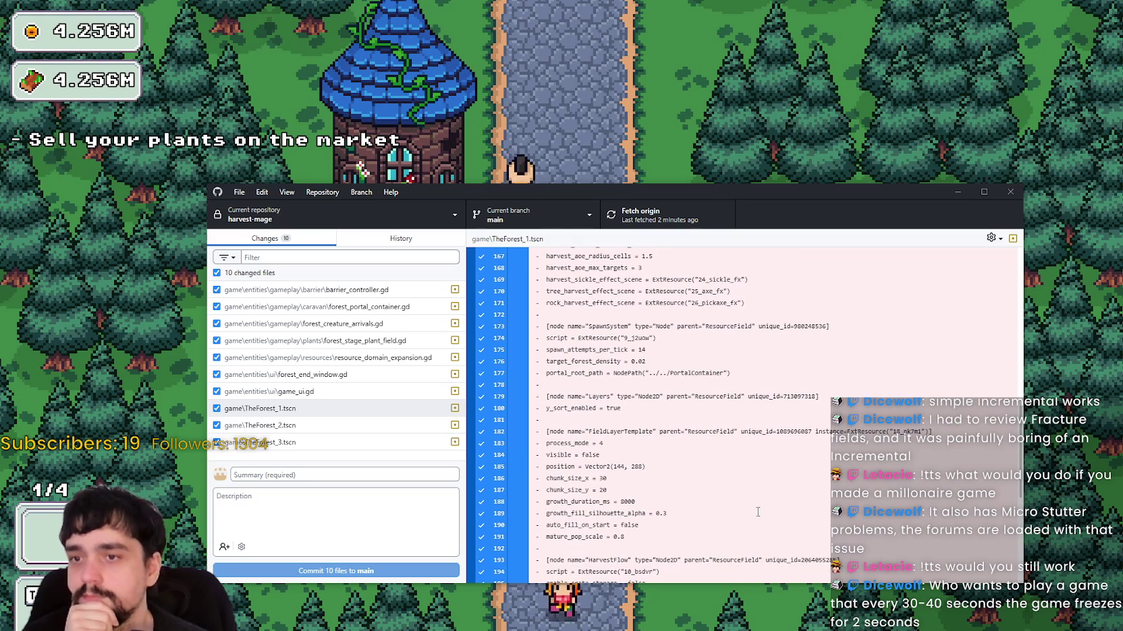
pyautogui.scroll(-3)
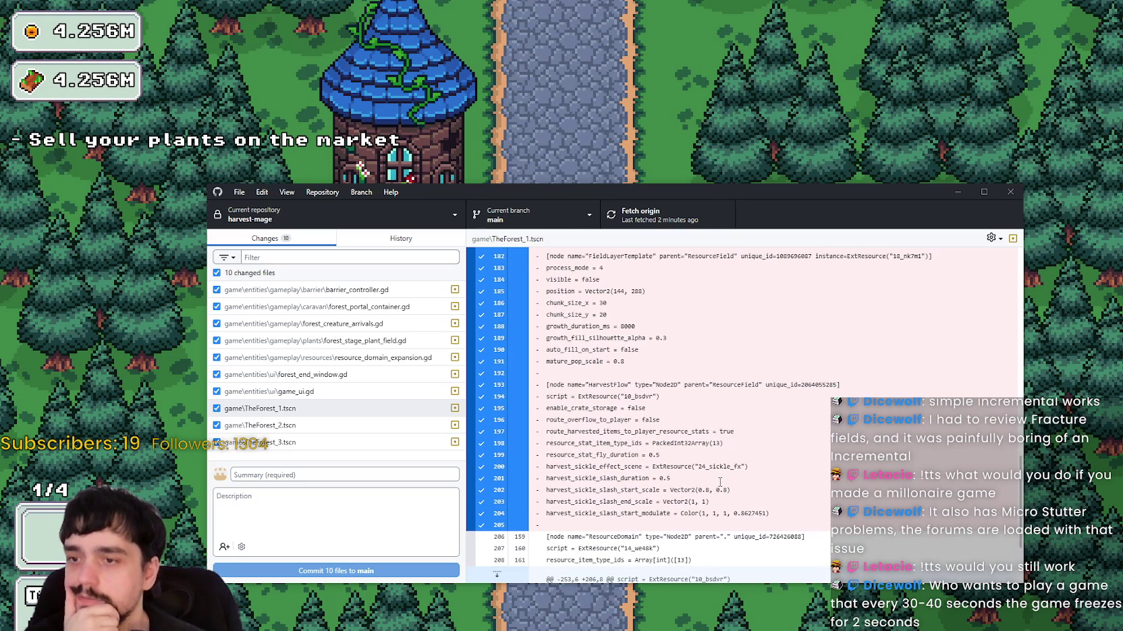
pyautogui.scroll(-3)
pyautogui.moveTo(566, 516); pyautogui.dragTo(722, 529)
pyautogui.click(727, 471)
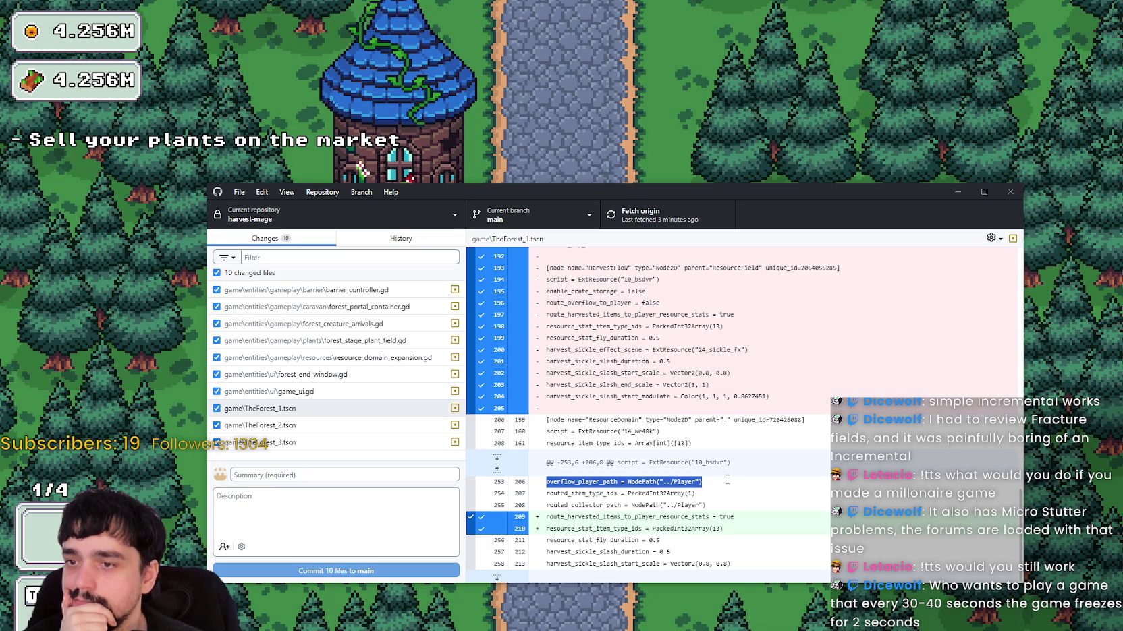
pyautogui.moveTo(728, 480); pyautogui.dragTo(546, 385)
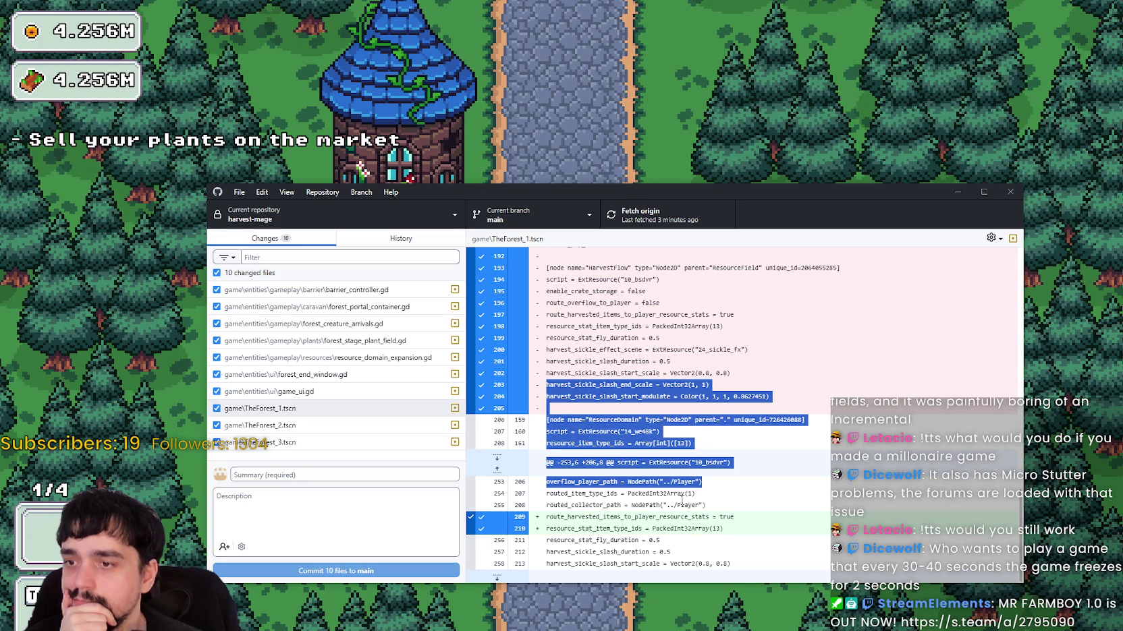
pyautogui.click(725, 500)
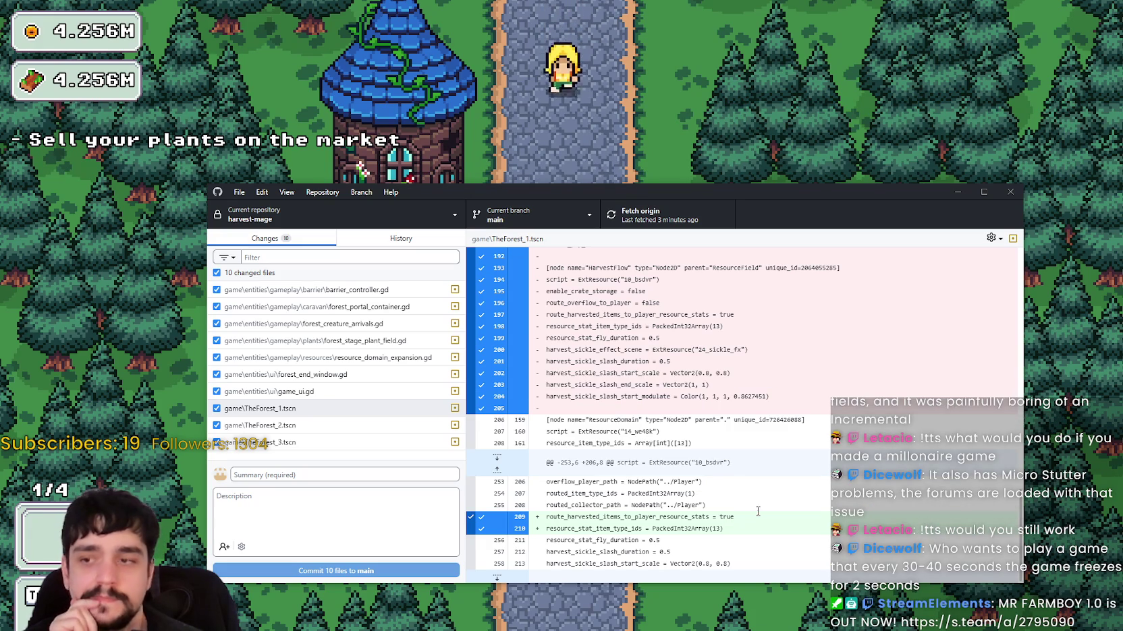
pyautogui.moveTo(754, 514); pyautogui.dragTo(574, 495)
pyautogui.click(762, 544)
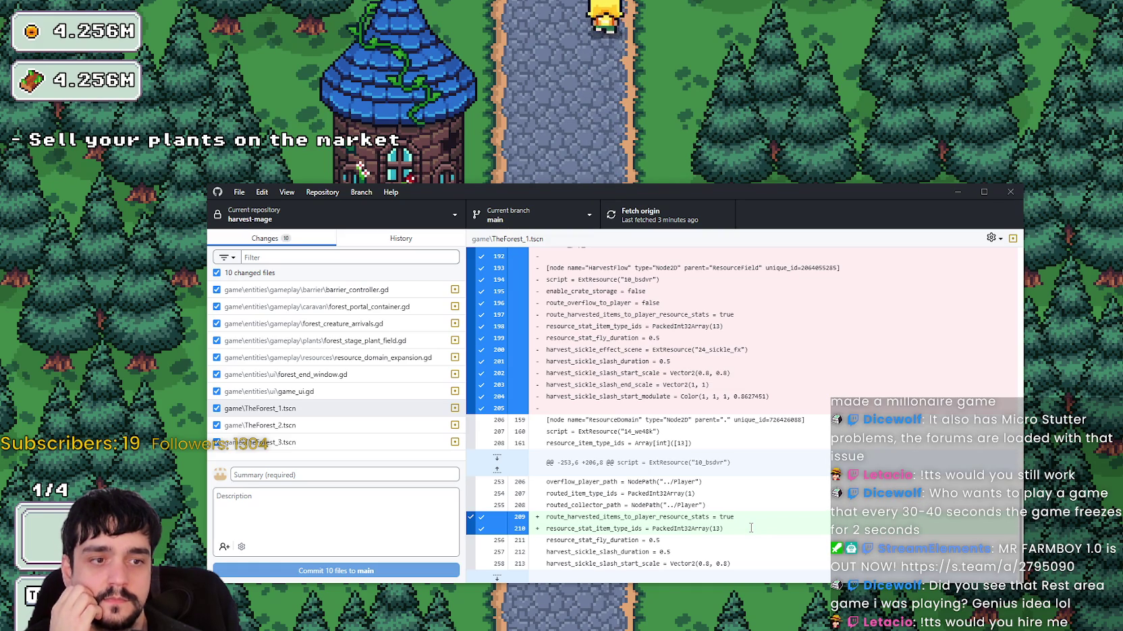
pyautogui.scroll(3)
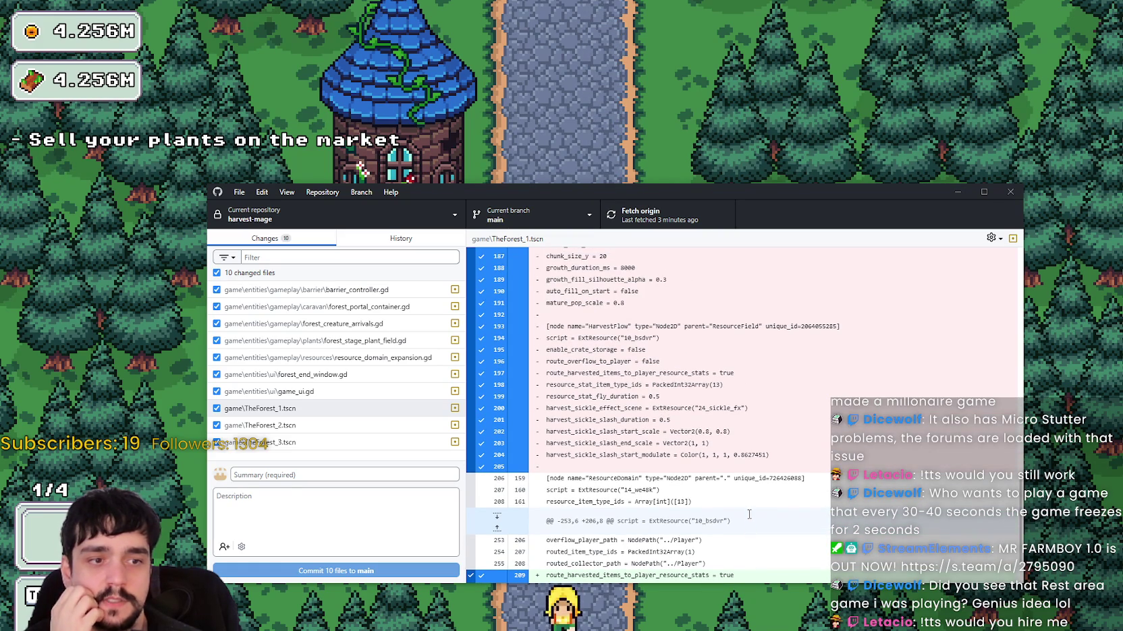
pyautogui.scroll(3)
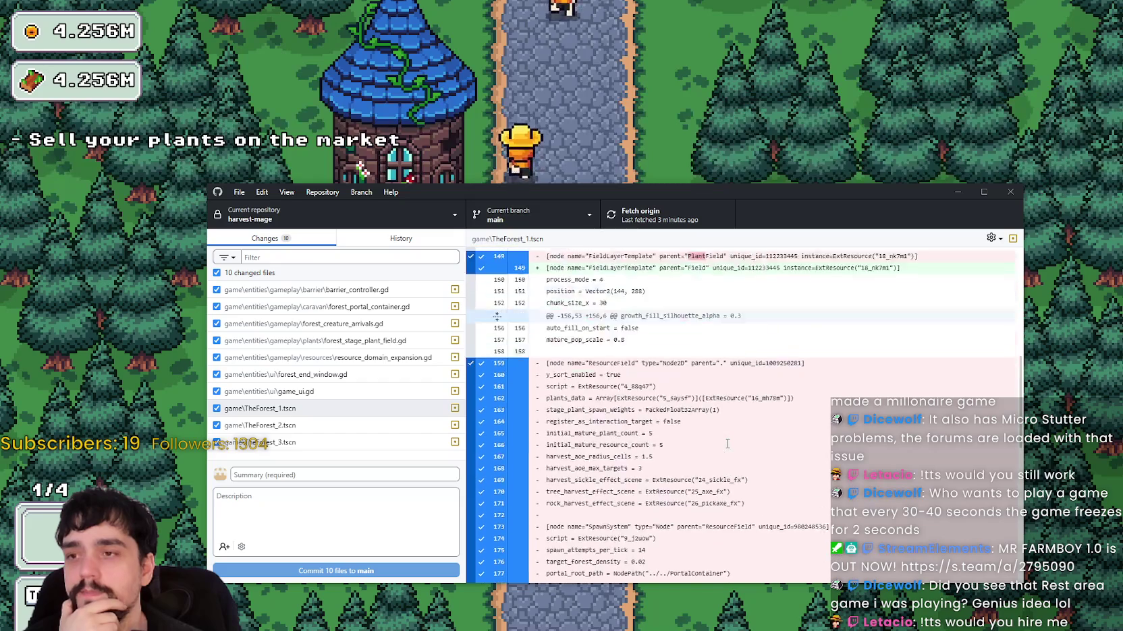
pyautogui.scroll(3)
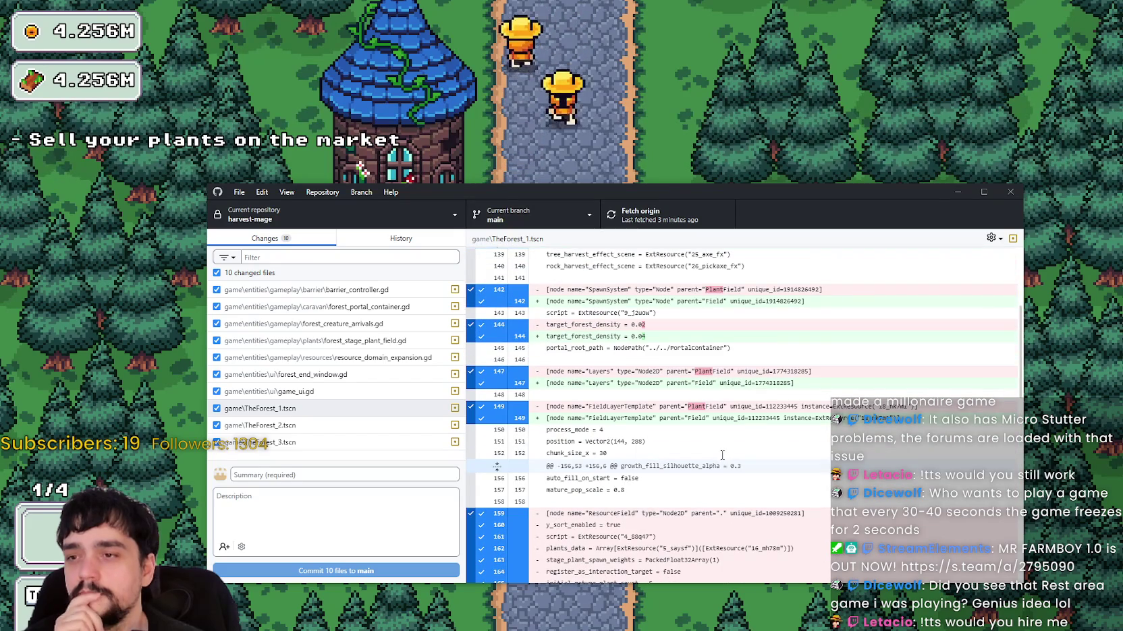
pyautogui.moveTo(705, 266); pyautogui.dragTo(796, 383)
pyautogui.scroll(3)
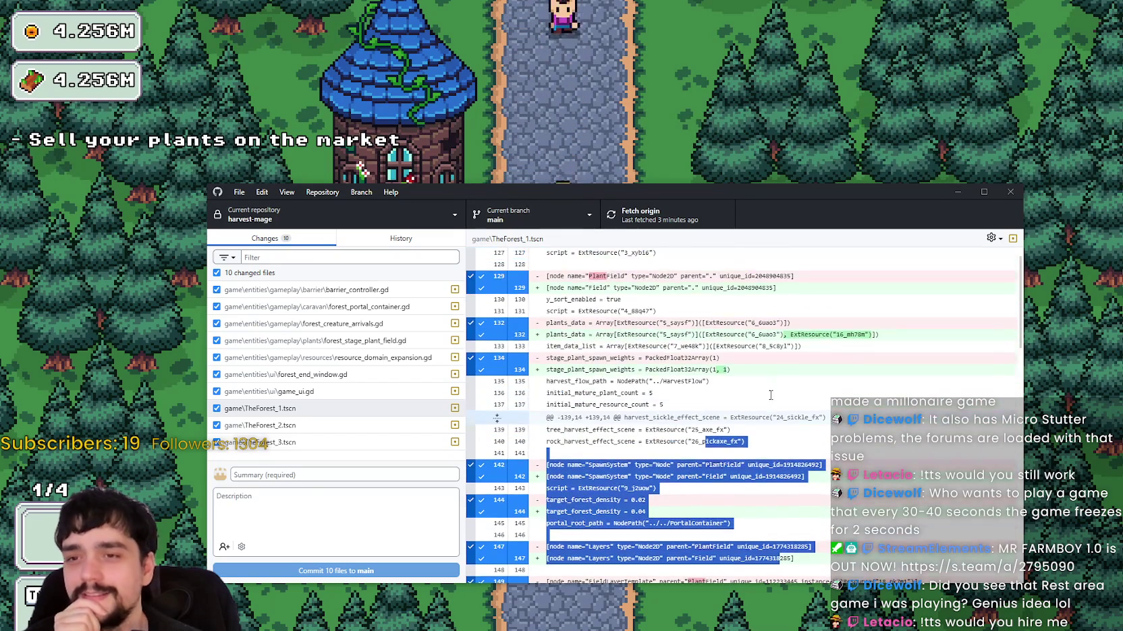
pyautogui.click(763, 396)
pyautogui.scroll(3)
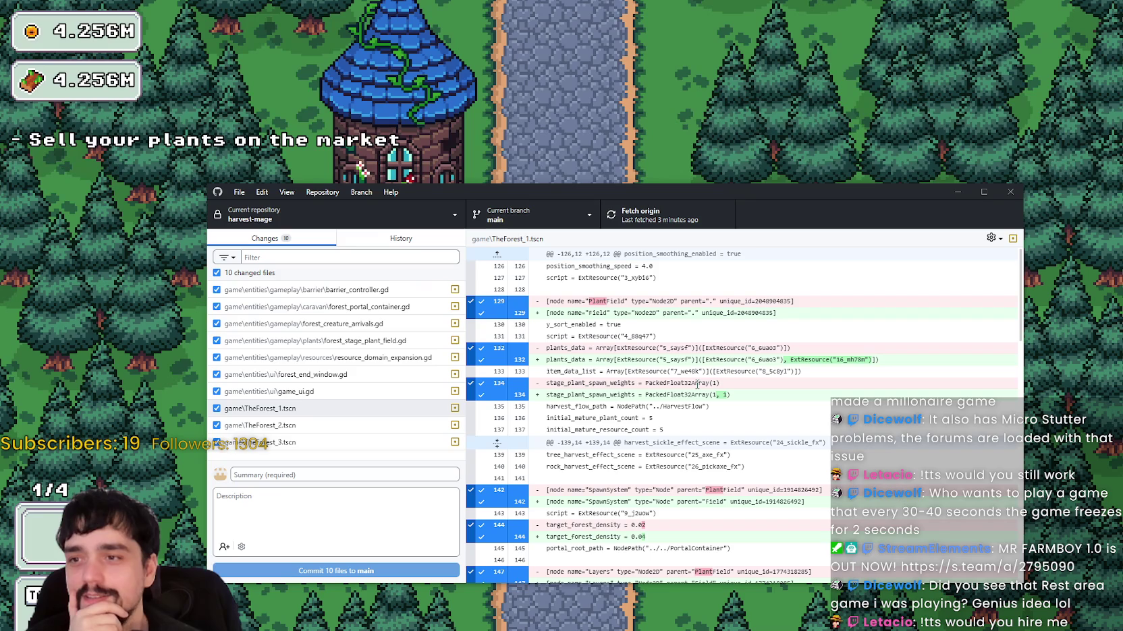
pyautogui.moveTo(645, 309); pyautogui.dragTo(687, 361)
pyautogui.click(688, 353)
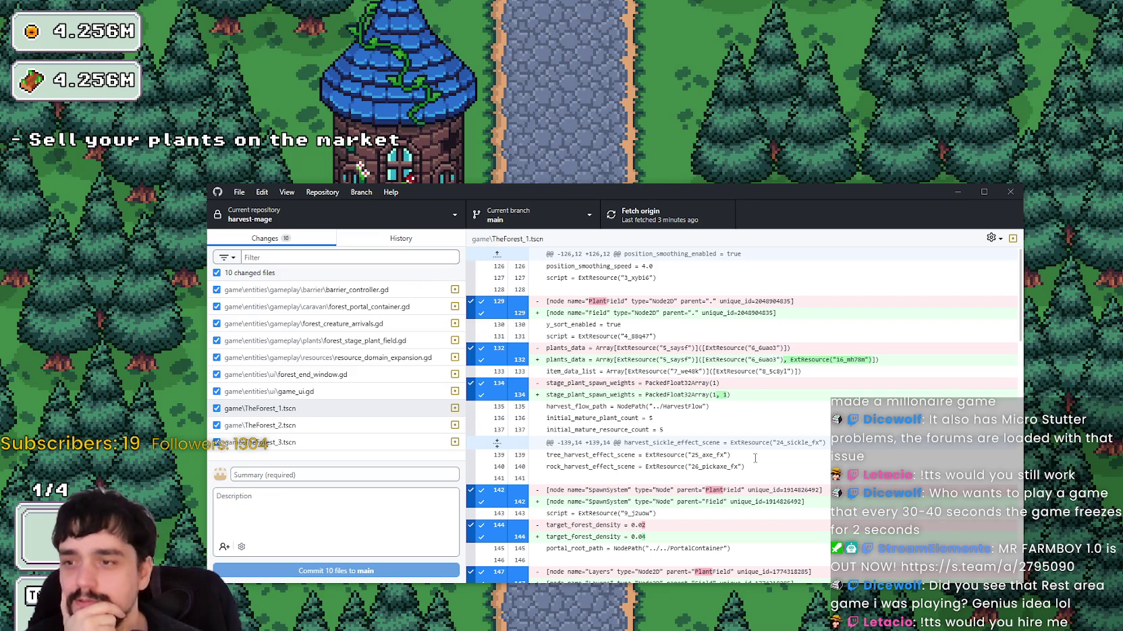
pyautogui.scroll(-3)
pyautogui.moveTo(652, 330); pyautogui.dragTo(787, 475)
pyautogui.scroll(-3)
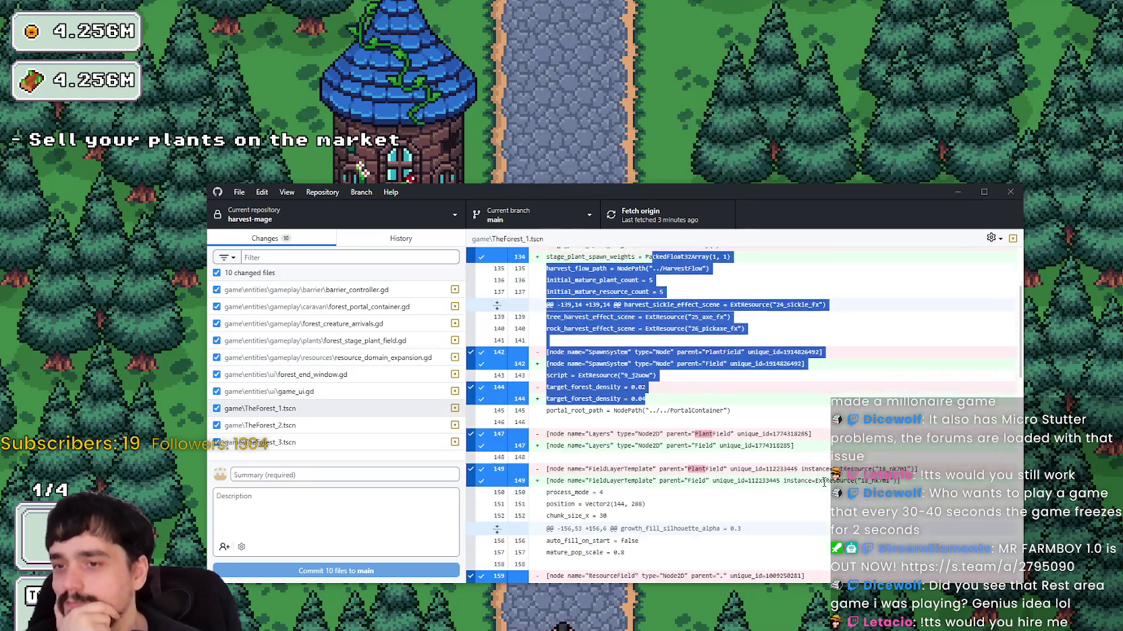
pyautogui.scroll(-3)
pyautogui.click(775, 455)
pyautogui.scroll(-3)
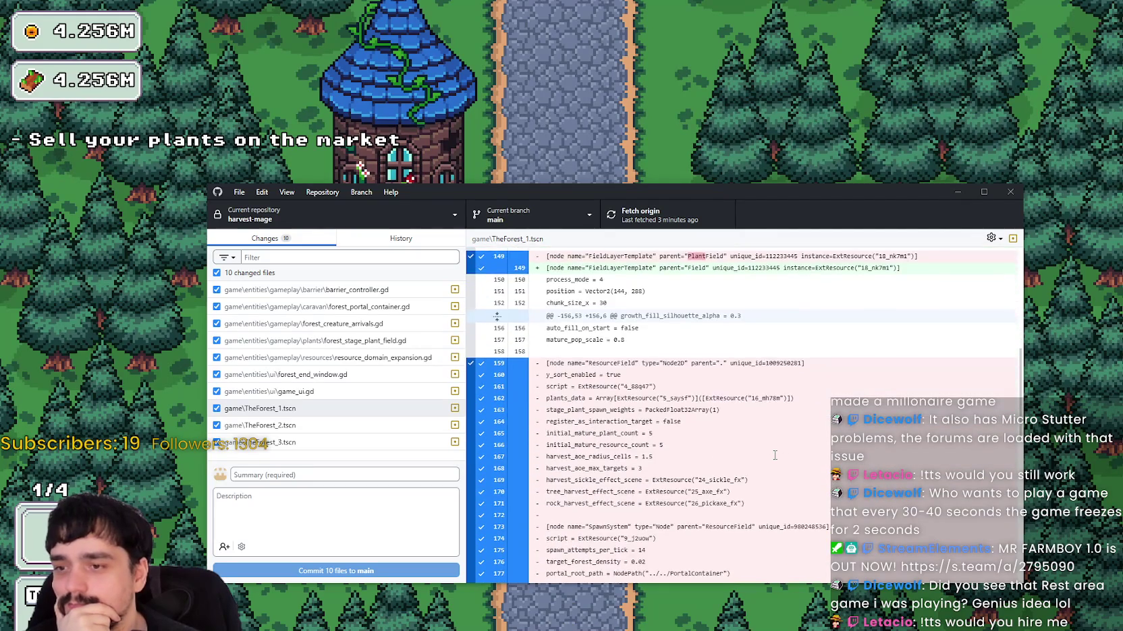
pyautogui.scroll(-3)
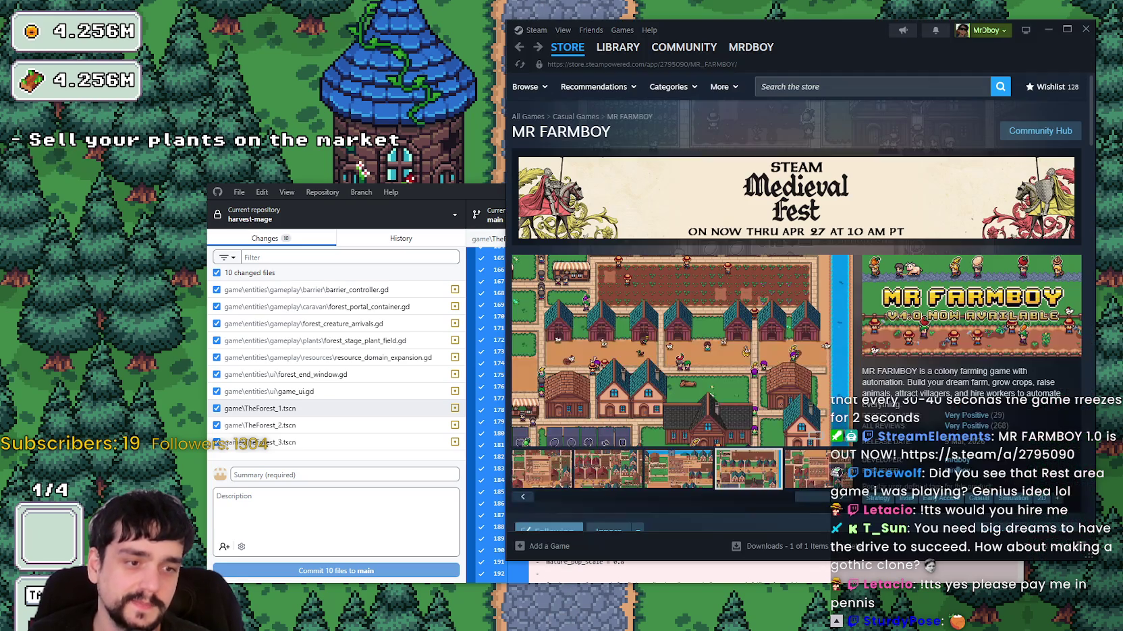
# Search the Steam store for 'rest area' and open the Rest Area Simulator page.
pyautogui.click(848, 88)
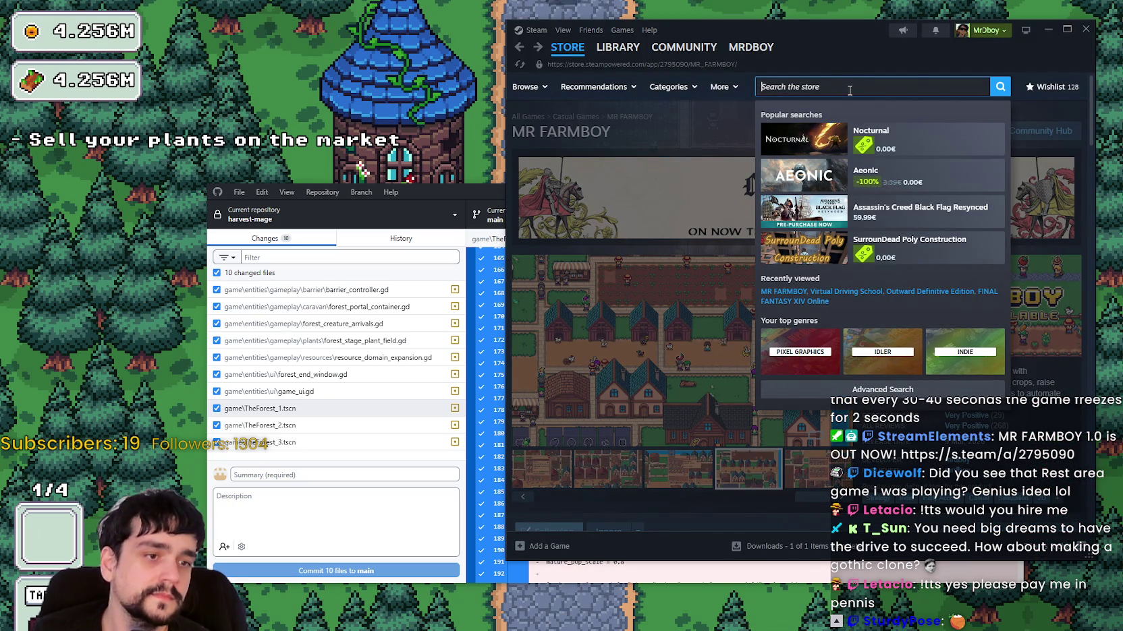
pyautogui.write('rest area')
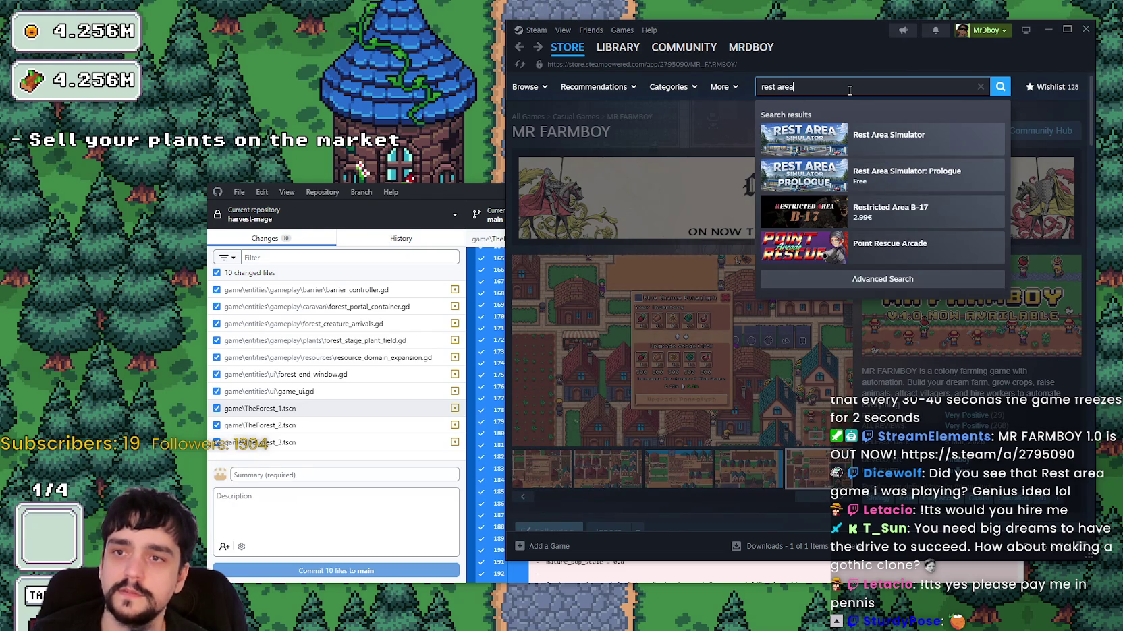
pyautogui.click(860, 141)
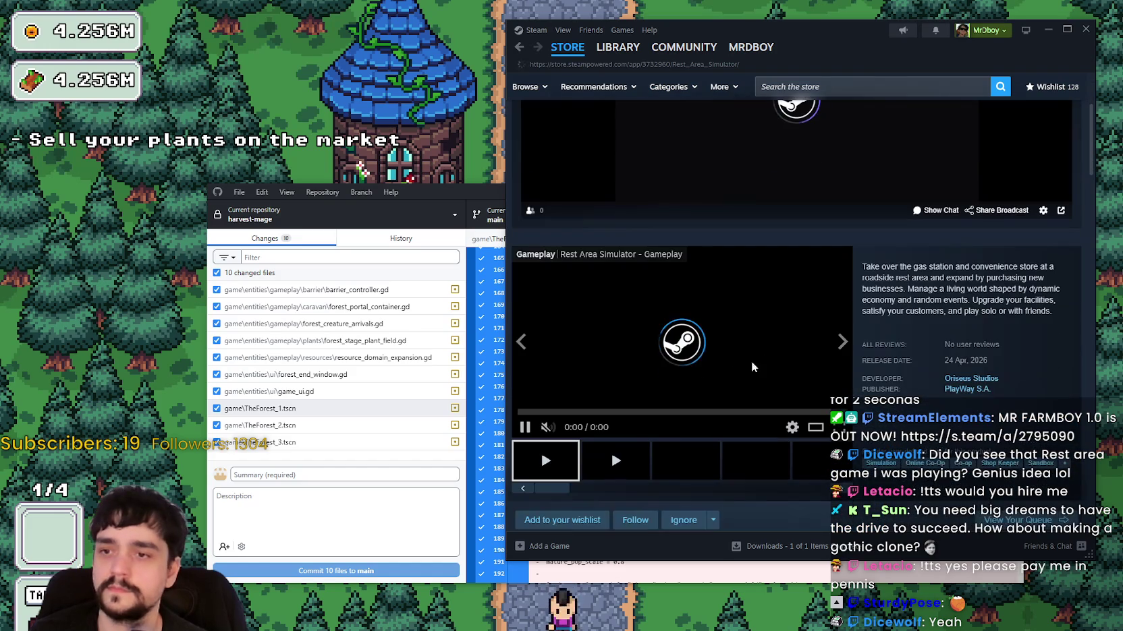
pyautogui.scroll(3)
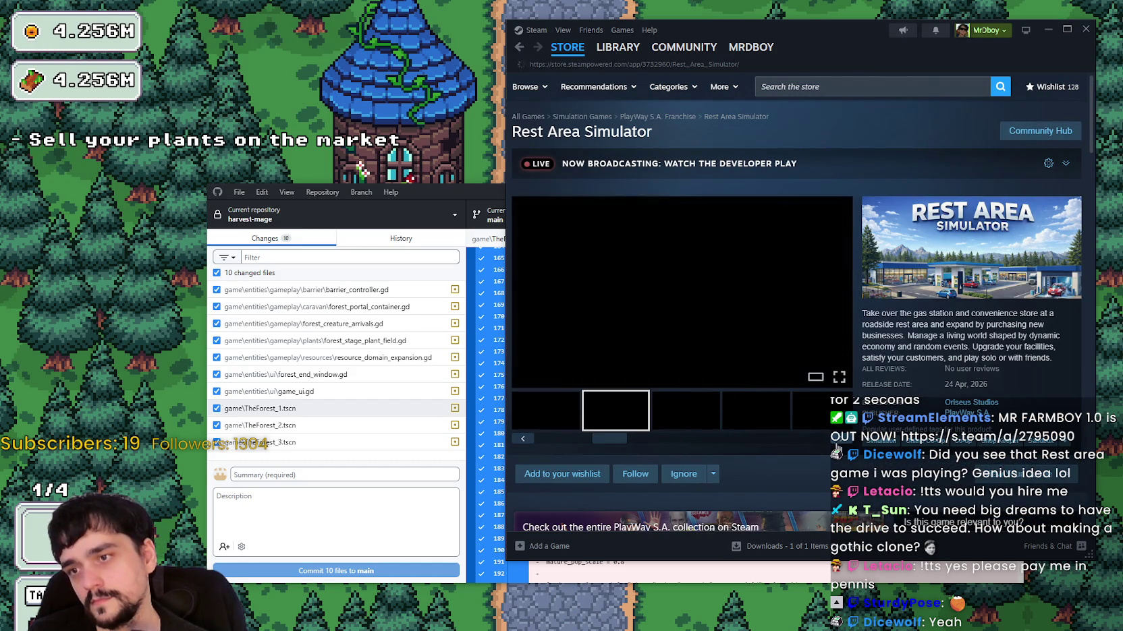
pyautogui.scroll(-3)
pyautogui.scroll(3)
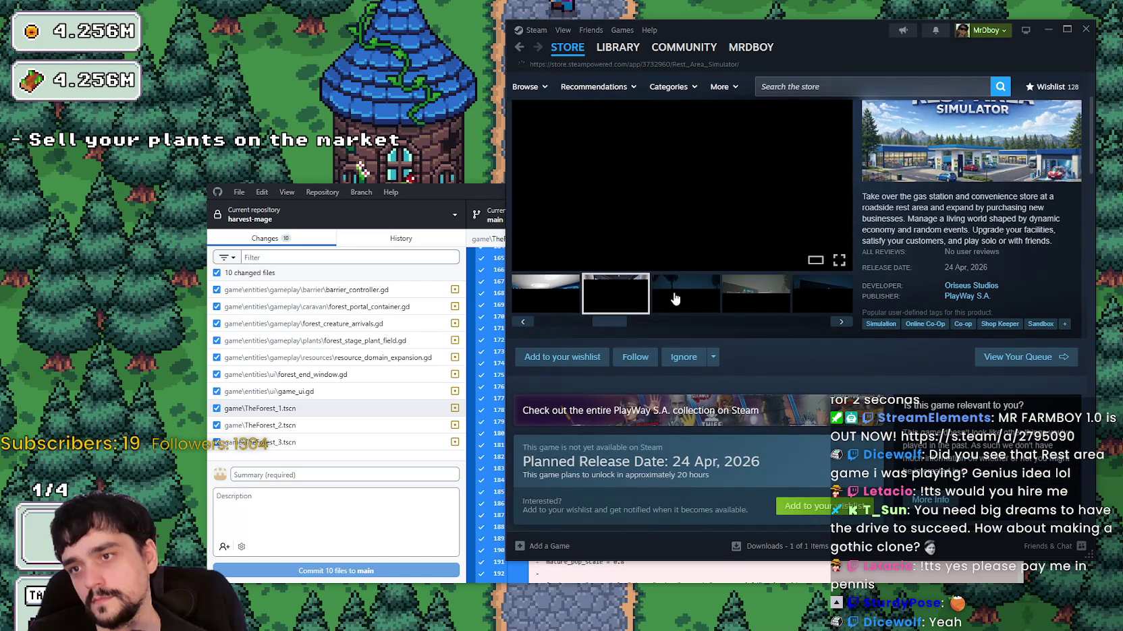
pyautogui.moveTo(607, 322); pyautogui.dragTo(550, 322)
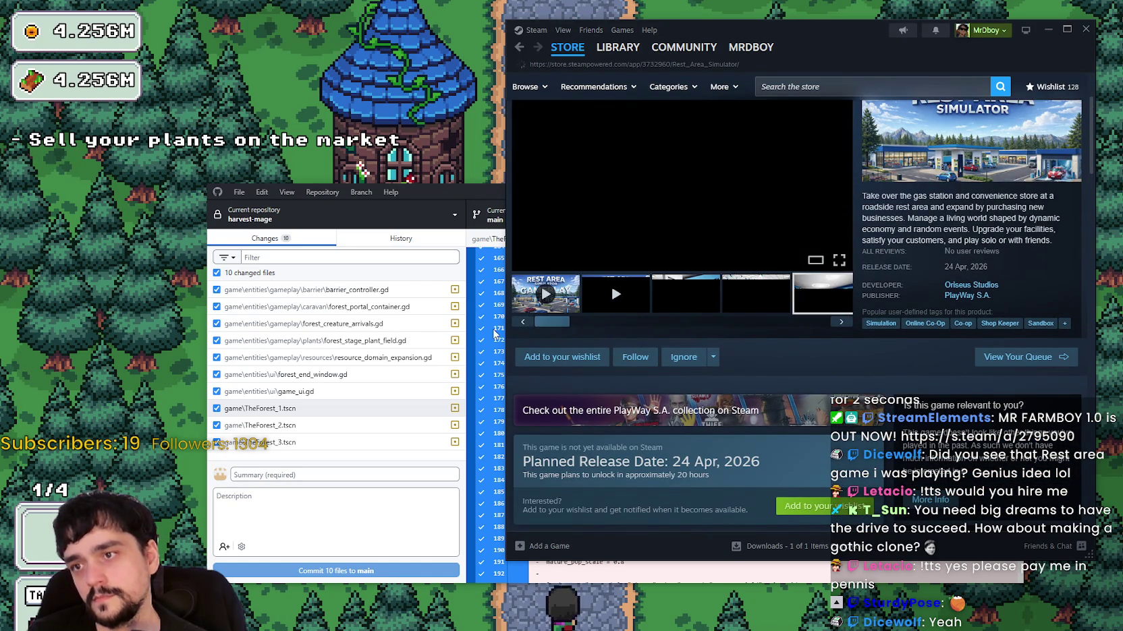
pyautogui.scroll(-3)
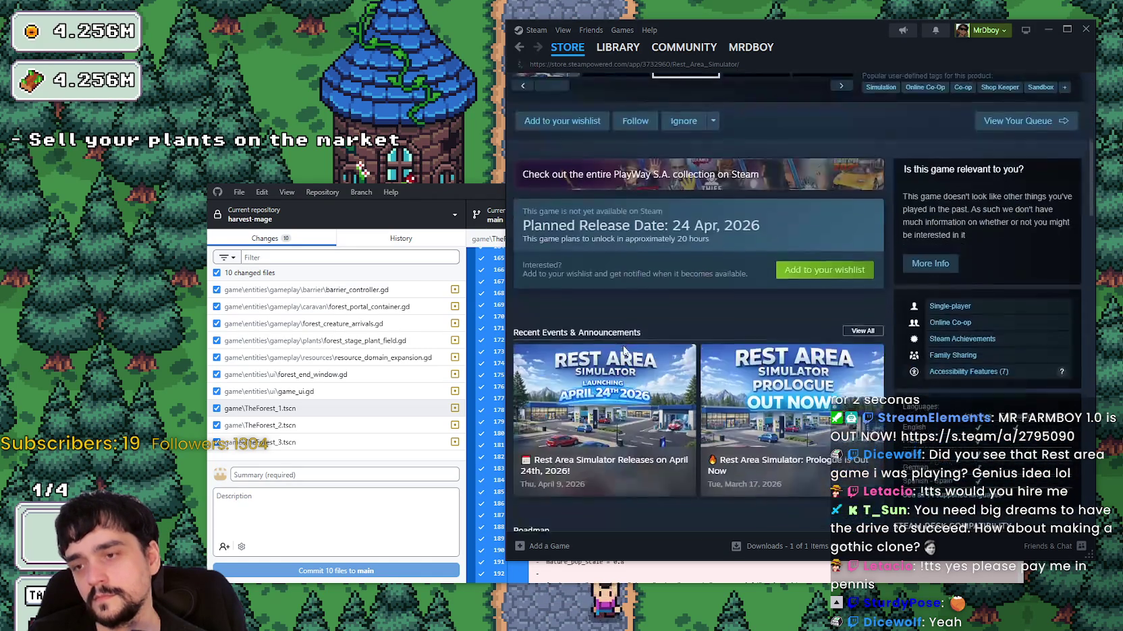
pyautogui.scroll(-3)
pyautogui.scroll(-3)
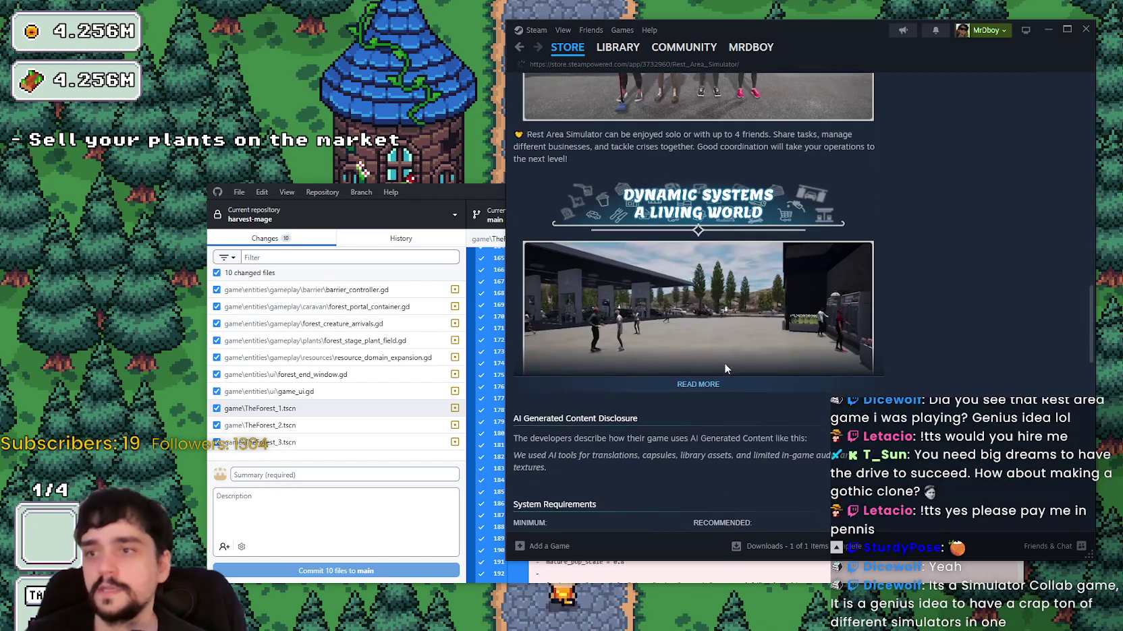
pyautogui.scroll(-3)
pyautogui.scroll(-3)
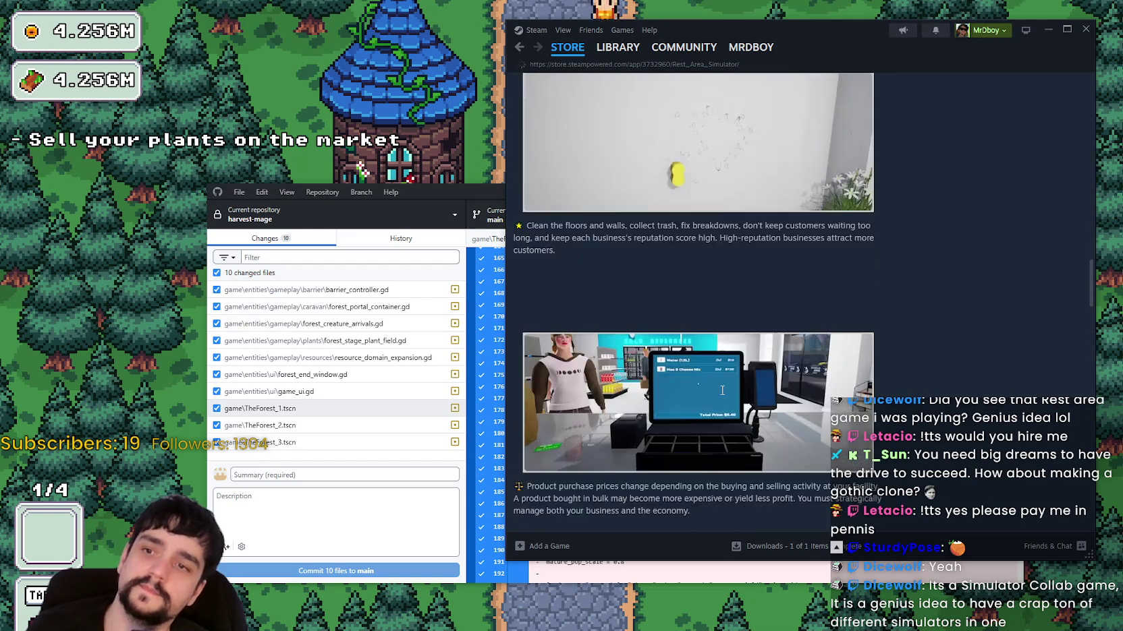
pyautogui.scroll(-3)
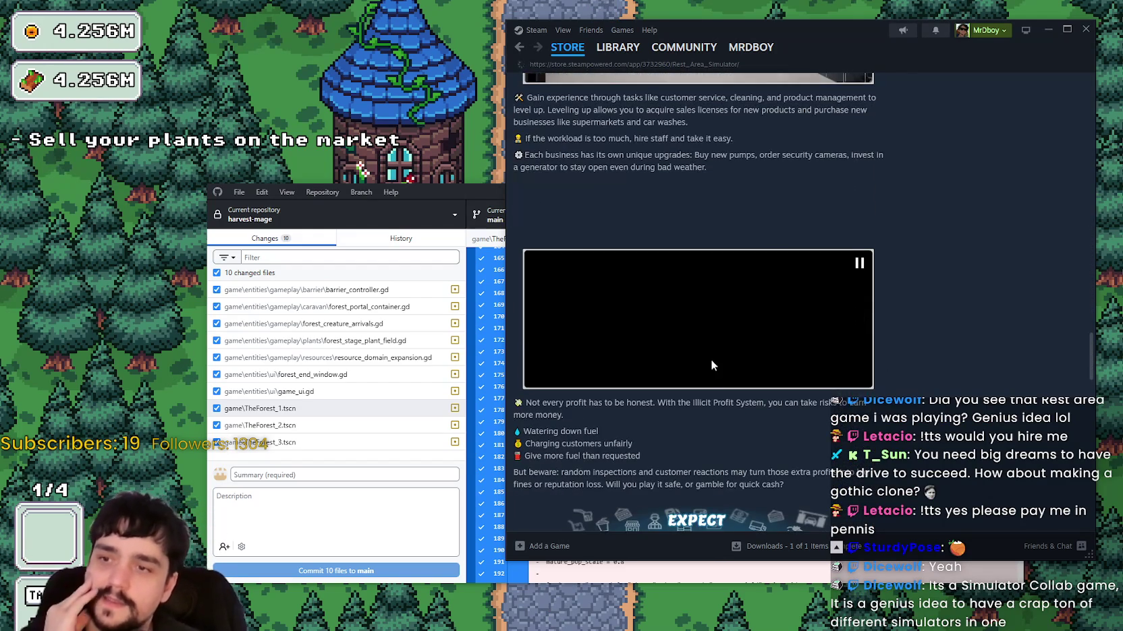
pyautogui.scroll(-3)
pyautogui.scroll(-3)
pyautogui.scroll(3)
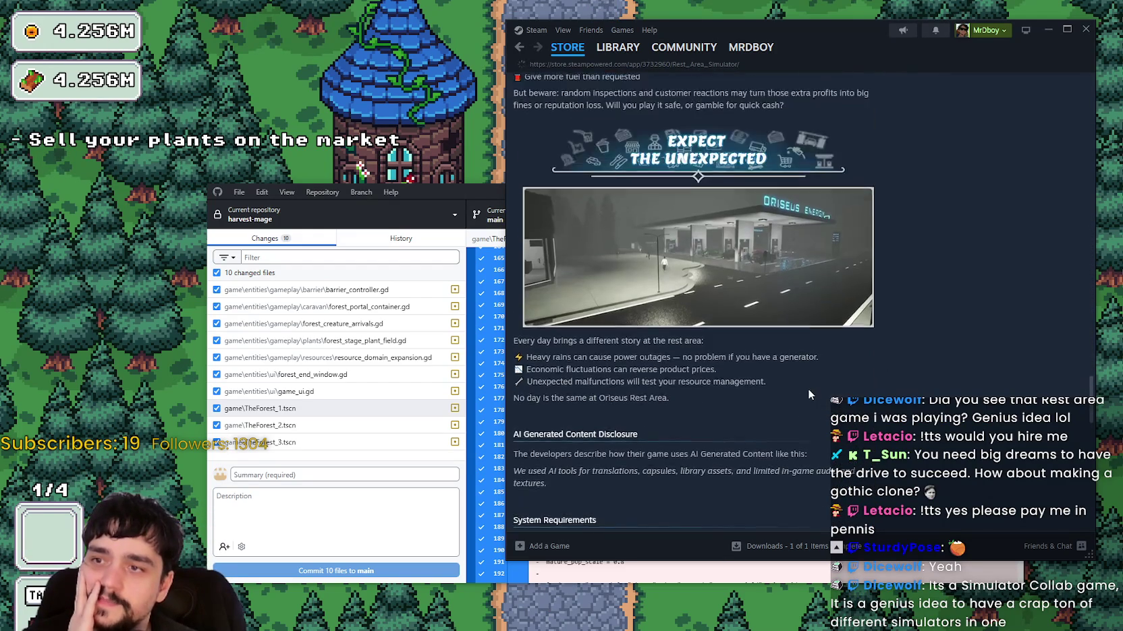
pyautogui.scroll(3)
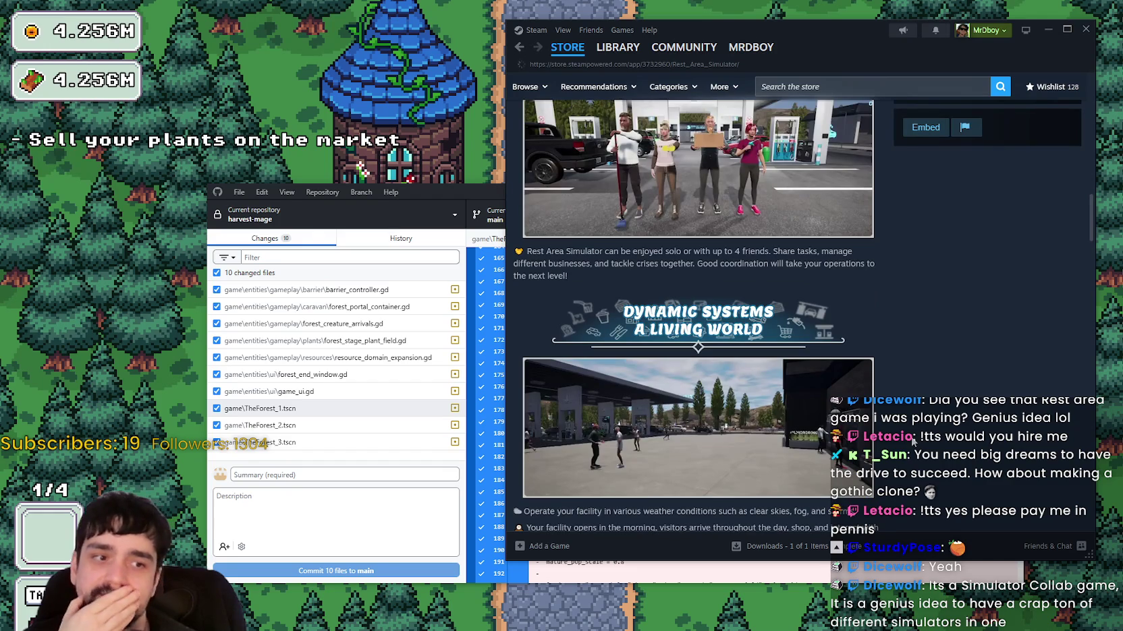
pyautogui.scroll(3)
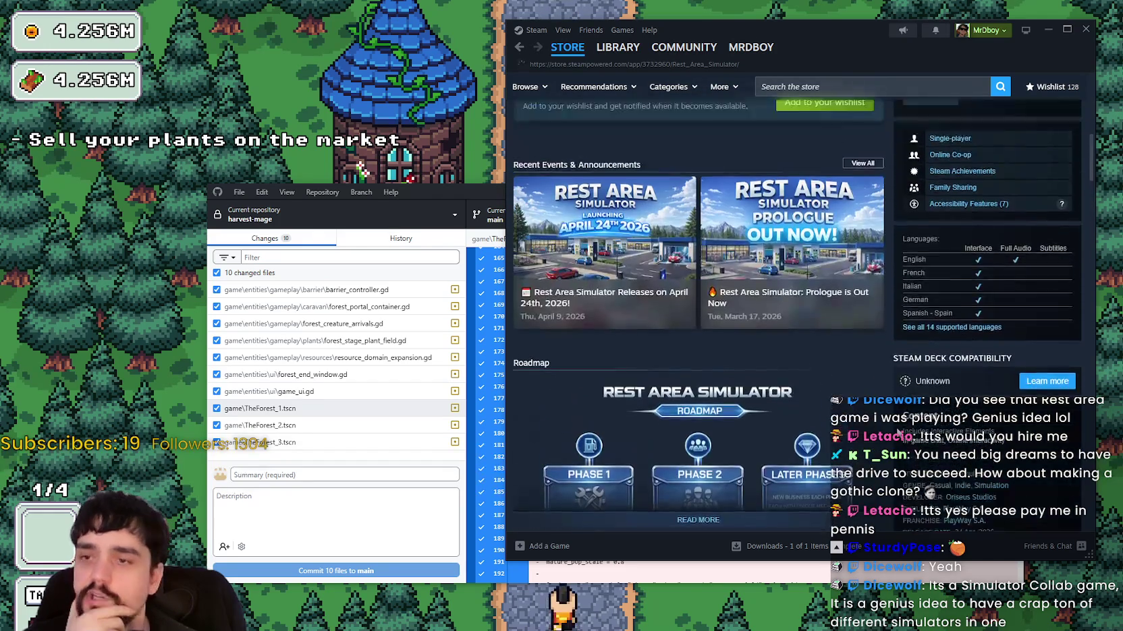
pyautogui.scroll(-3)
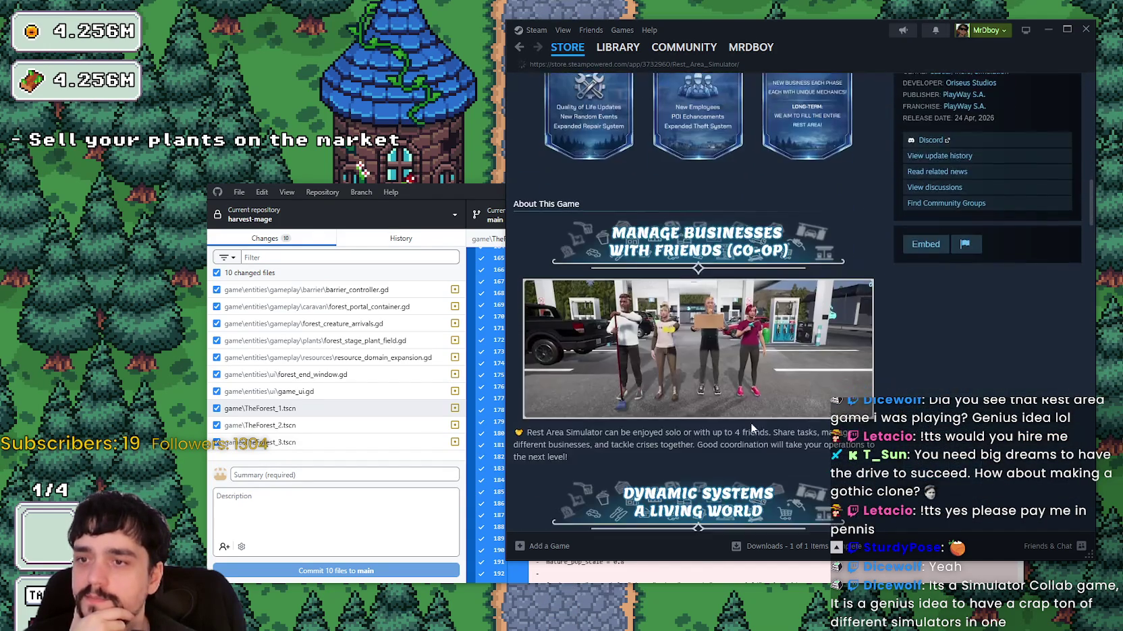
pyautogui.scroll(-3)
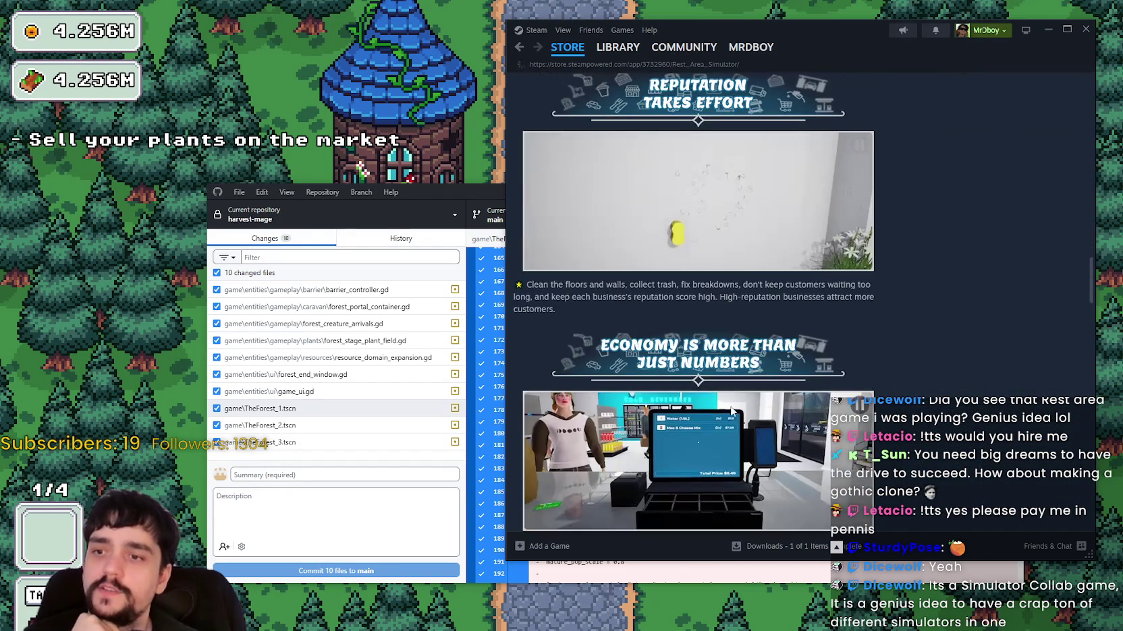
pyautogui.scroll(-3)
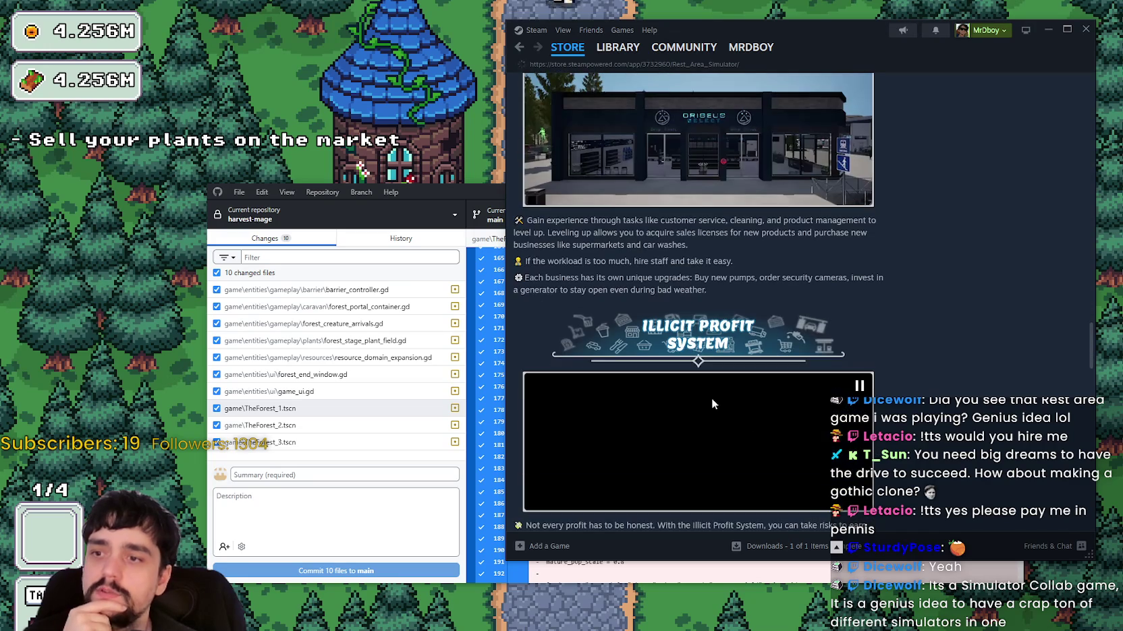
pyautogui.scroll(-3)
pyautogui.scroll(3)
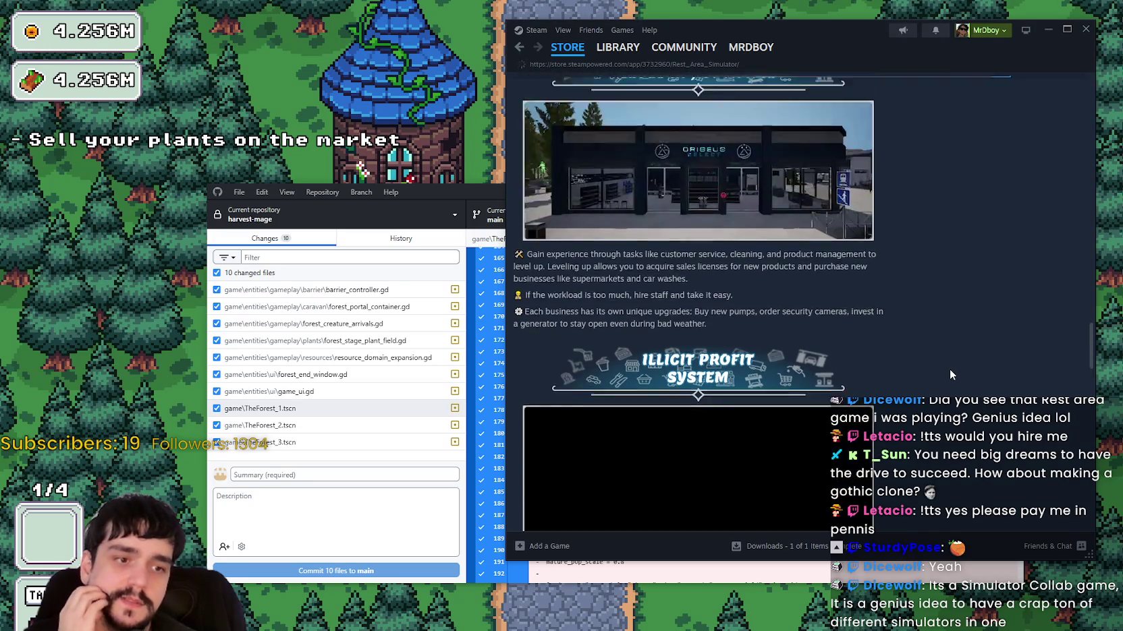
pyautogui.scroll(-3)
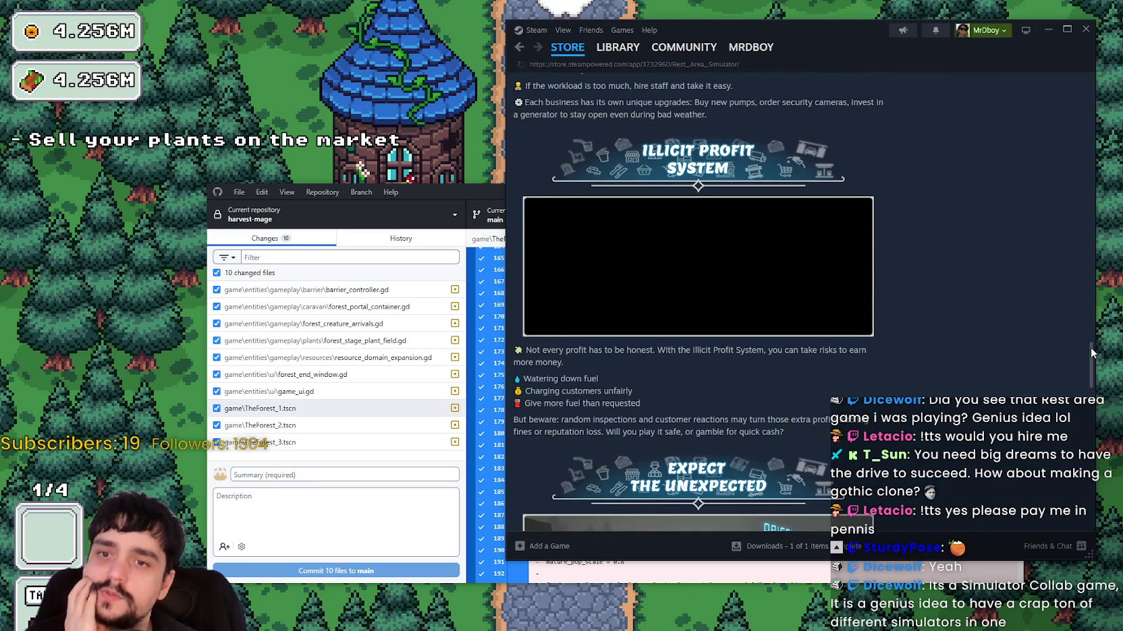
pyautogui.scroll(-3)
pyautogui.scroll(3)
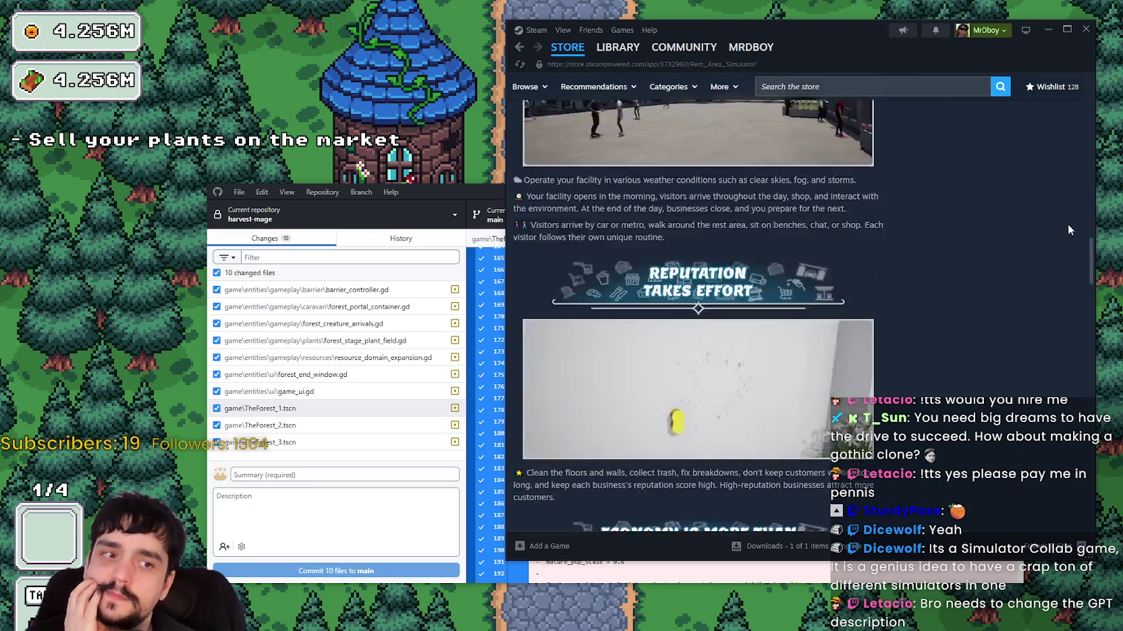
pyautogui.scroll(3)
pyautogui.scroll(-3)
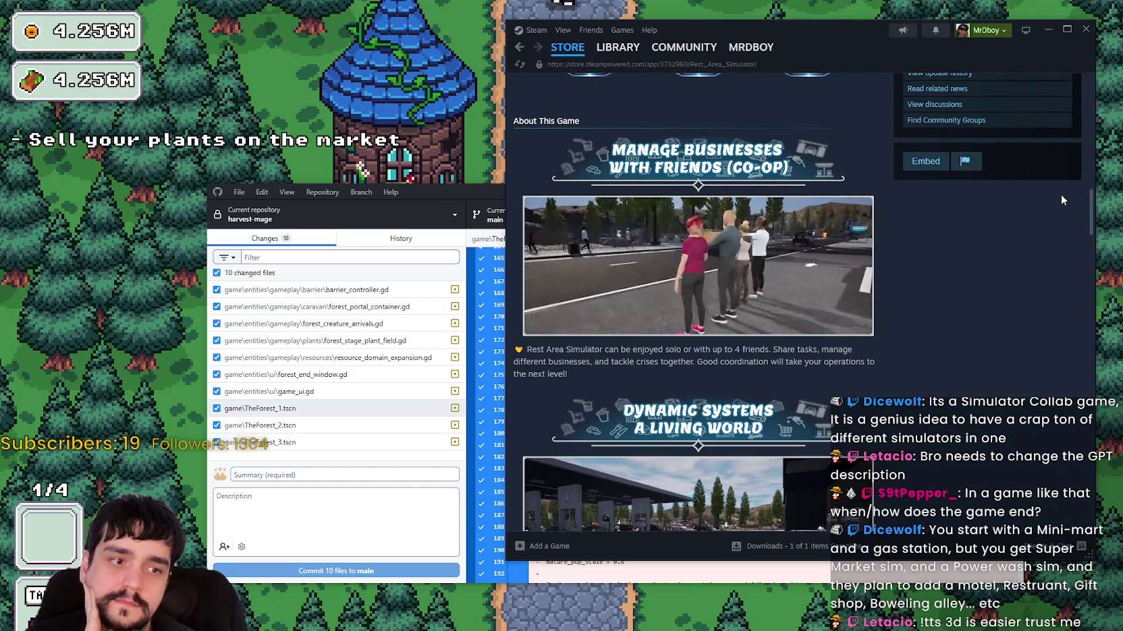
# Scroll to the top of the Rest Area Simulator page and step through its first screenshots.
pyautogui.scroll(3)
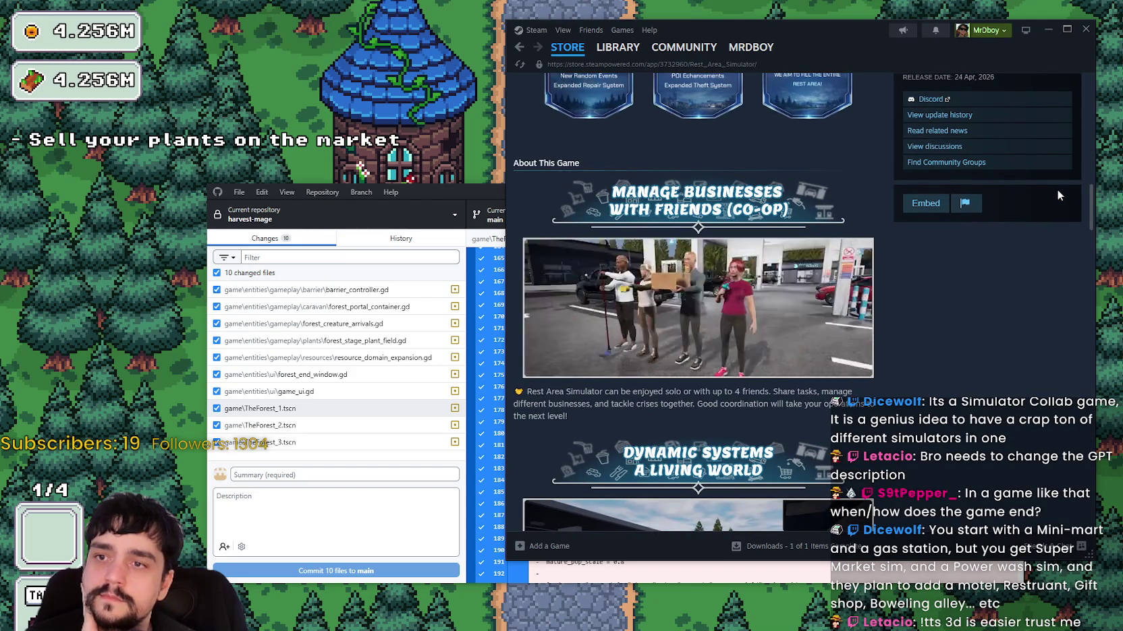
pyautogui.scroll(3)
pyautogui.scroll(3)
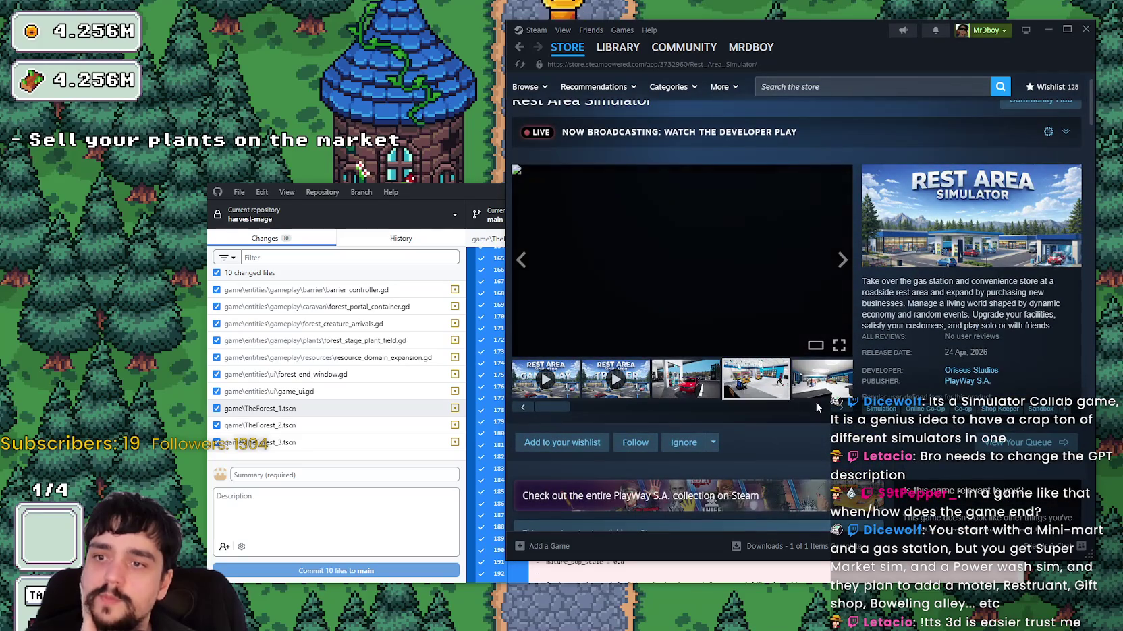
pyautogui.hscroll(3)
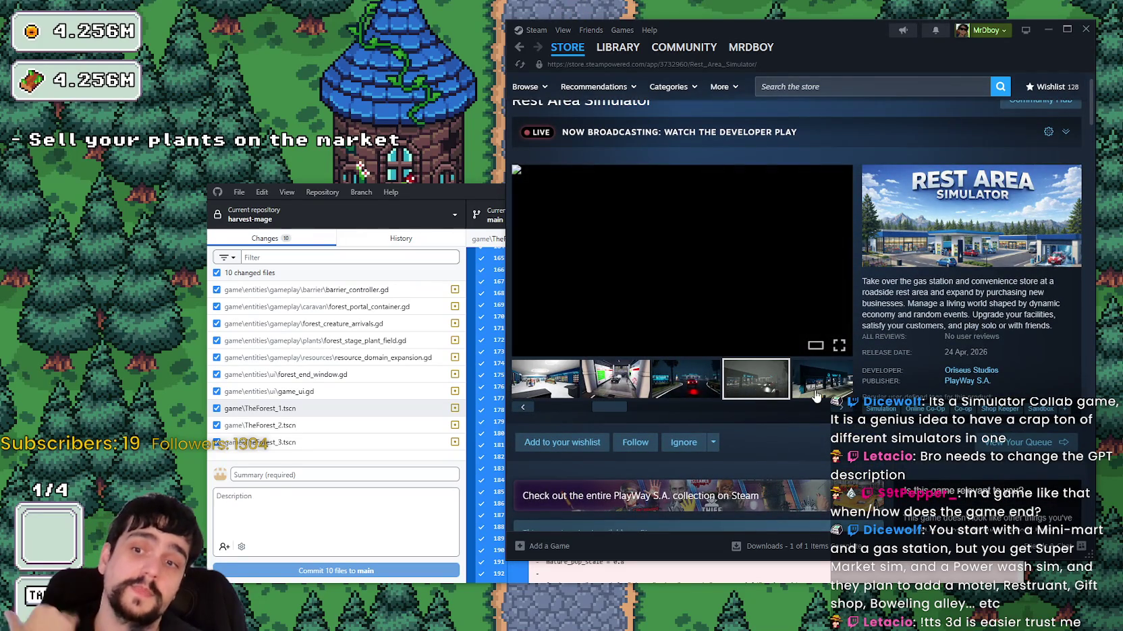
pyautogui.click(815, 395)
pyautogui.click(803, 385)
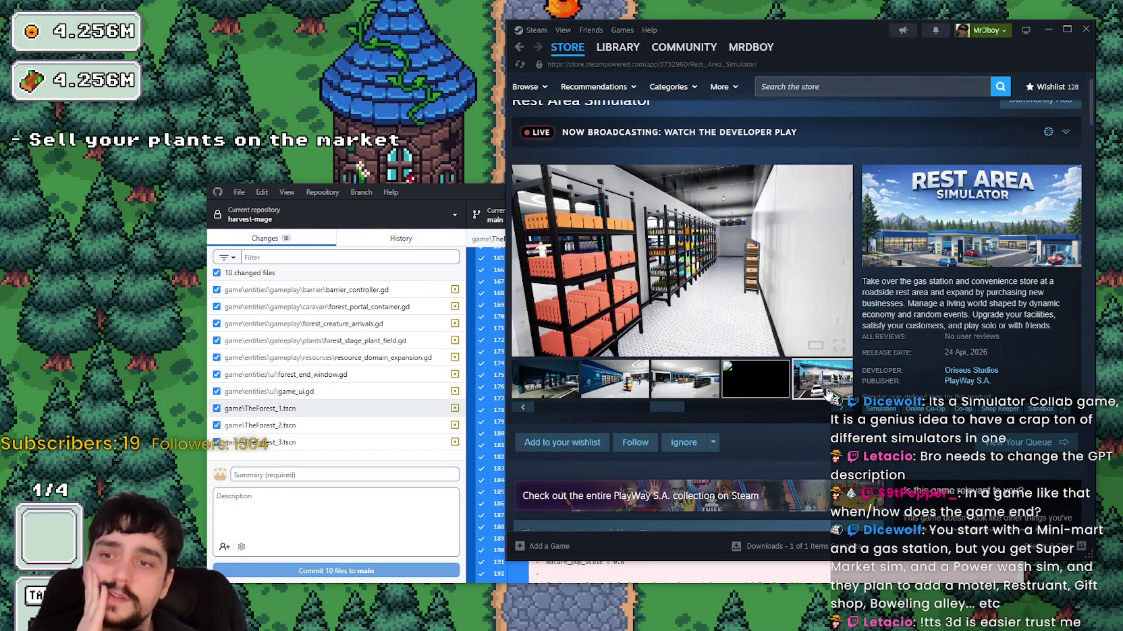
pyautogui.click(813, 388)
pyautogui.click(820, 391)
pyautogui.click(825, 395)
# View the night road and parking-lot screenshots, then bring the Harvest Mage game forward.
pyautogui.click(712, 442)
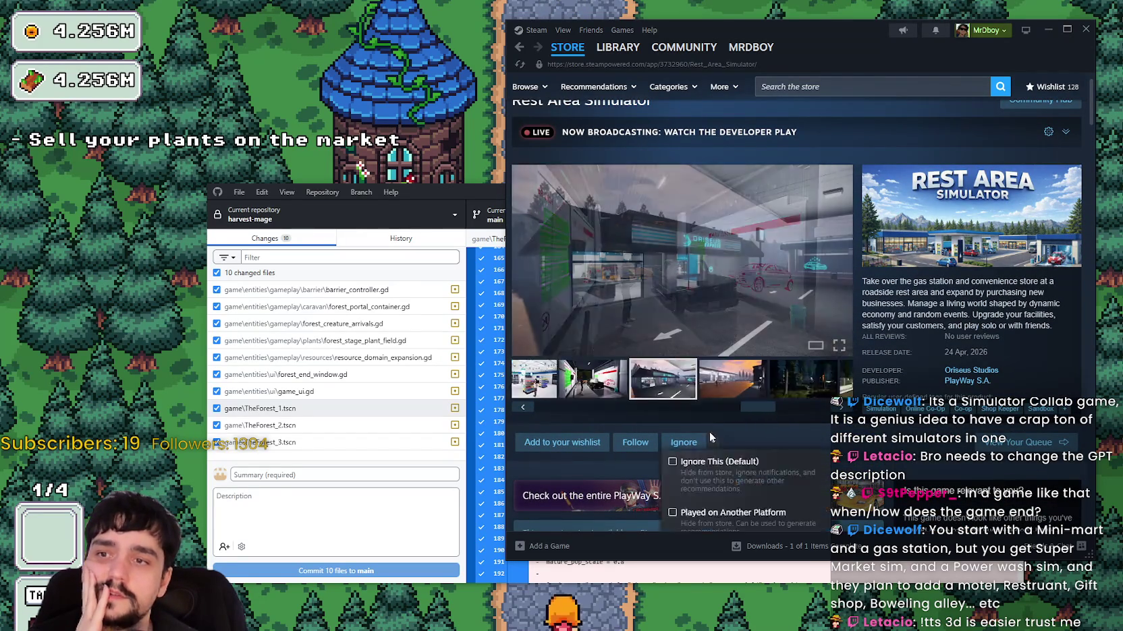
pyautogui.click(778, 386)
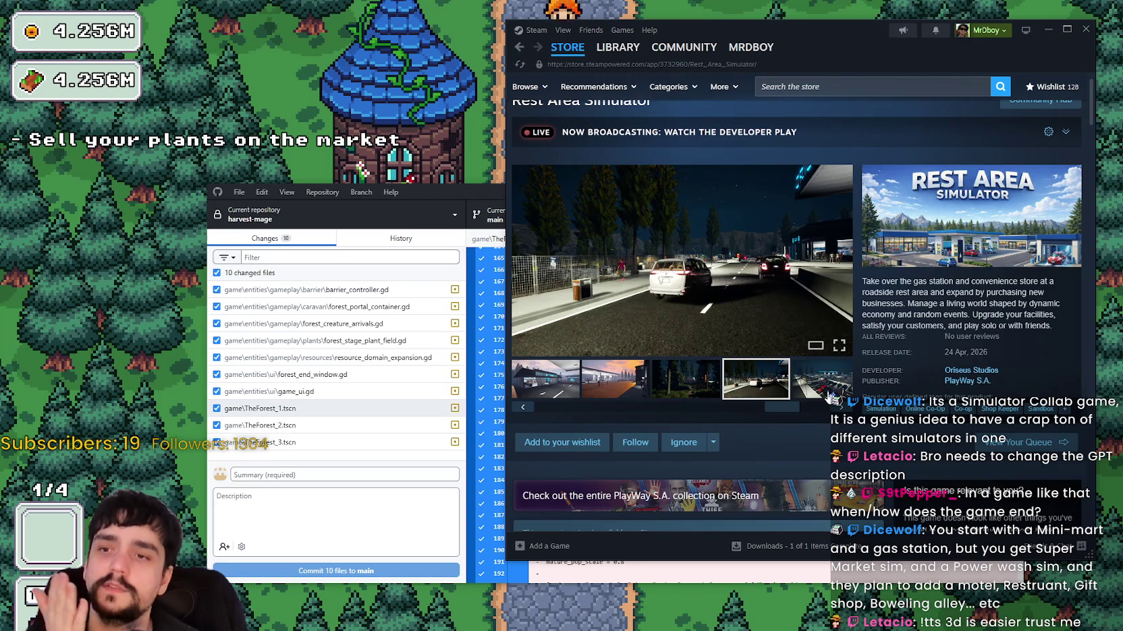
pyautogui.click(820, 390)
pyautogui.click(788, 383)
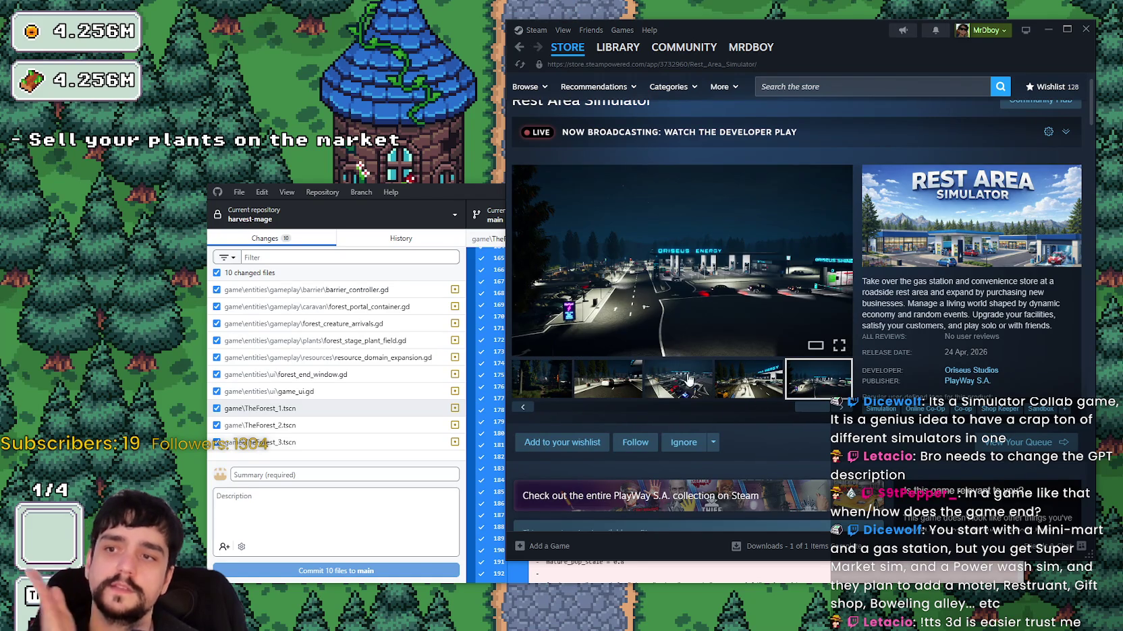
pyautogui.click(686, 378)
pyautogui.moveTo(815, 408); pyautogui.dragTo(571, 405)
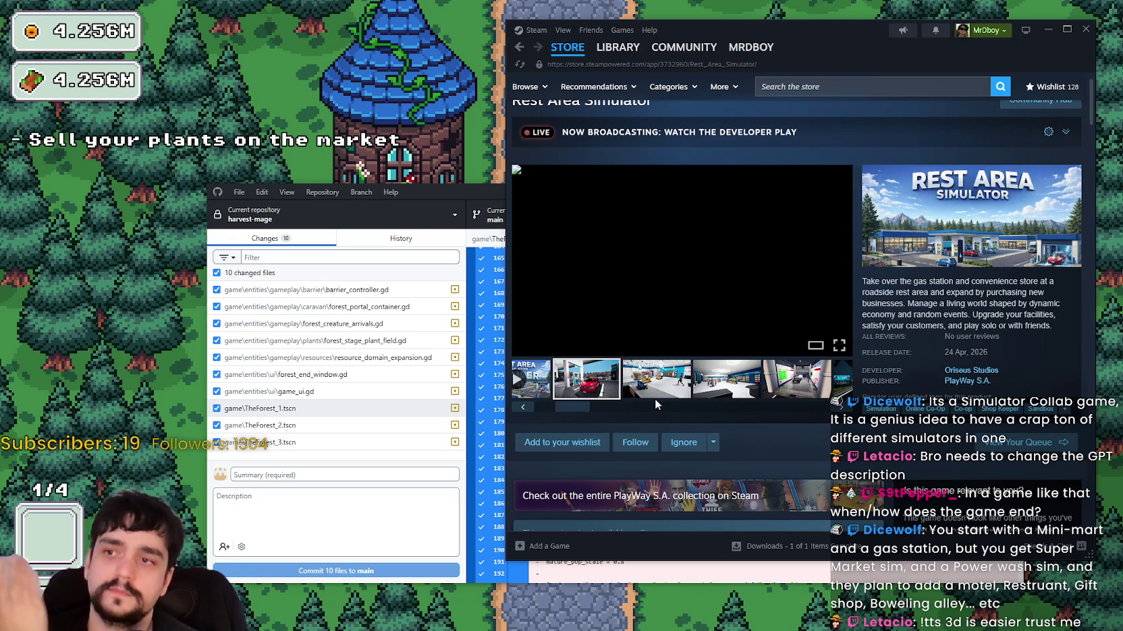
pyautogui.click(726, 386)
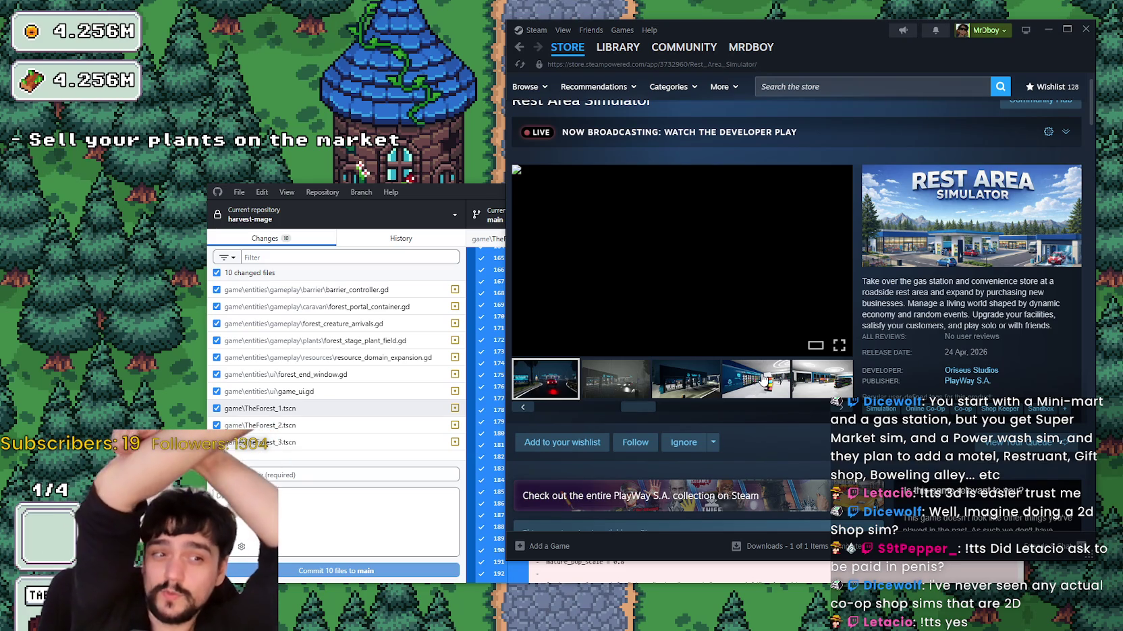
pyautogui.click(247, 154)
# Walk the mage to the tower door and open the Prestige upgrade tree.
pyautogui.press('d')
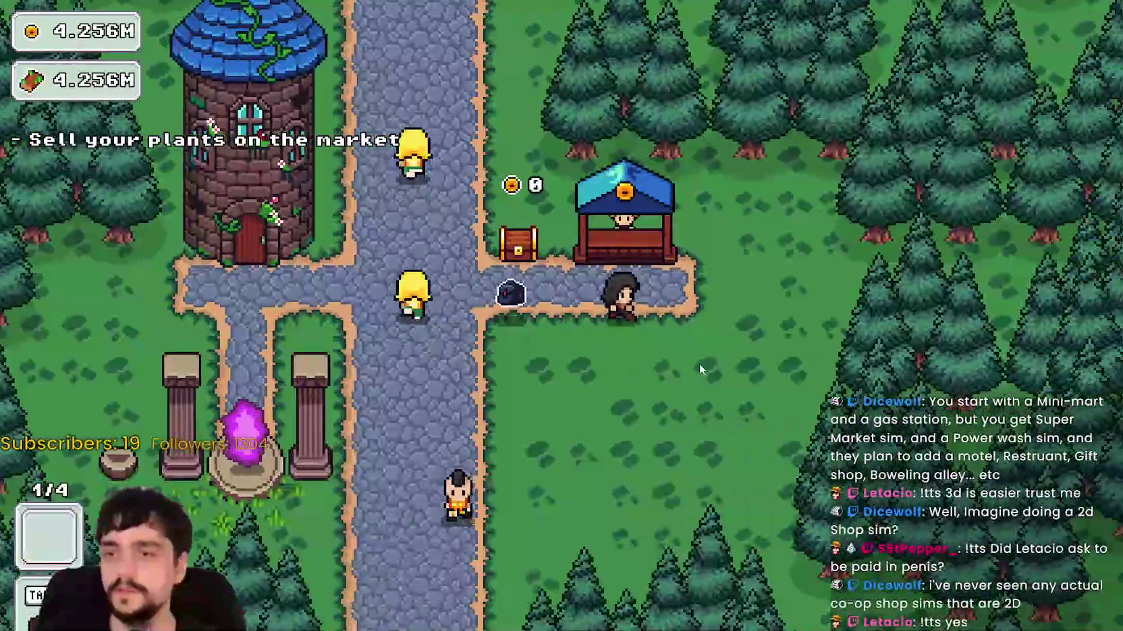
pyautogui.press('w')
pyautogui.press('a')
pyautogui.press('s')
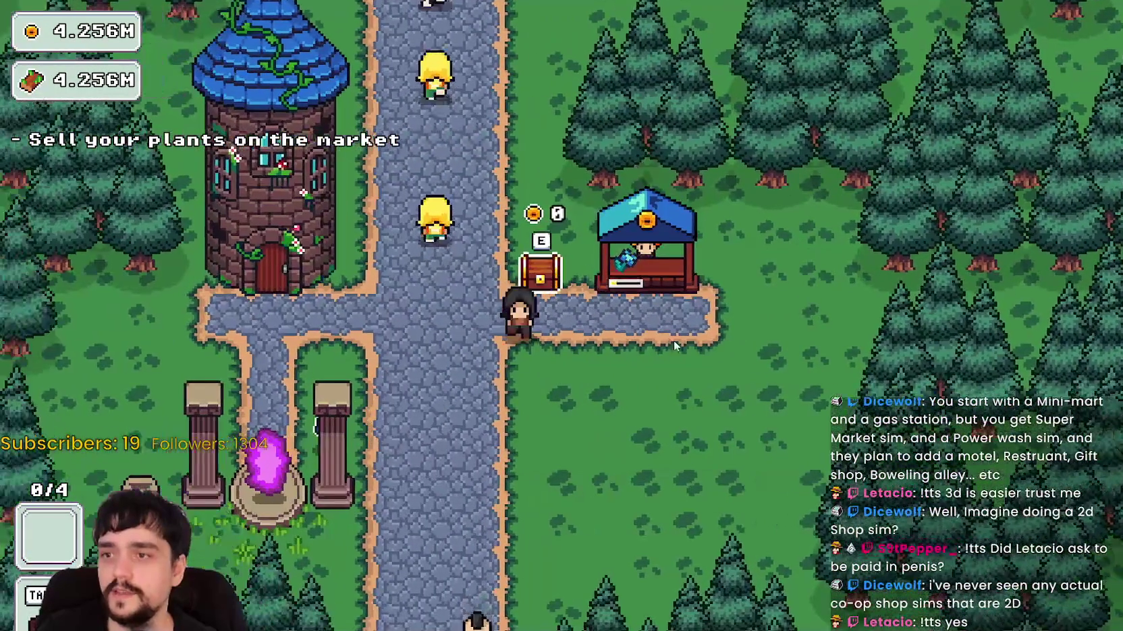
pyautogui.press('a')
pyautogui.press('w')
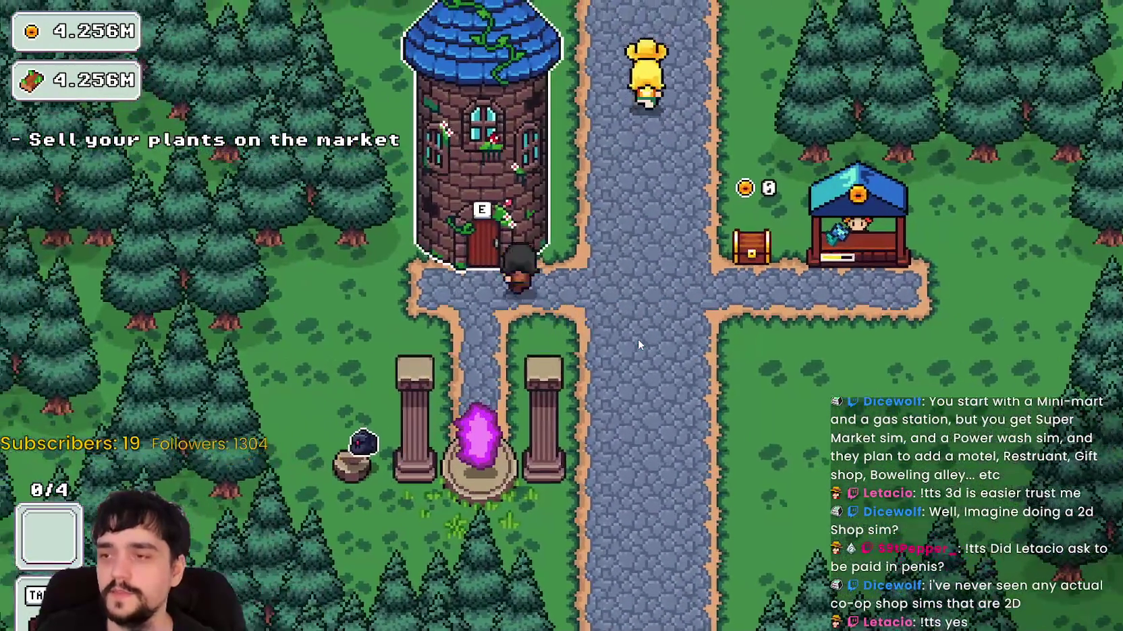
pyautogui.press('e')
# Buy the central prestige upgrades and those along the upper branch.
pyautogui.click(431, 368)
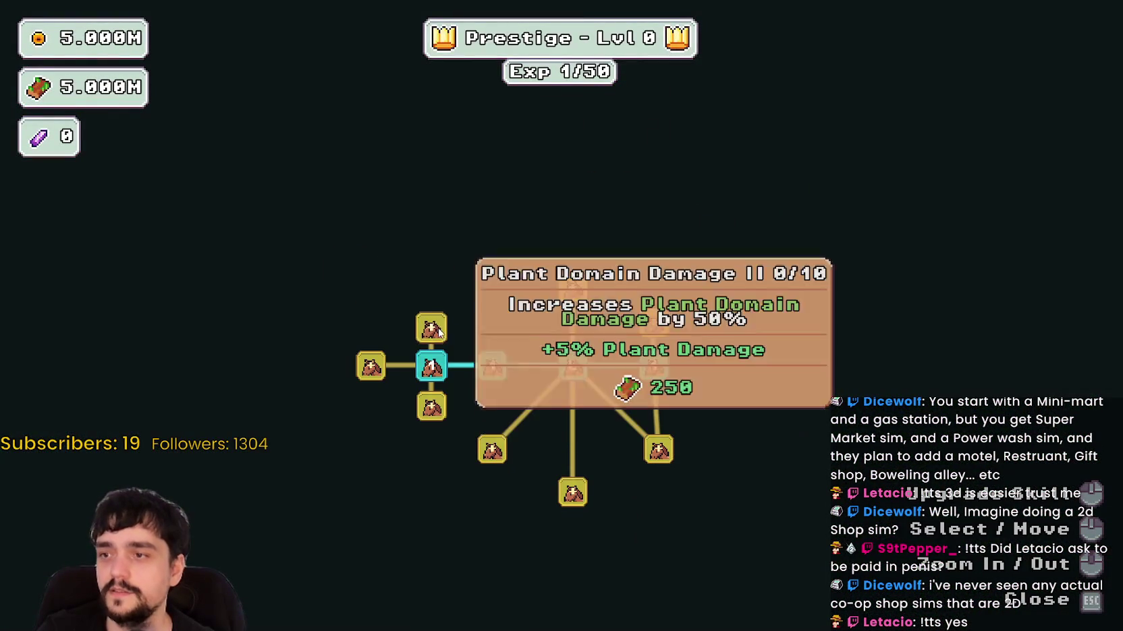
pyautogui.click(431, 329)
pyautogui.click(371, 366)
pyautogui.click(431, 407)
pyautogui.click(575, 290)
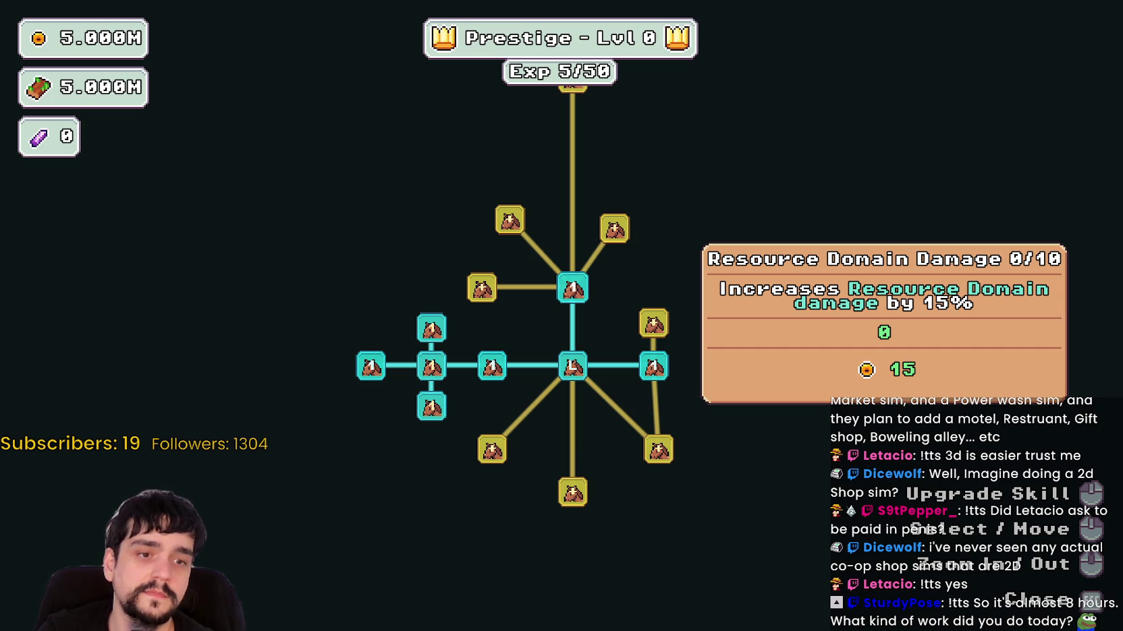
pyautogui.moveTo(515, 298); pyautogui.dragTo(499, 359)
pyautogui.click(482, 349)
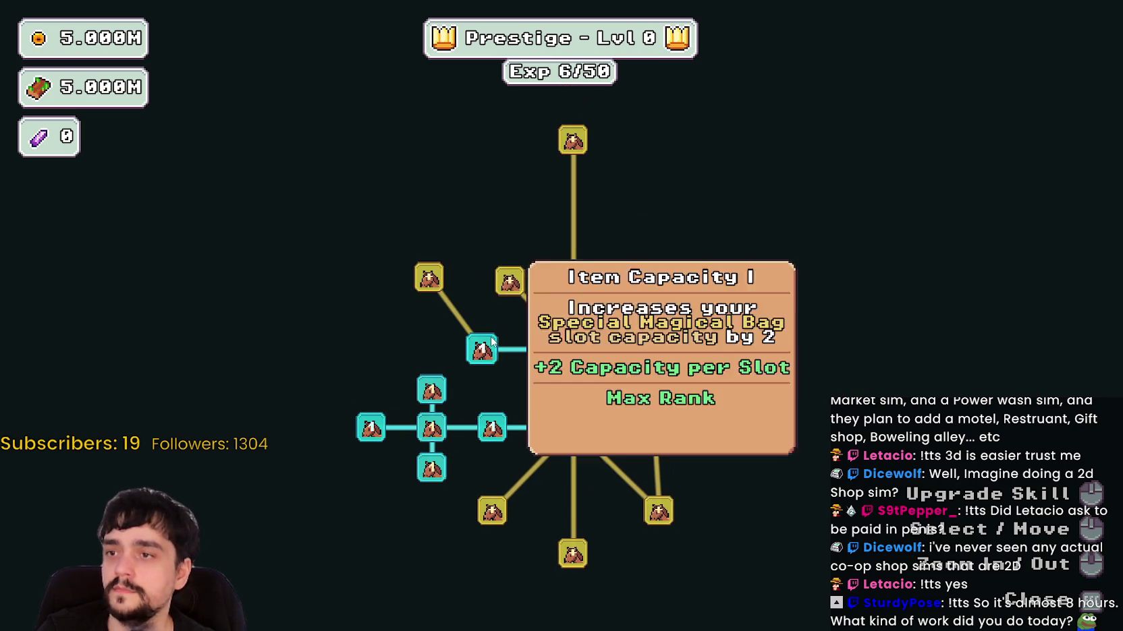
pyautogui.click(507, 280)
pyautogui.click(429, 277)
pyautogui.click(464, 241)
# Buy the newly revealed branch's upgrades and the first Resource Domain Damage rank, reaching 17/50 Exp.
pyautogui.moveTo(459, 255); pyautogui.dragTo(421, 276)
pyautogui.click(578, 312)
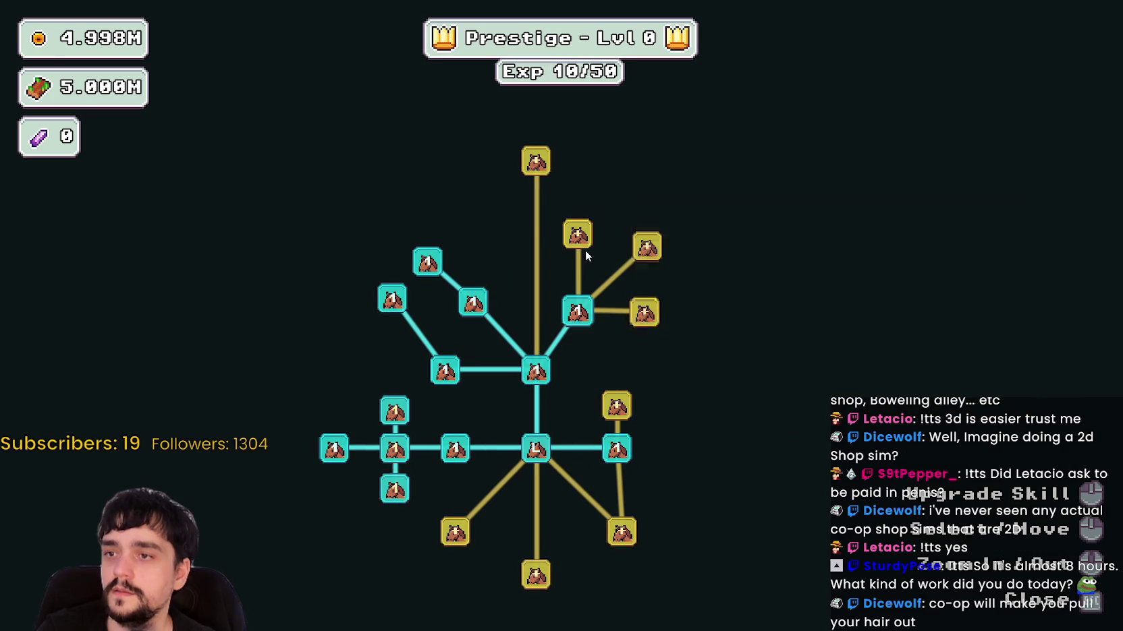
pyautogui.click(577, 235)
pyautogui.click(647, 247)
pyautogui.click(645, 312)
pyautogui.click(649, 204)
pyautogui.click(704, 243)
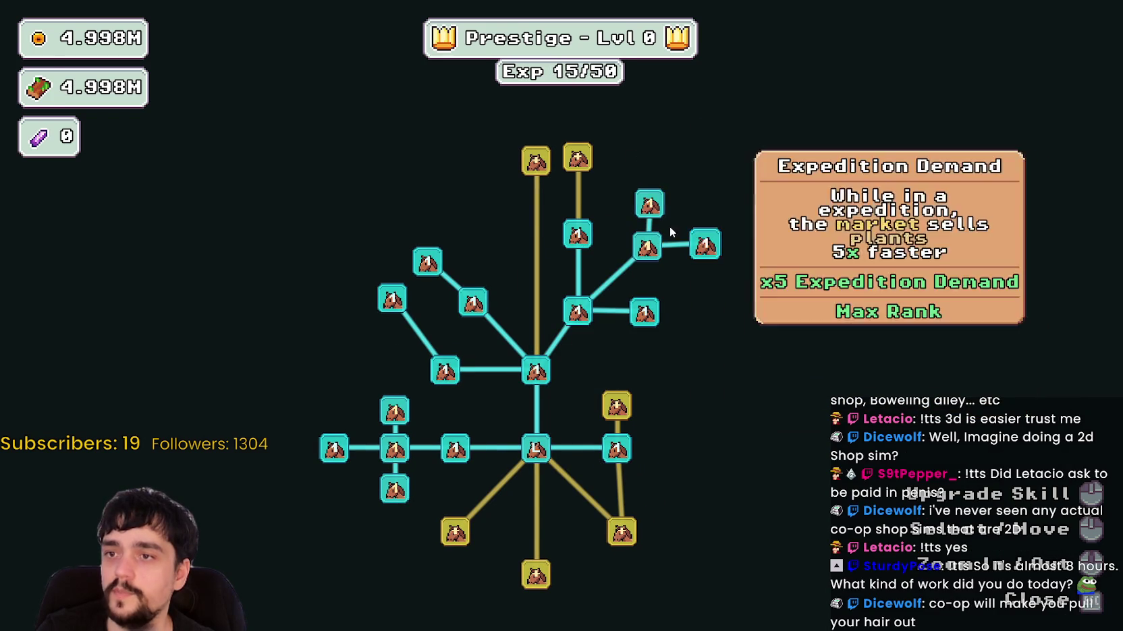
pyautogui.click(577, 158)
pyautogui.click(611, 413)
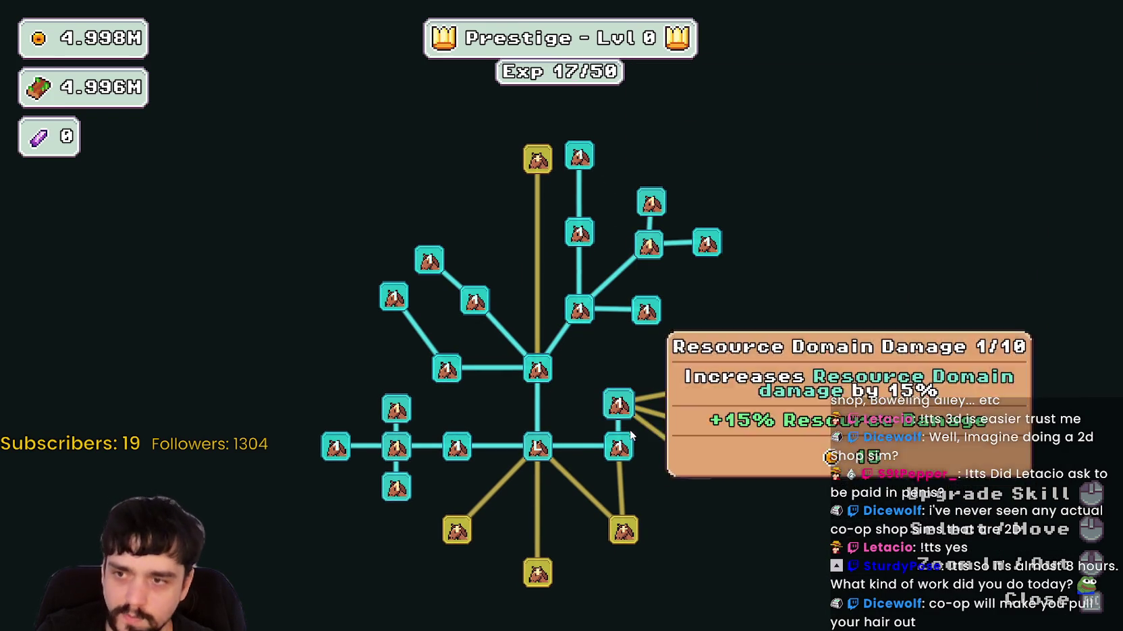
# Close the prestige tree and walk the mage up and left toward the tower and stalls.
pyautogui.press('Escape')
pyautogui.press('w')
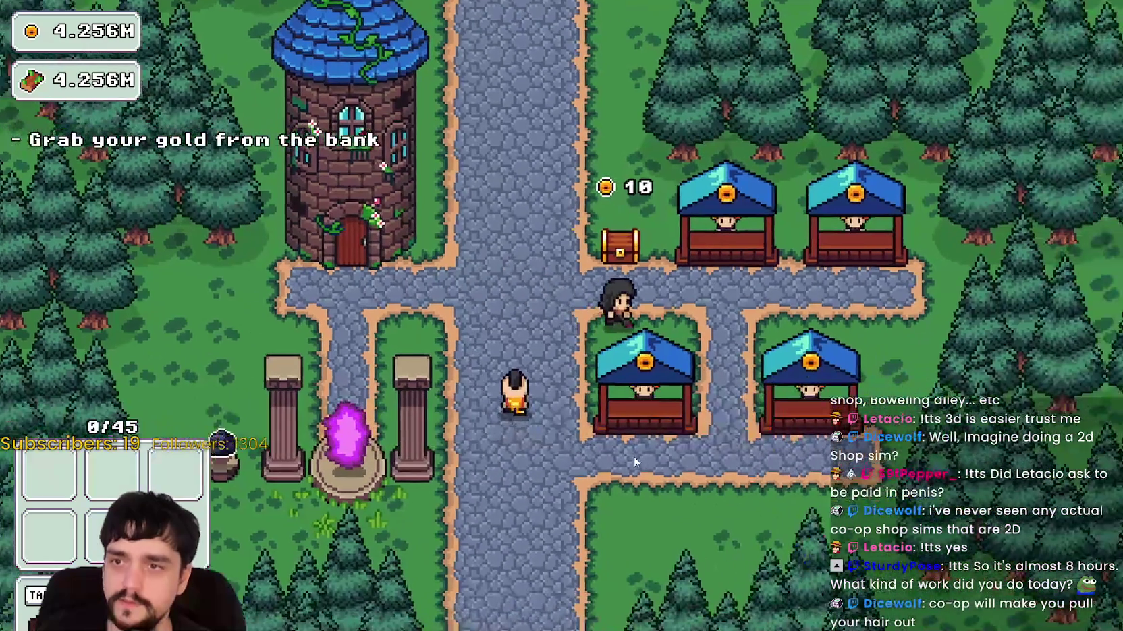
pyautogui.press('a')
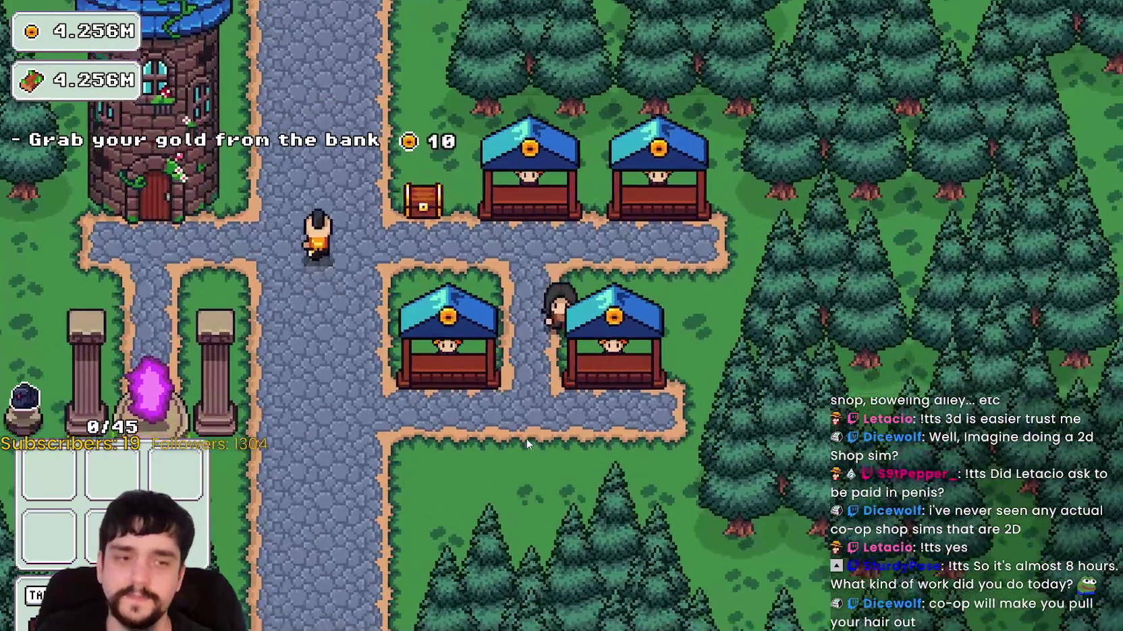
pyautogui.press('a')
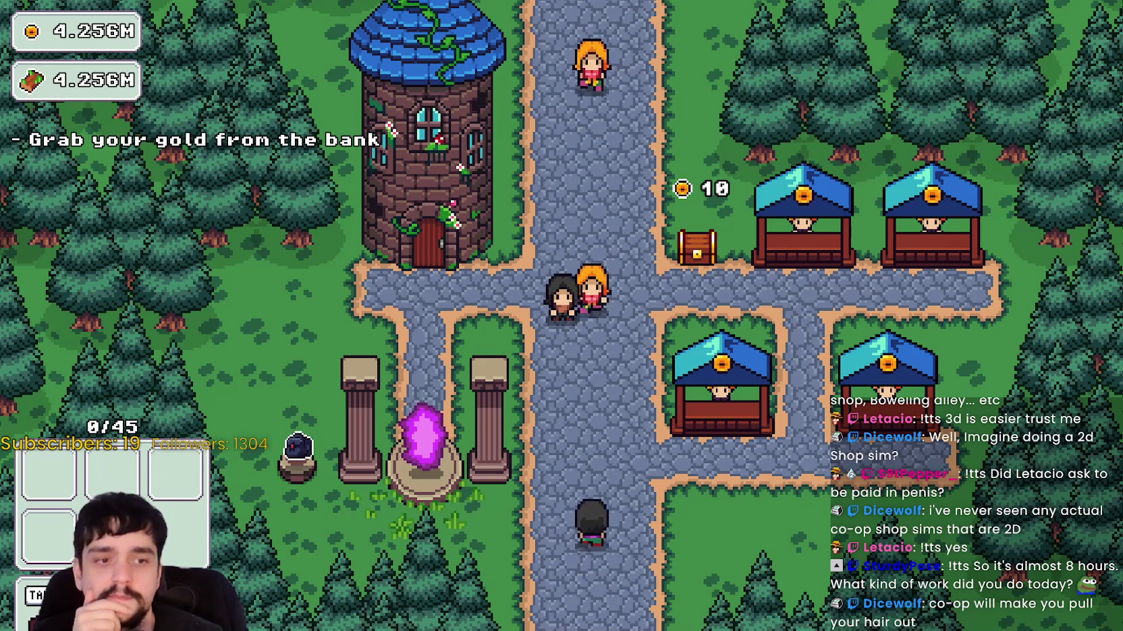
# Scroll the TheForest_1.tscn diff, then open and scroll through resource_domain_expansion.gd's diff.
pyautogui.hotkey('alt', 'Tab')
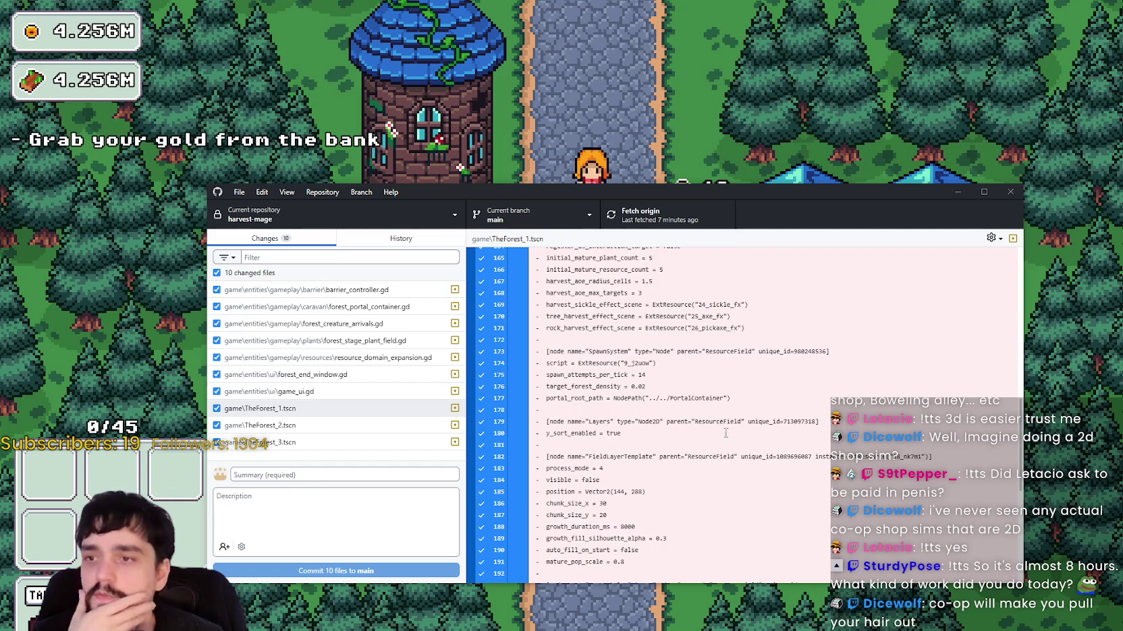
pyautogui.scroll(-3)
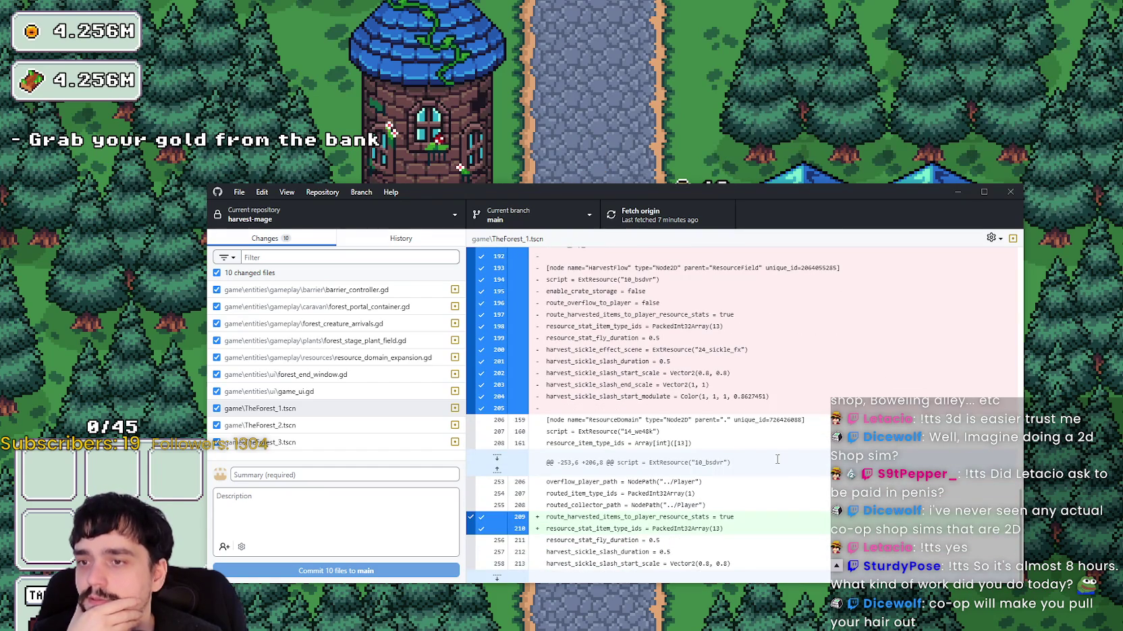
pyautogui.scroll(3)
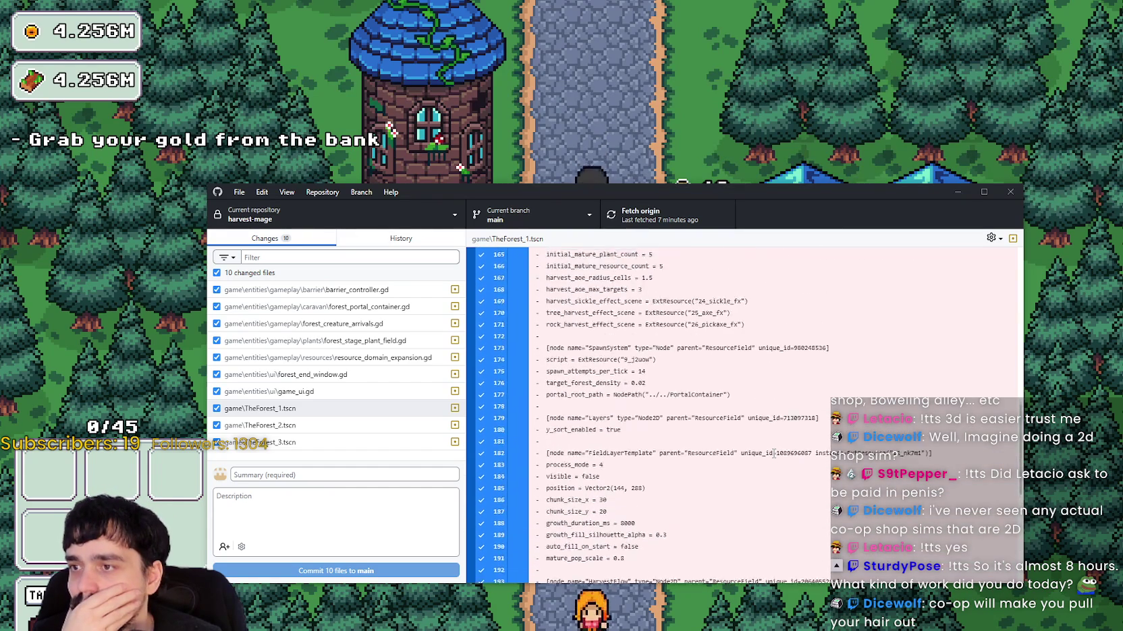
pyautogui.scroll(3)
pyautogui.click(413, 359)
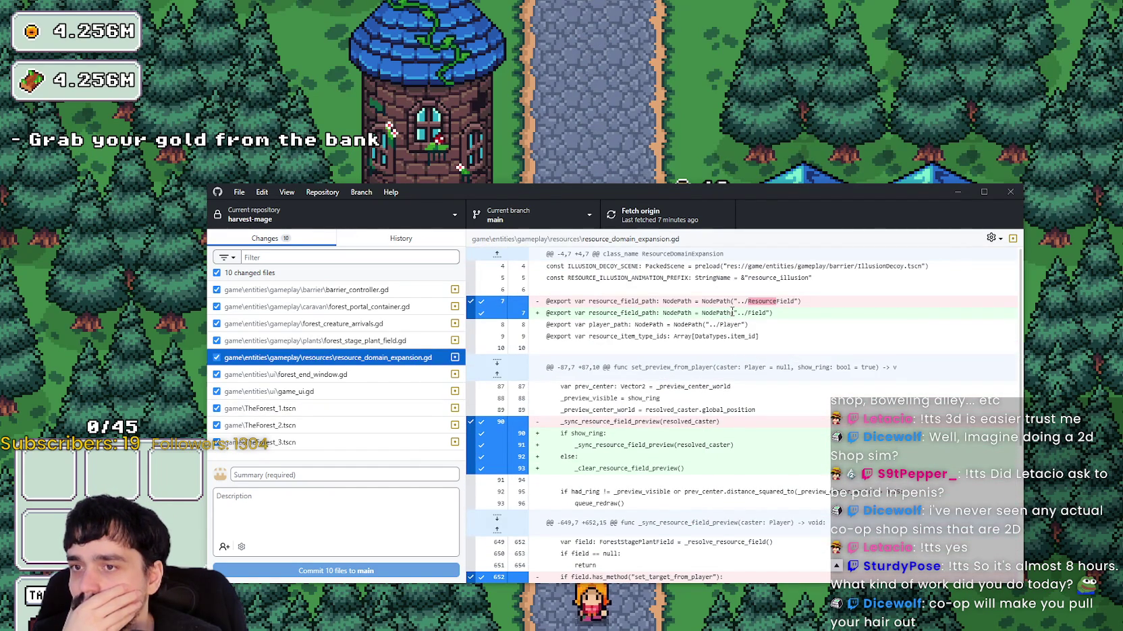
pyautogui.scroll(-3)
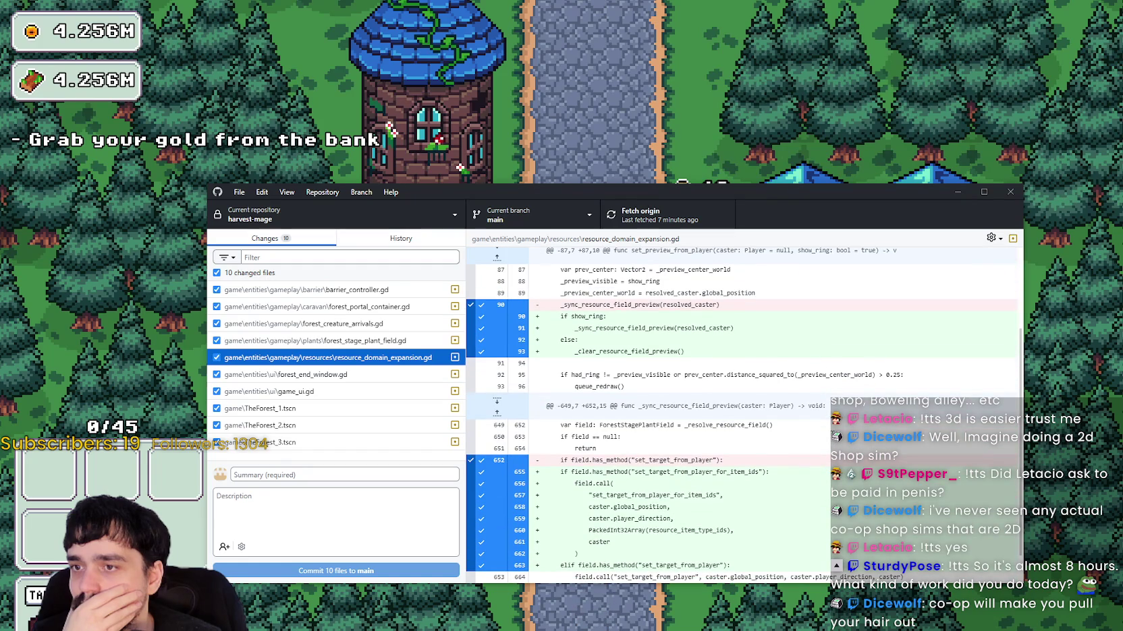
pyautogui.scroll(-3)
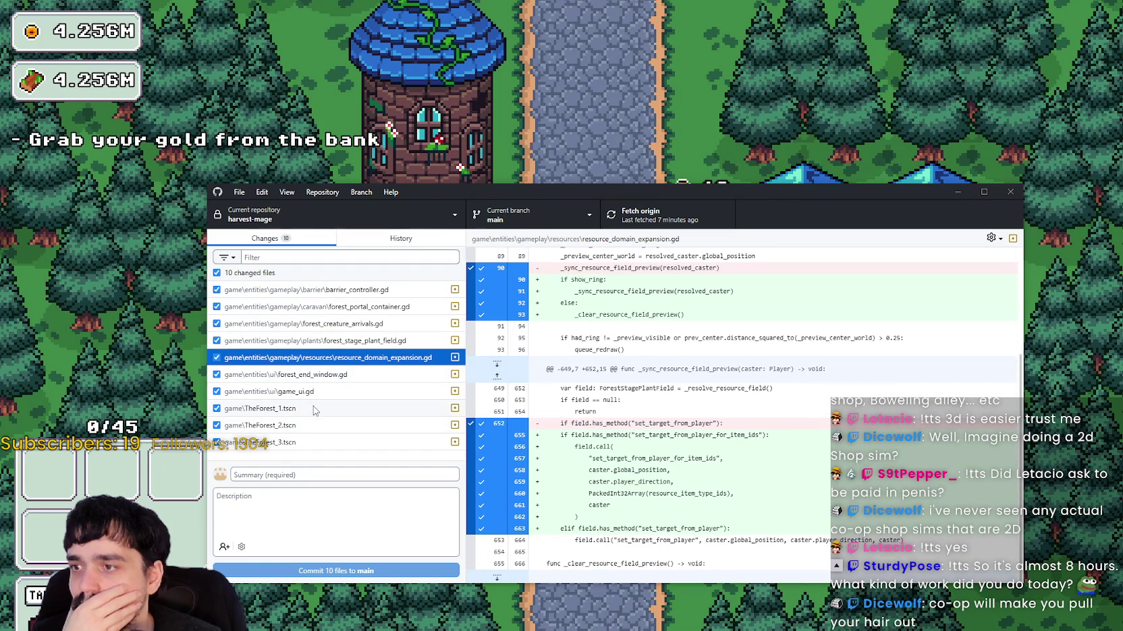
pyautogui.click(315, 410)
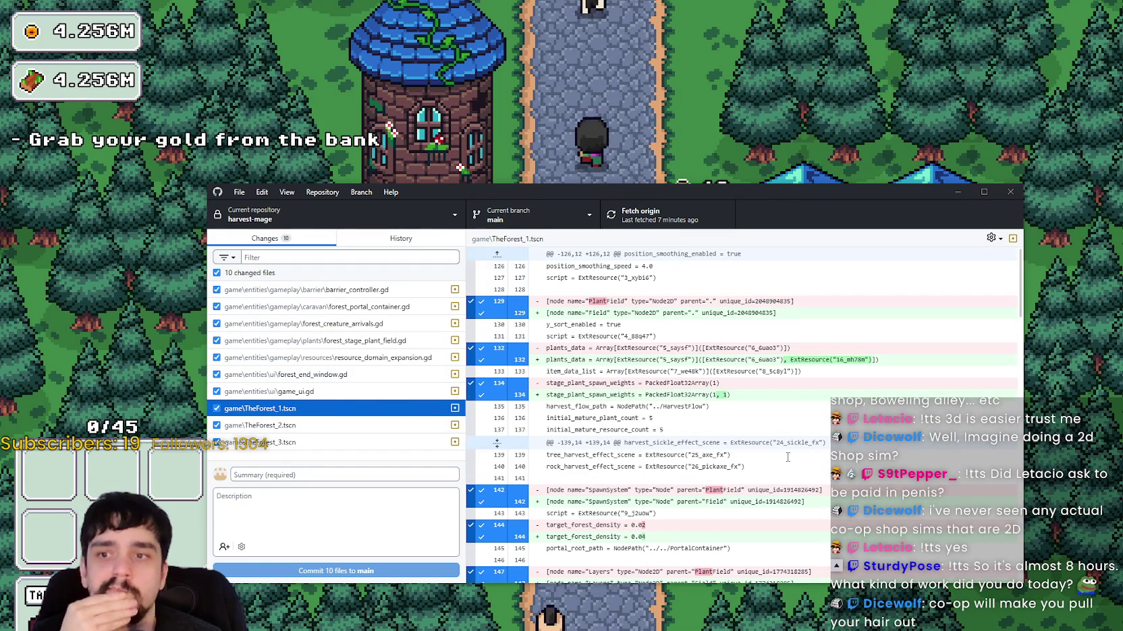
pyautogui.scroll(-3)
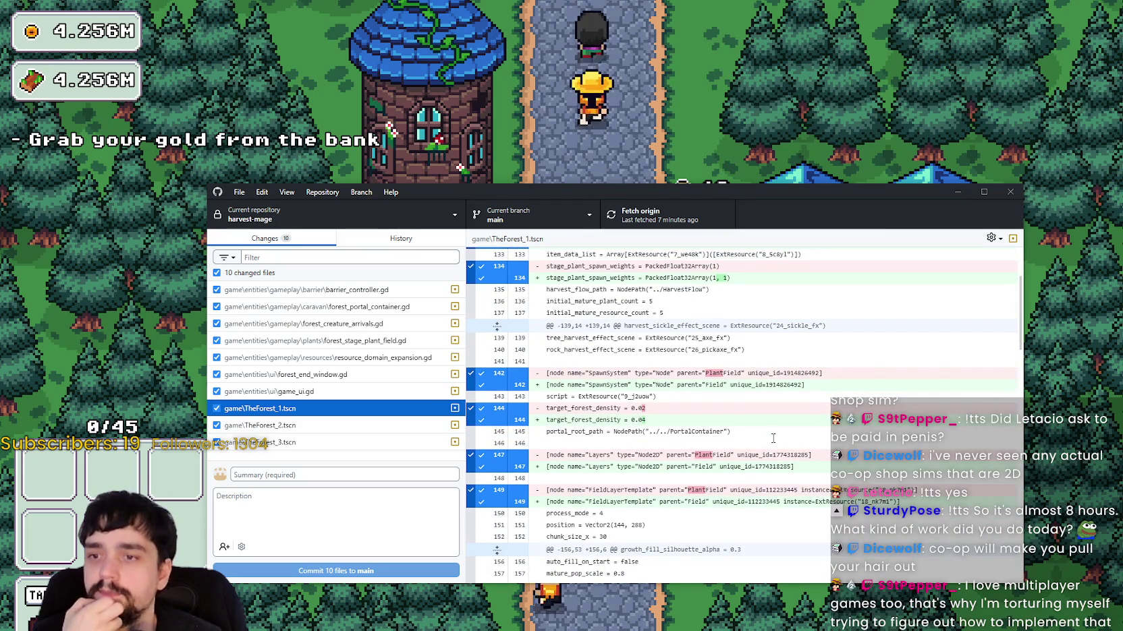
pyautogui.scroll(-3)
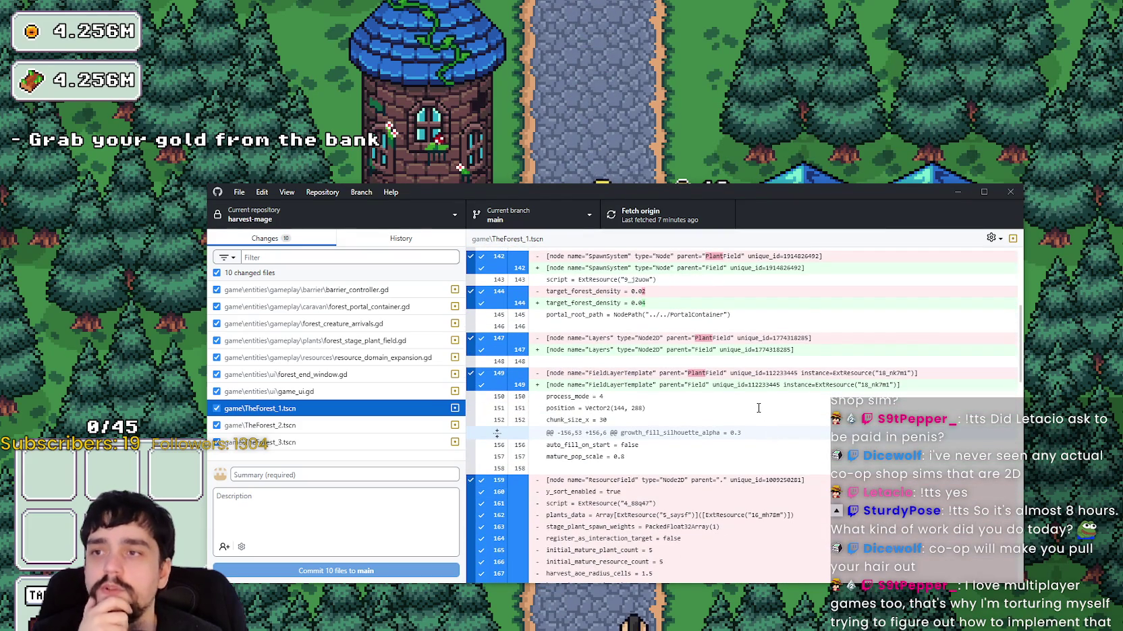
pyautogui.scroll(-3)
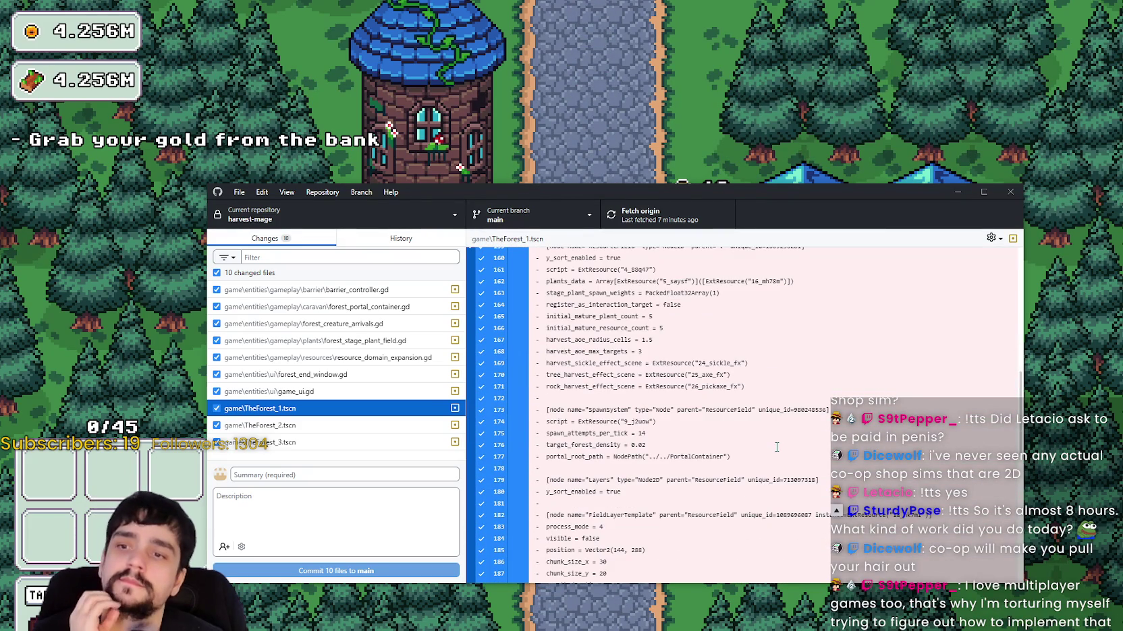
pyautogui.scroll(-3)
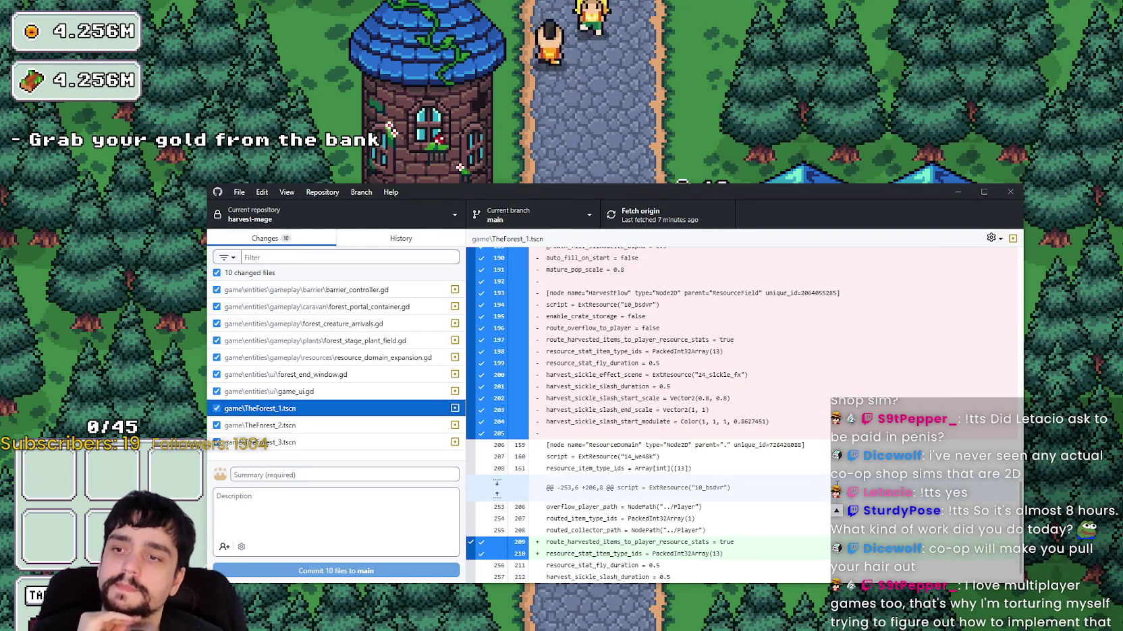
pyautogui.scroll(-3)
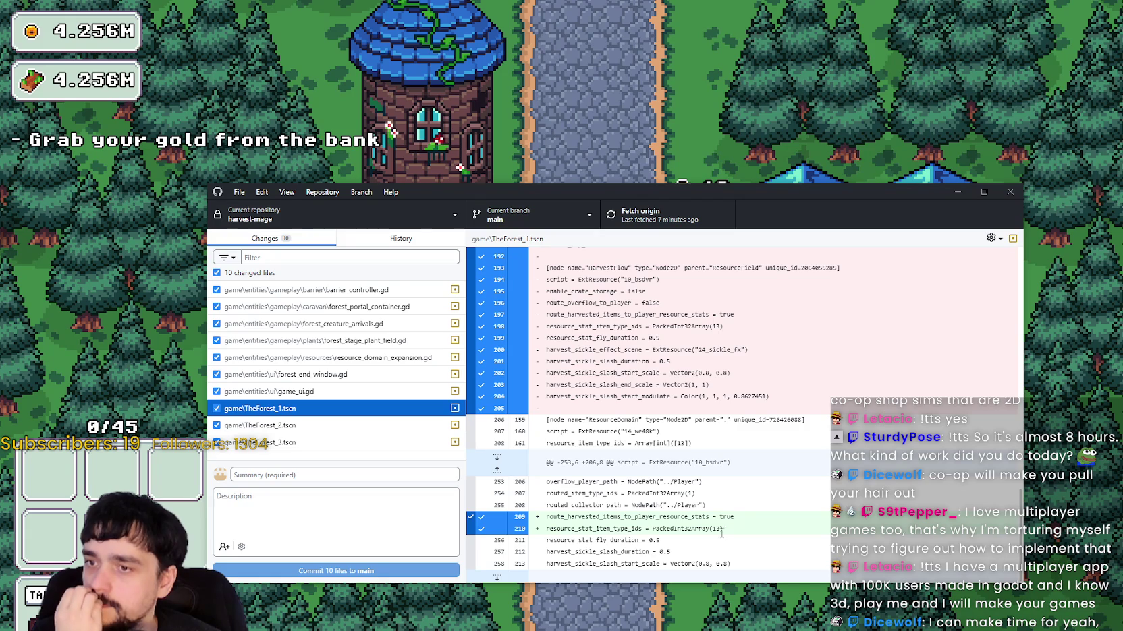
pyautogui.scroll(3)
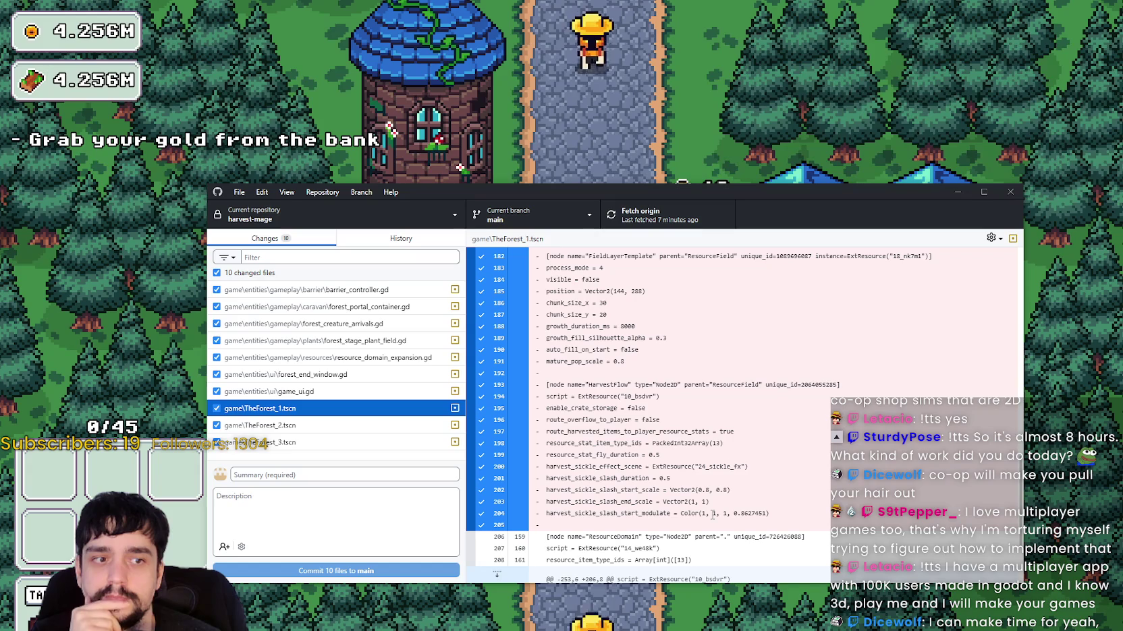
pyautogui.scroll(3)
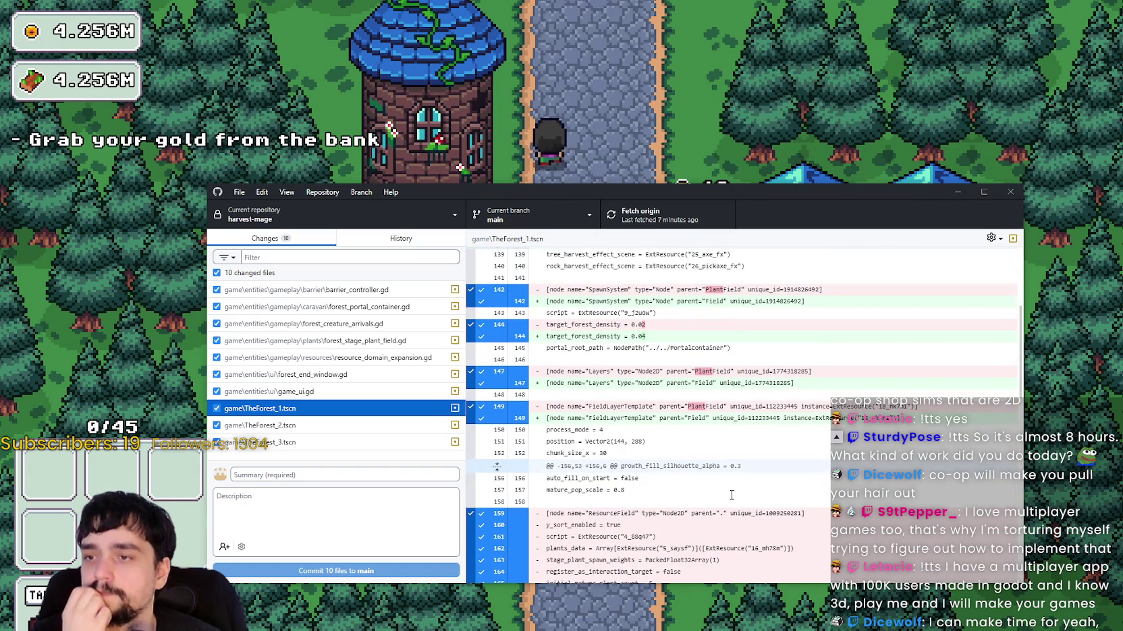
pyautogui.doubleClick(698, 418)
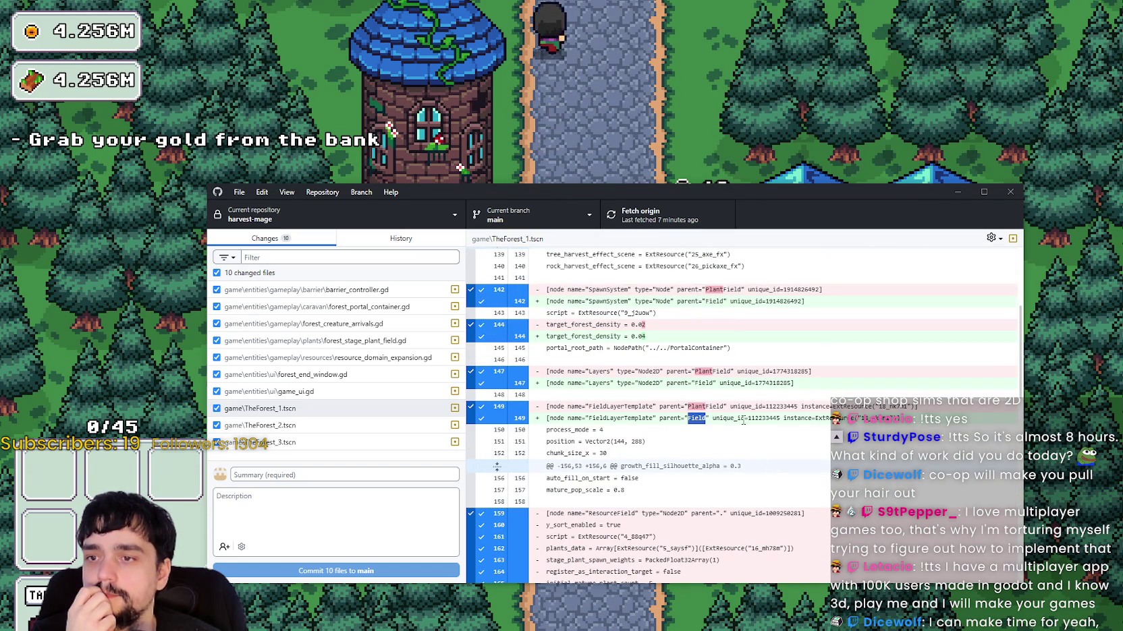
pyautogui.scroll(3)
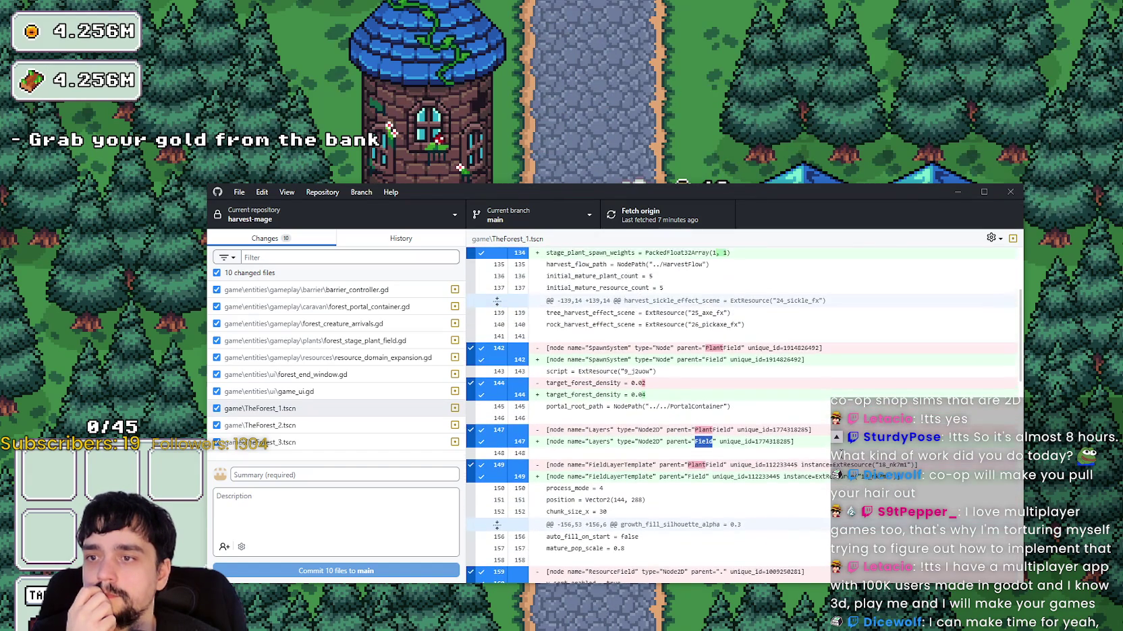
pyautogui.scroll(3)
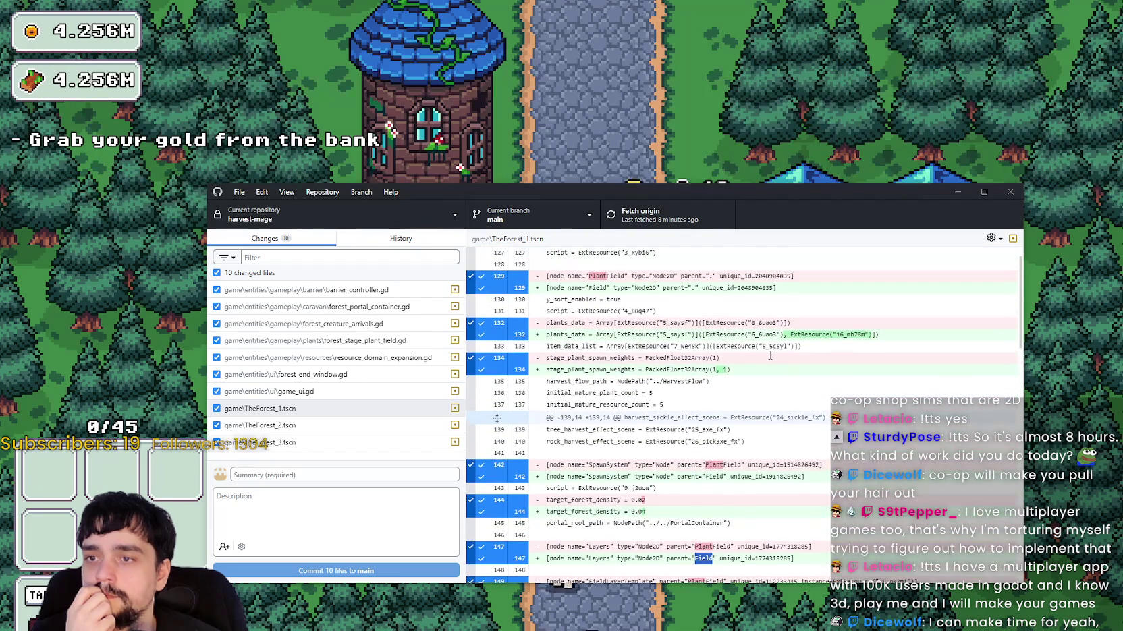
pyautogui.tripleClick(713, 373)
pyautogui.scroll(3)
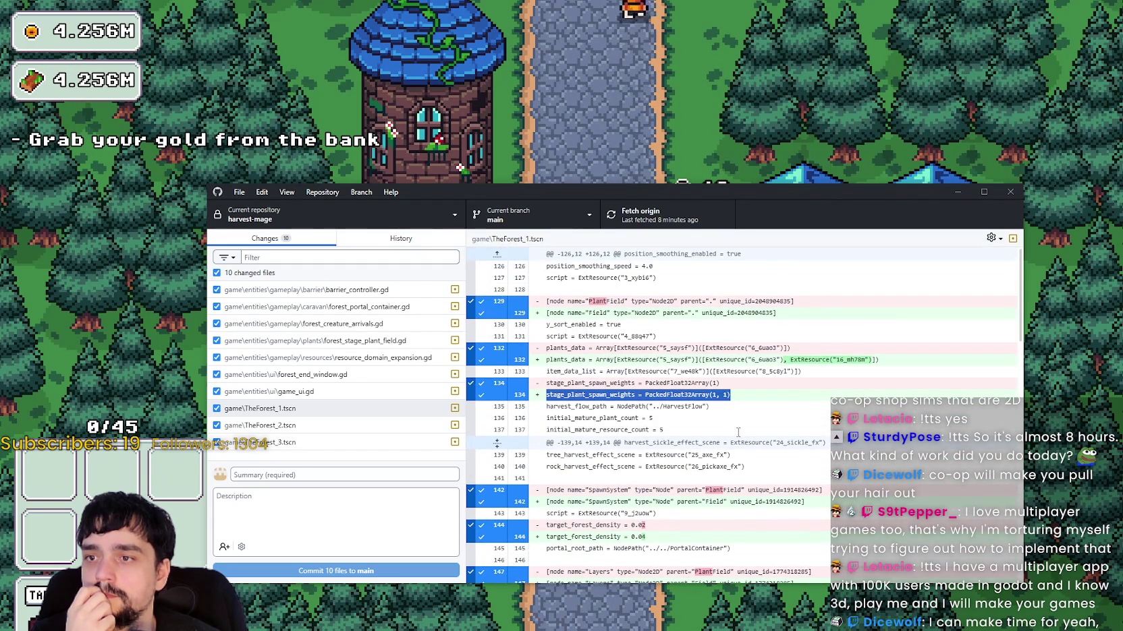
pyautogui.tripleClick(813, 311)
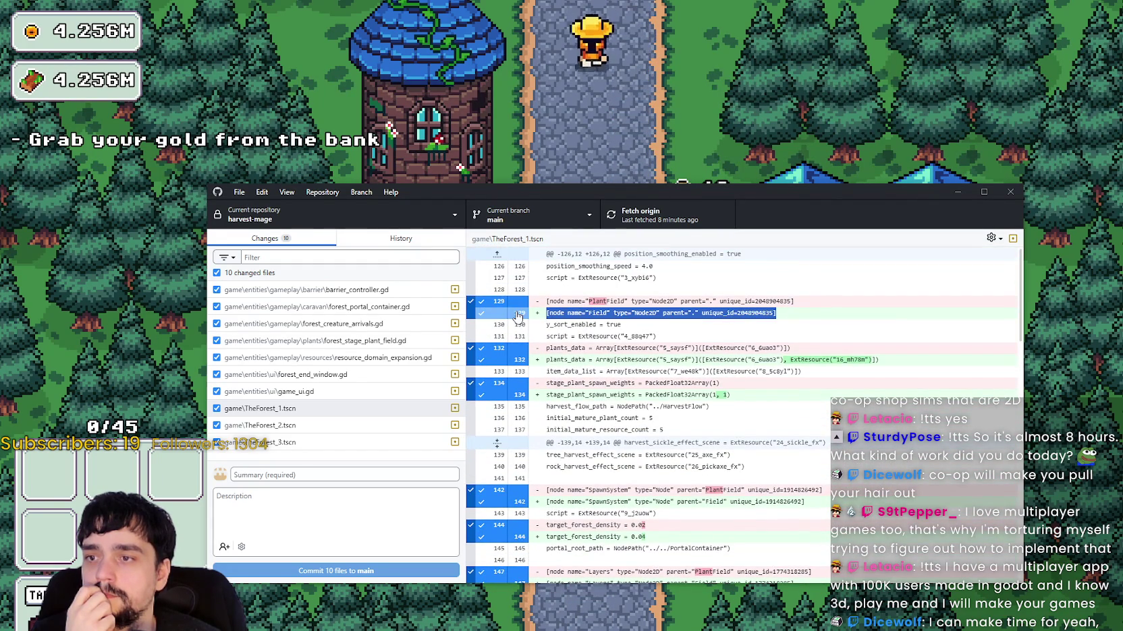
pyautogui.scroll(-3)
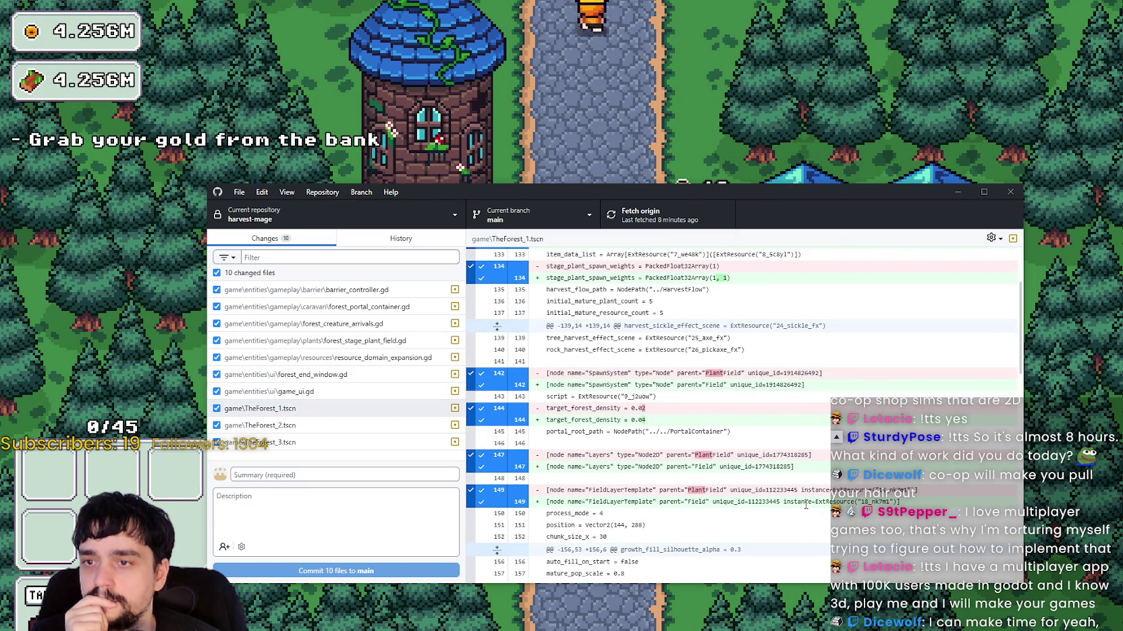
pyautogui.scroll(-3)
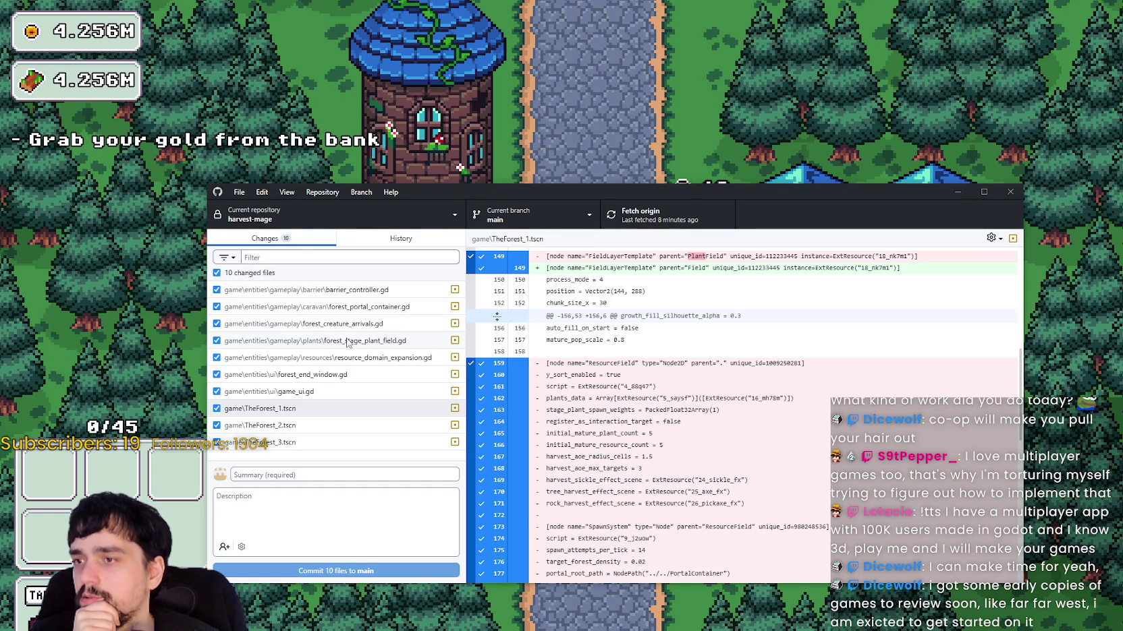
pyautogui.click(348, 342)
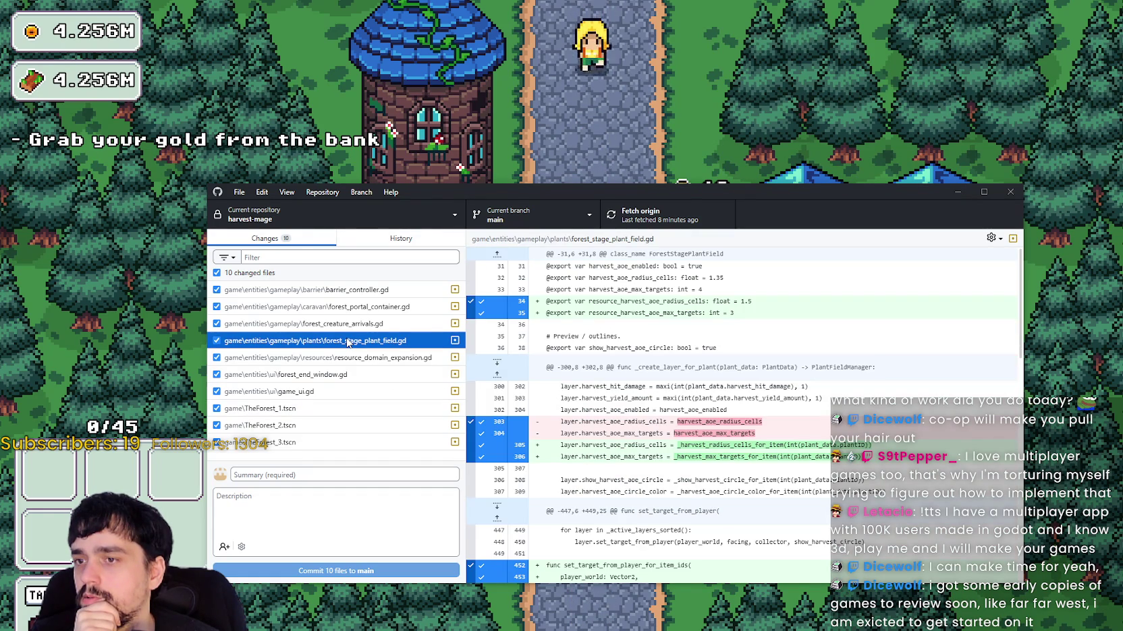
pyautogui.doubleClick(714, 433)
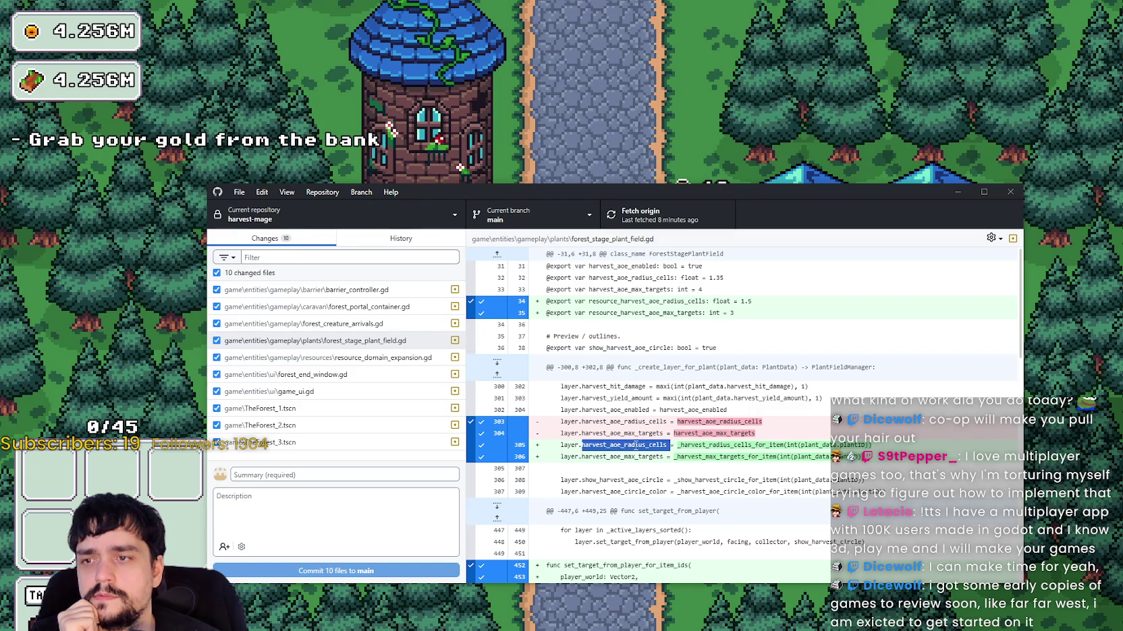
pyautogui.scroll(-3)
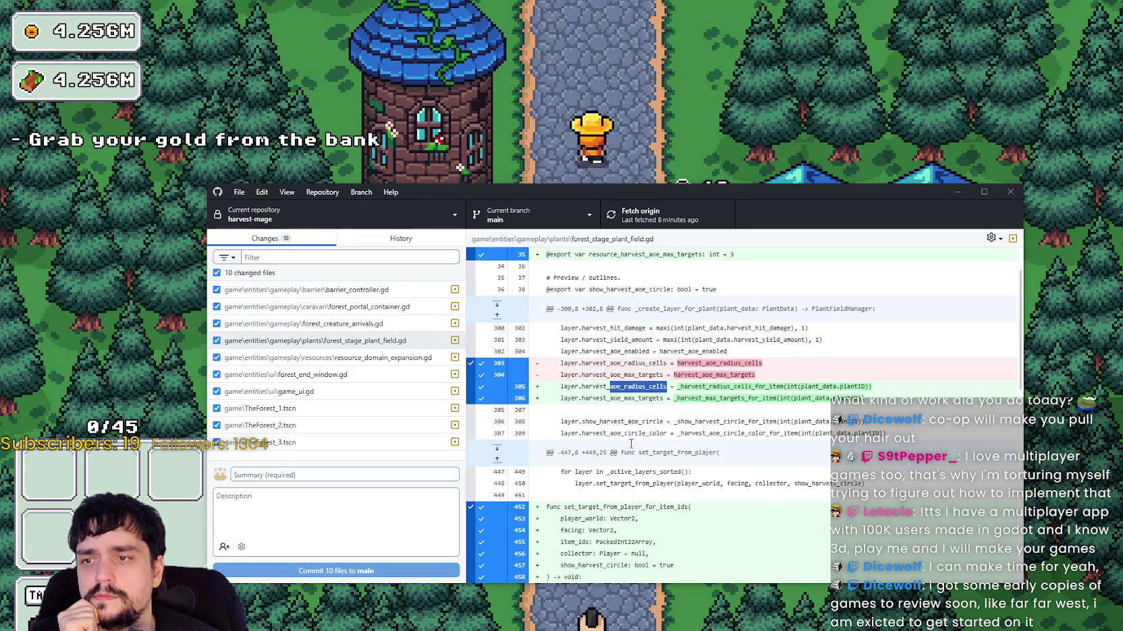
pyautogui.scroll(3)
pyautogui.scroll(-3)
pyautogui.scroll(-3)
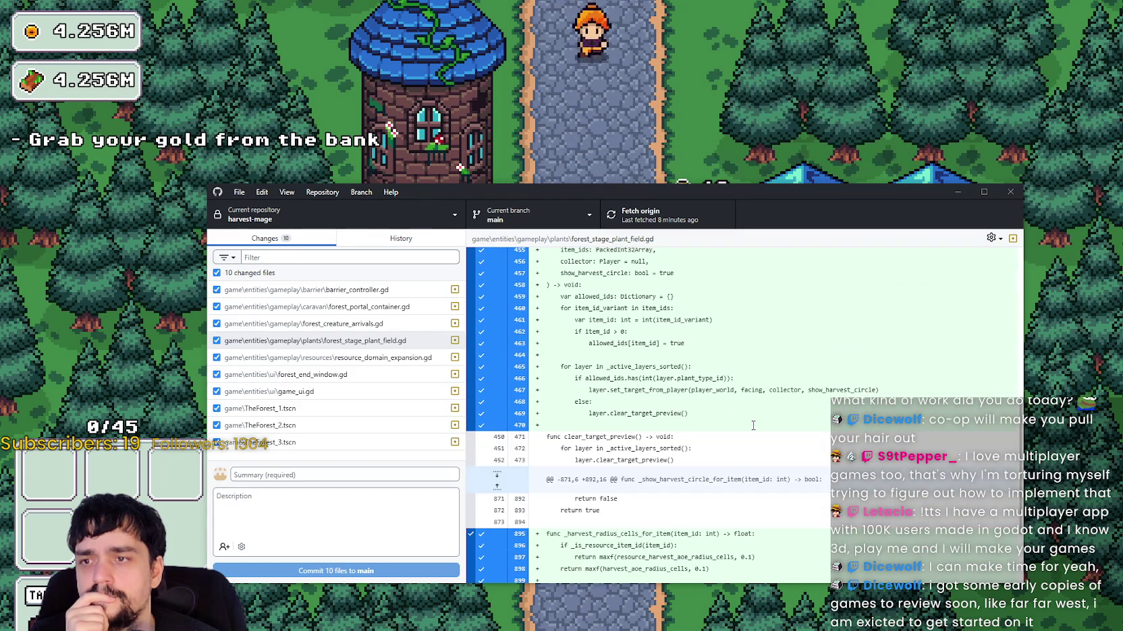
pyautogui.scroll(-3)
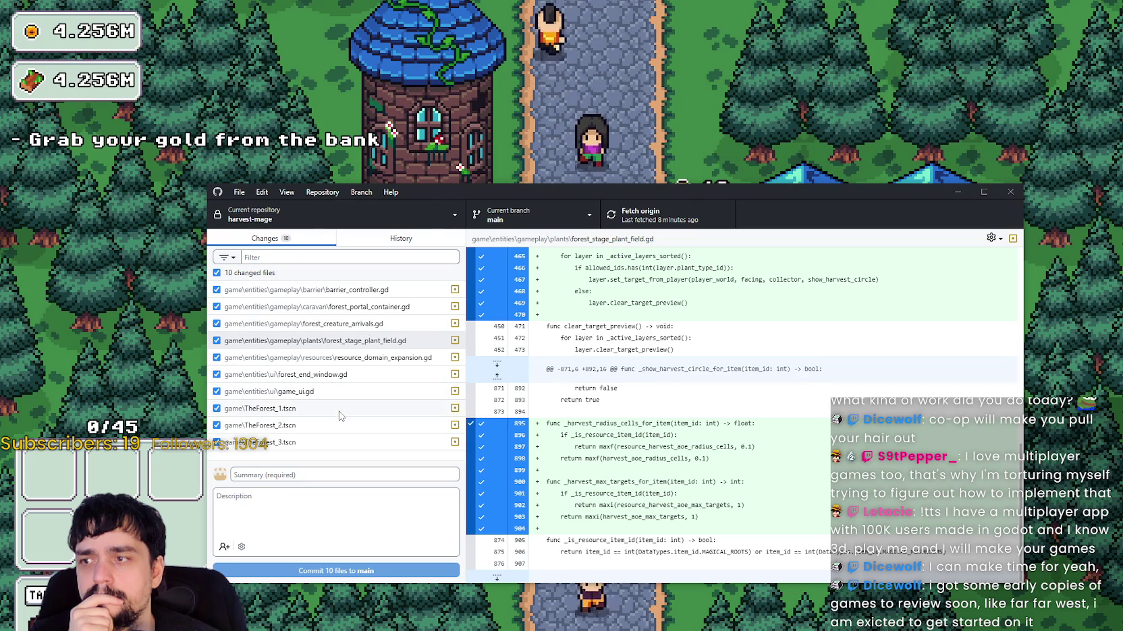
pyautogui.click(341, 408)
pyautogui.scroll(-3)
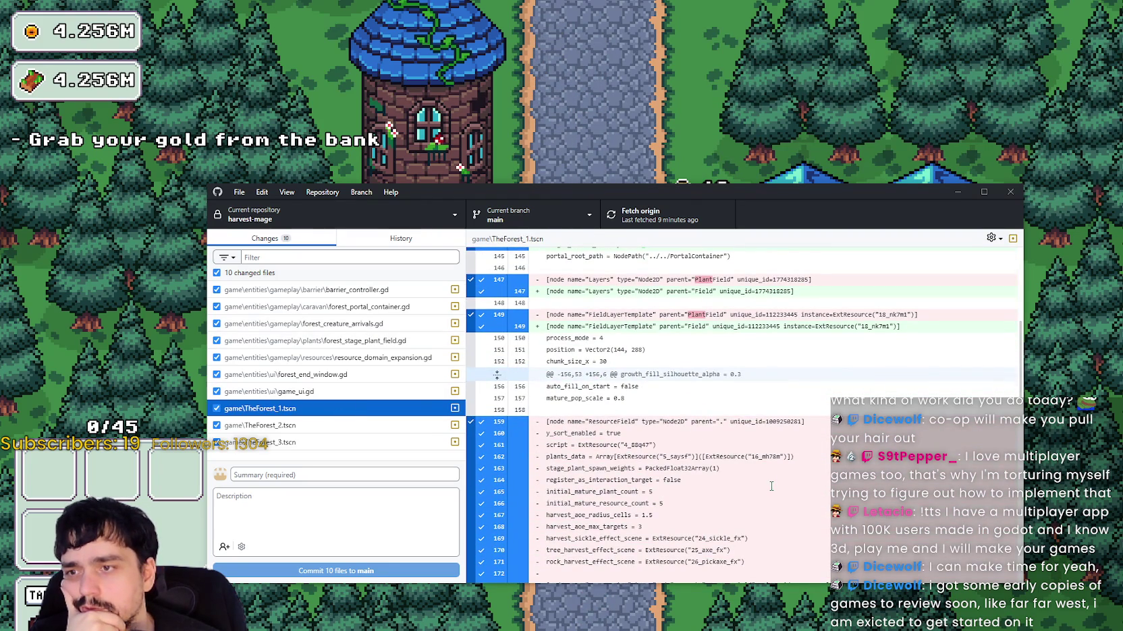
pyautogui.scroll(-3)
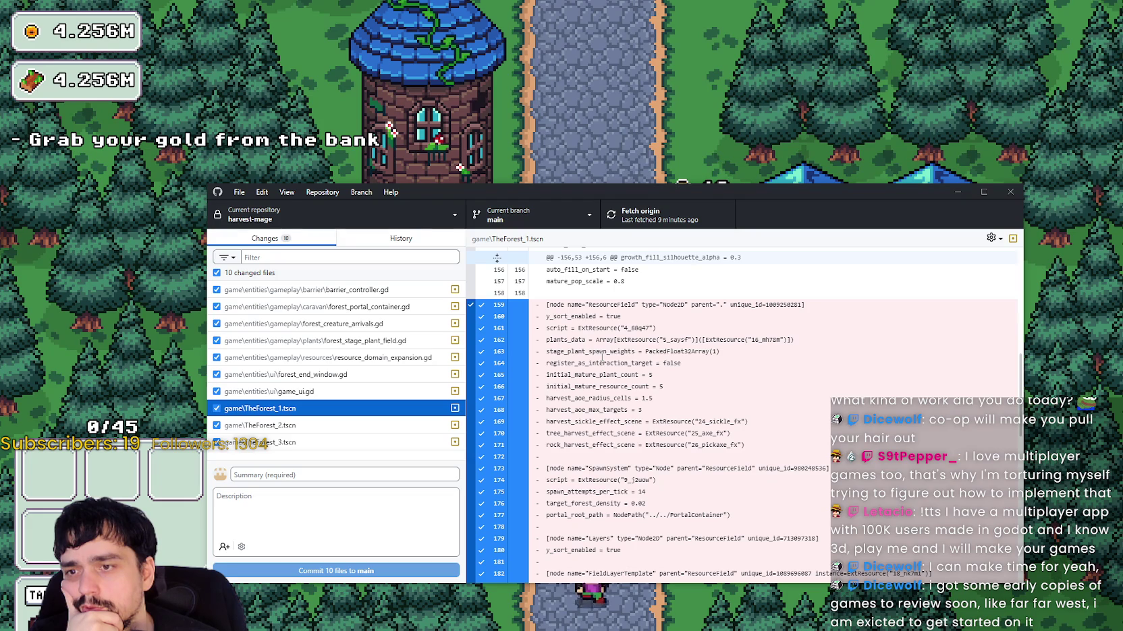
pyautogui.scroll(-3)
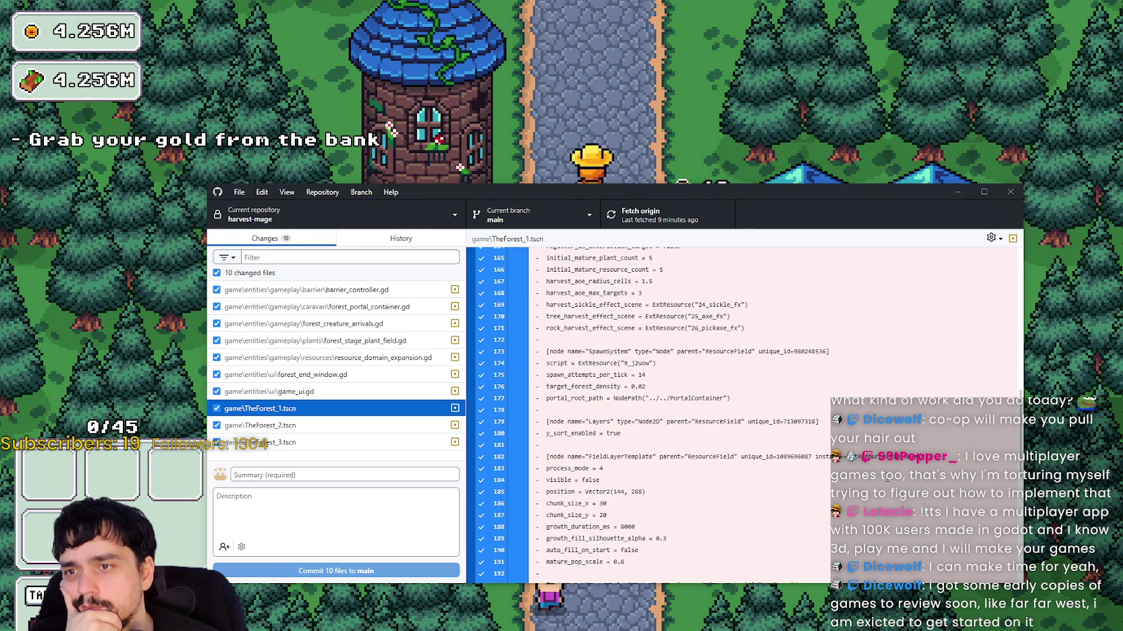
pyautogui.scroll(-3)
pyautogui.scroll(-3)
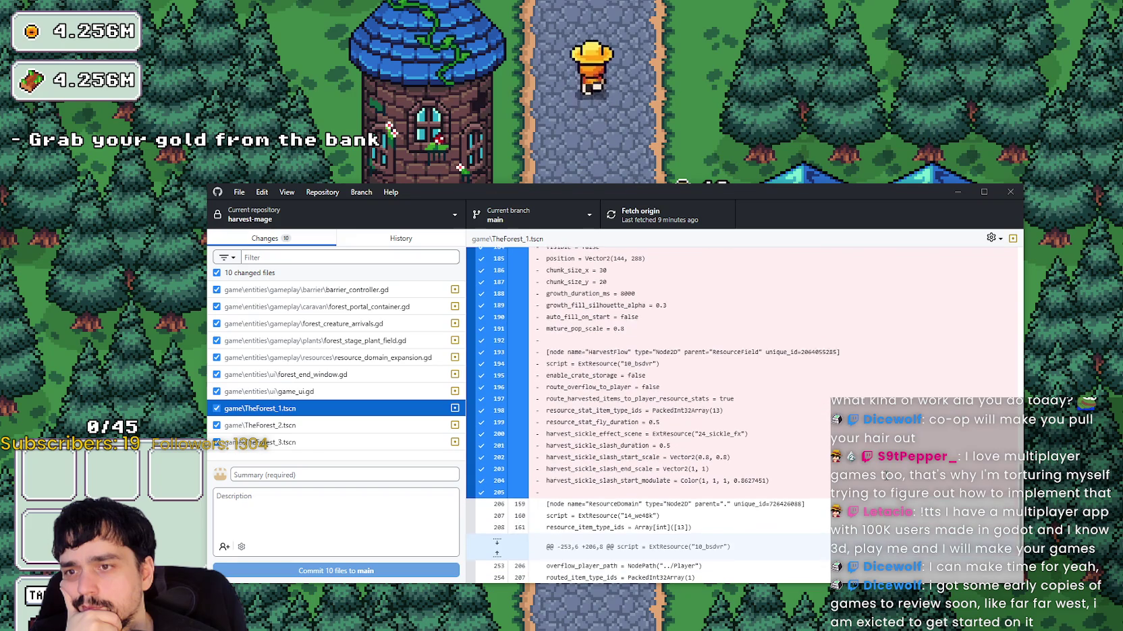
pyautogui.hotkey('alt', 'Tab')
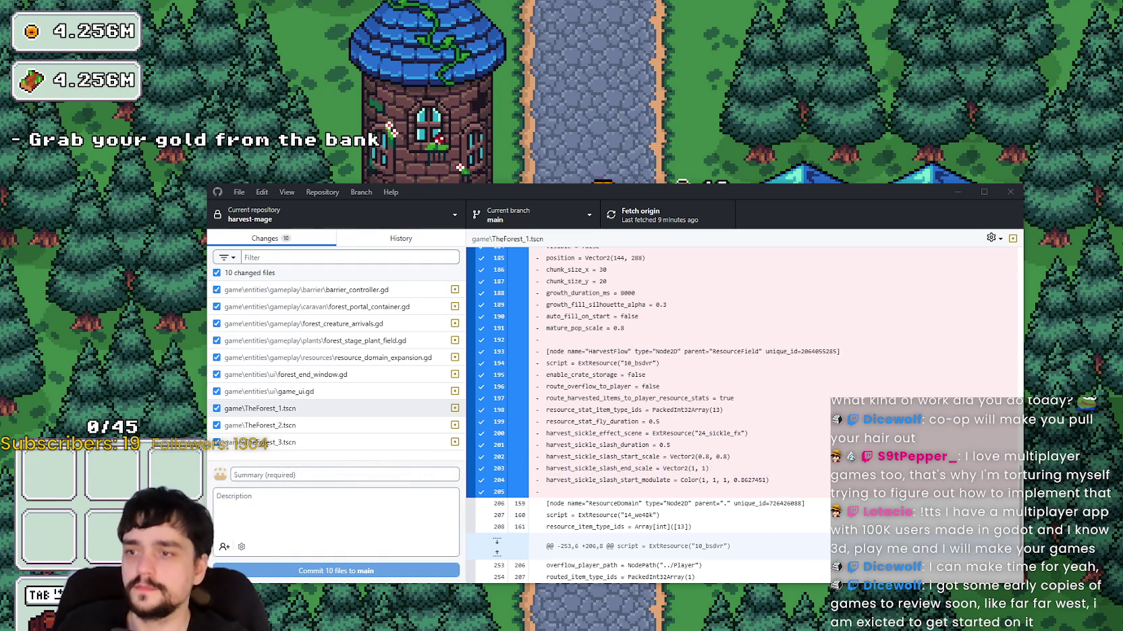
pyautogui.scroll(-3)
pyautogui.scroll(3)
pyautogui.scroll(-3)
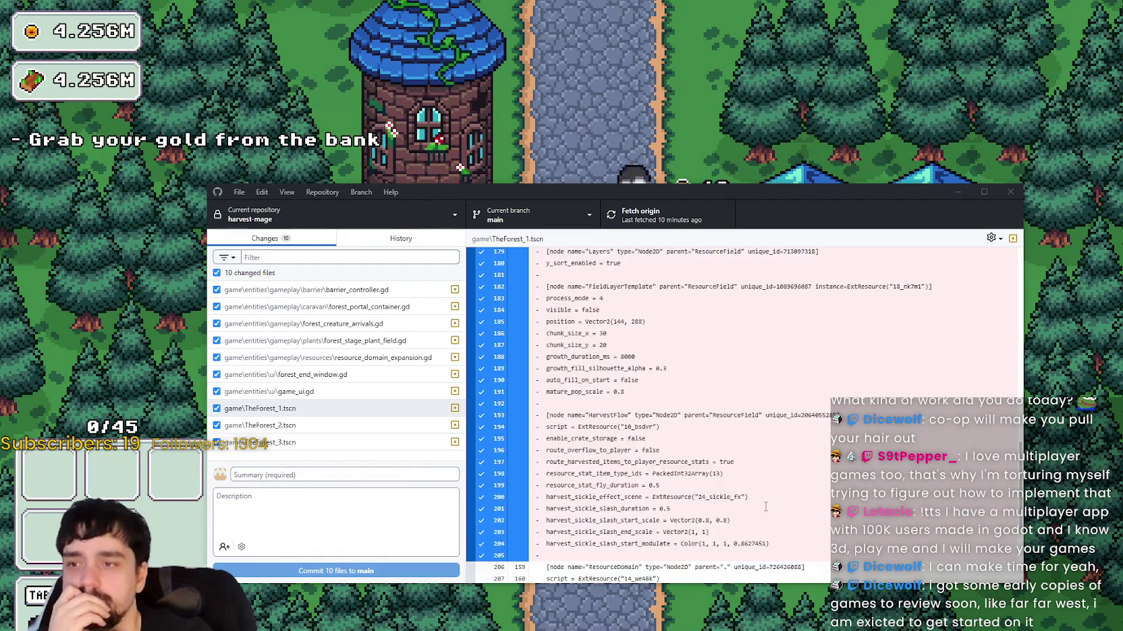
pyautogui.scroll(3)
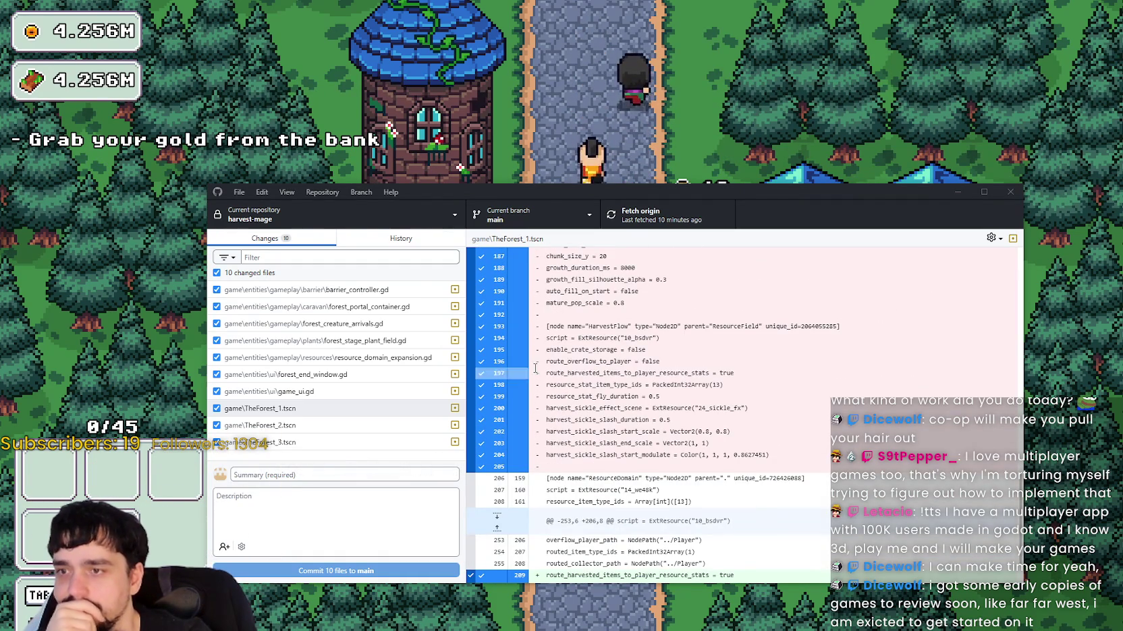
pyautogui.moveTo(546, 326); pyautogui.dragTo(594, 399)
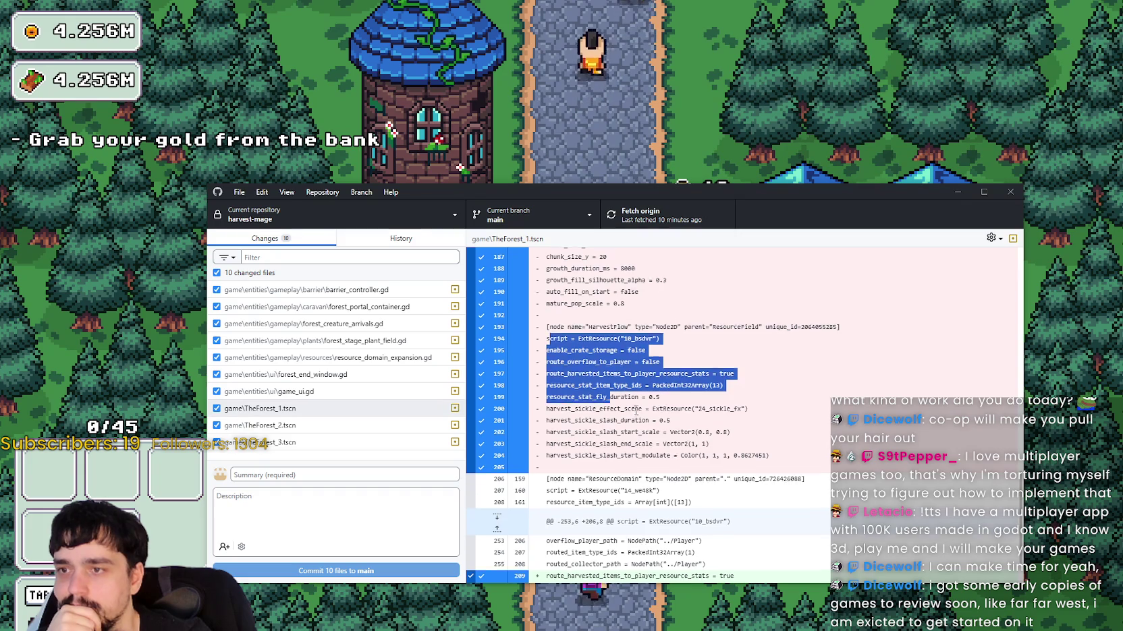
pyautogui.scroll(3)
pyautogui.click(632, 402)
pyautogui.scroll(3)
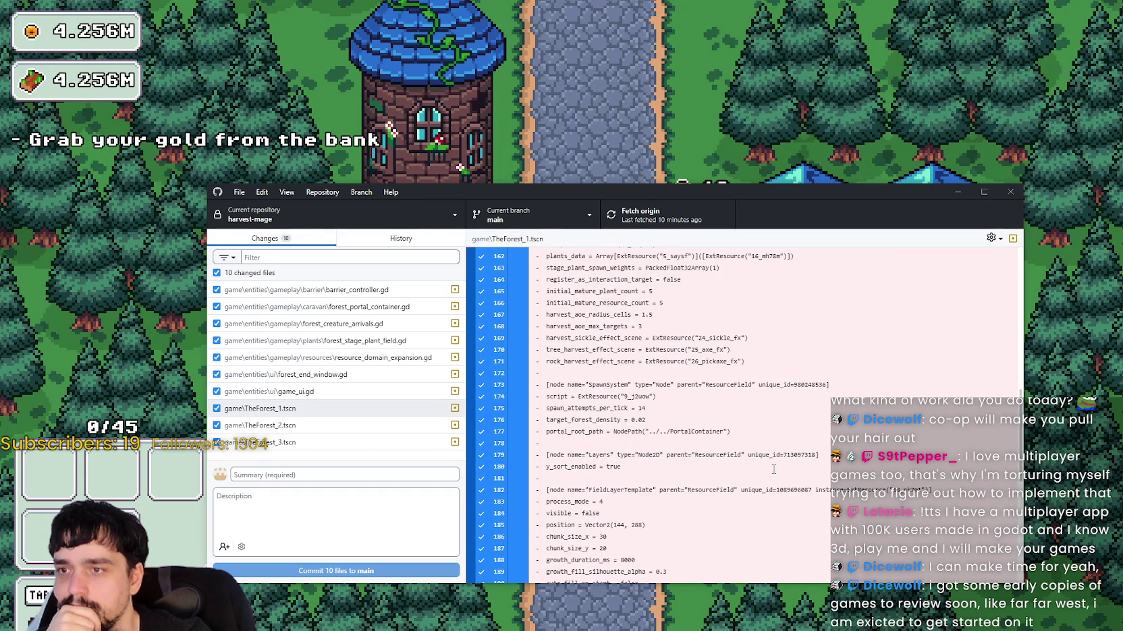
pyautogui.scroll(3)
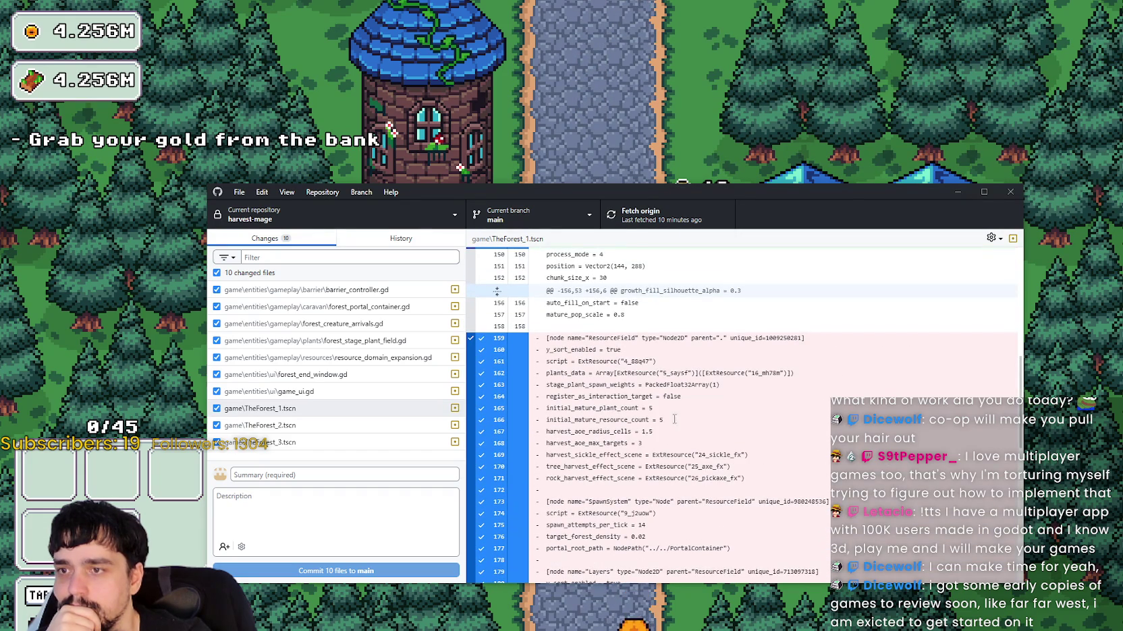
# Scroll the diff back up and minimize GitHub Desktop to show the village with 4.256M gold.
pyautogui.scroll(3)
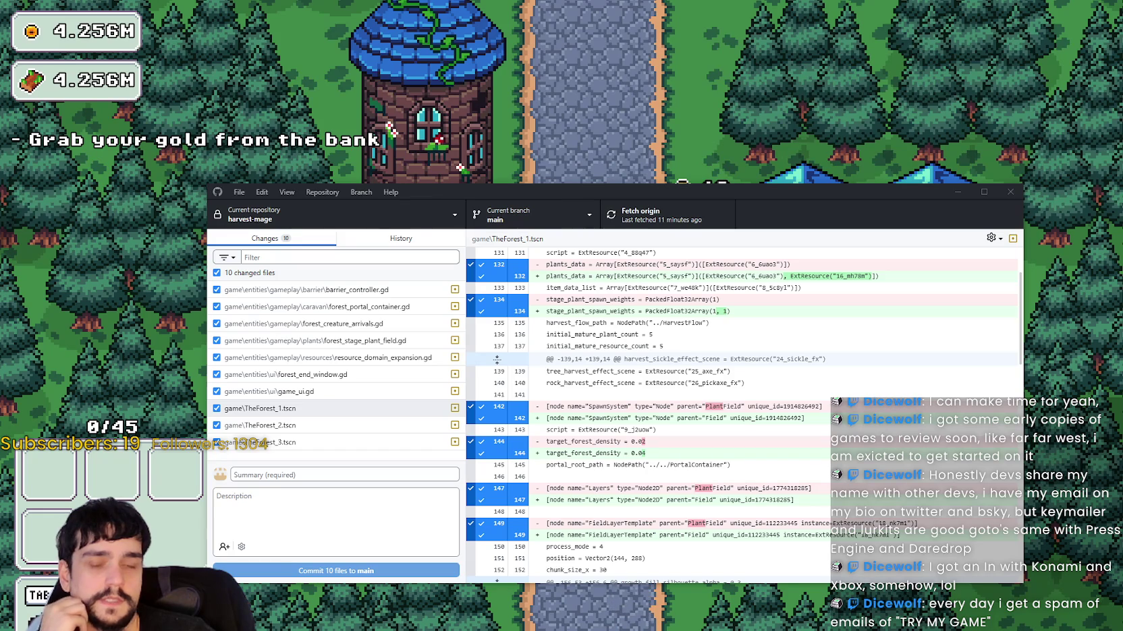
pyautogui.click(957, 192)
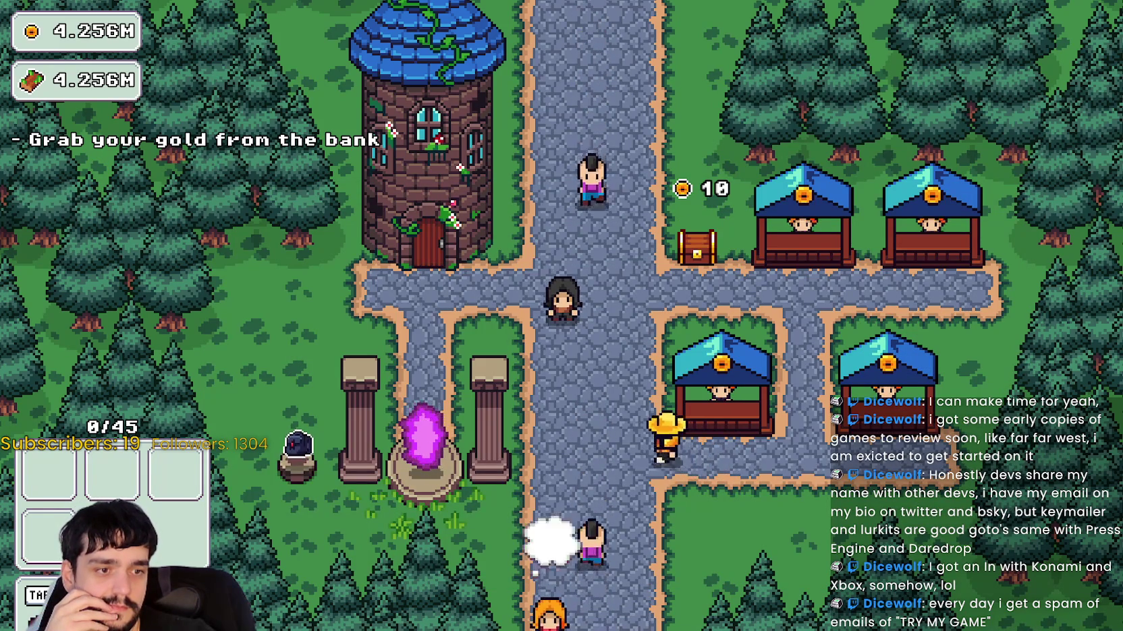
# Stop and relaunch Harvest Mage from Godot, load the saved game into the village, then bring up Steam.
pyautogui.hotkey('alt', 'Tab')
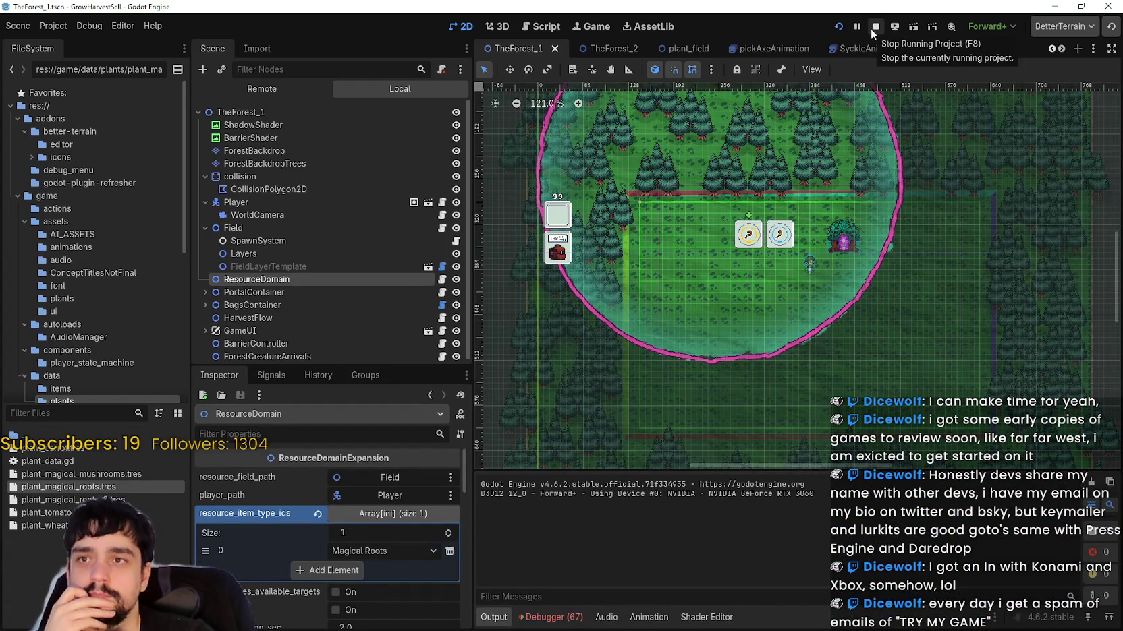
pyautogui.click(871, 28)
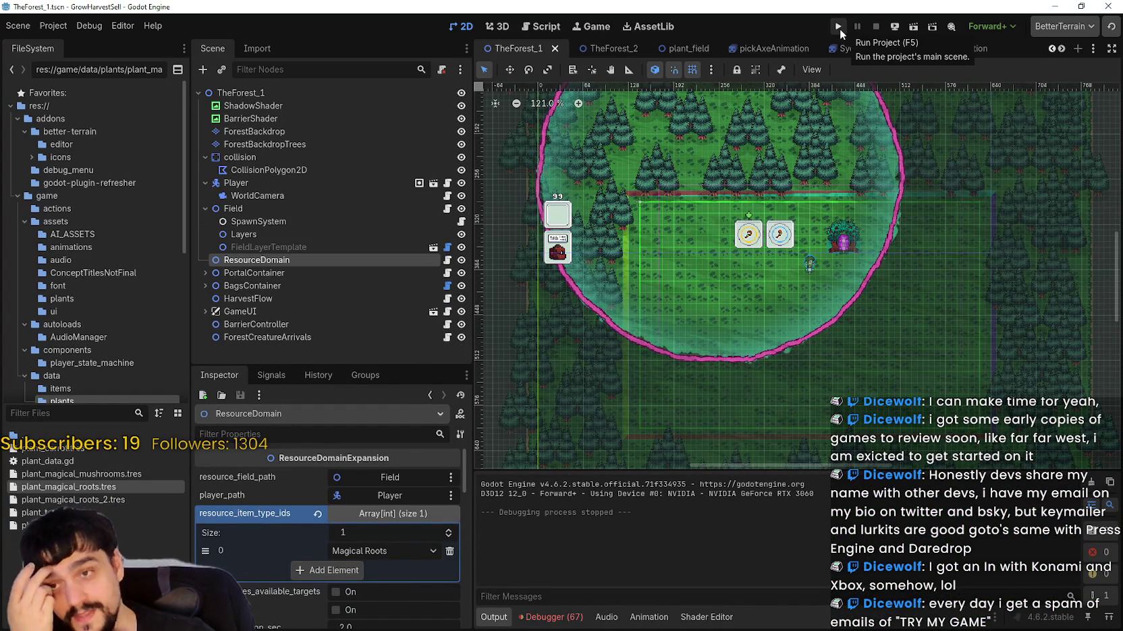
pyautogui.click(839, 28)
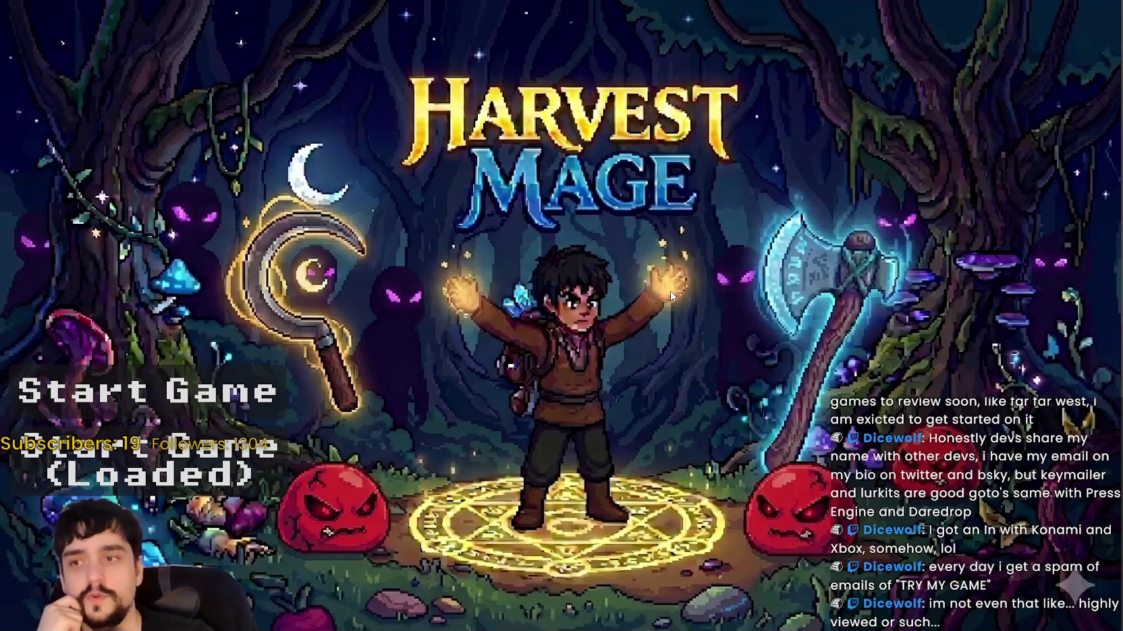
pyautogui.click(131, 475)
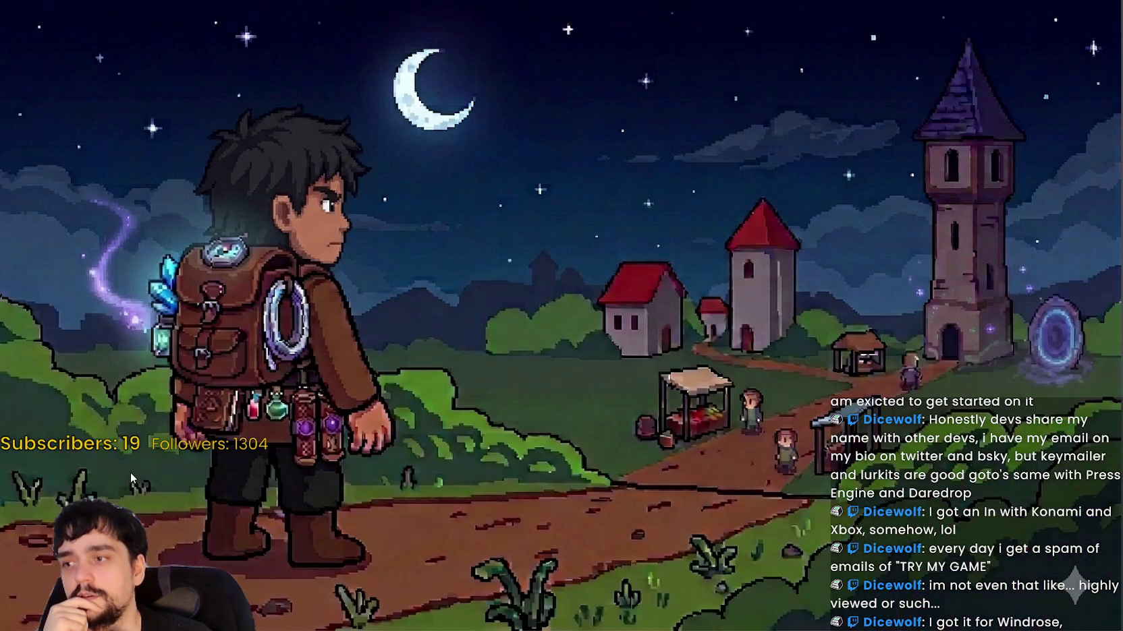
pyautogui.click(622, 372)
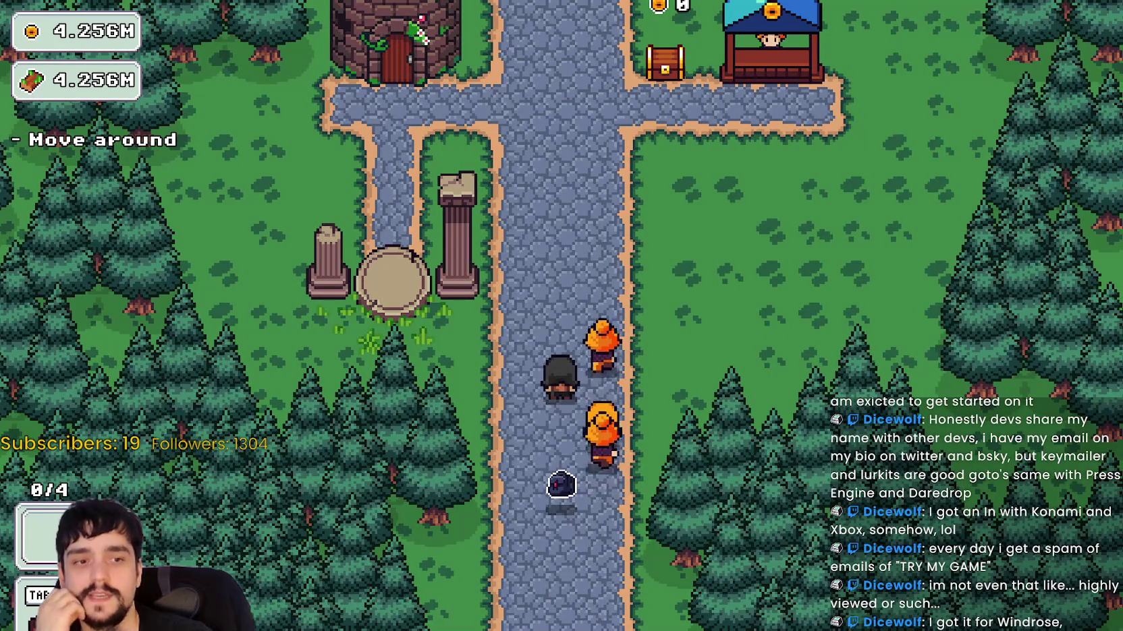
pyautogui.hotkey('alt', 'Tab')
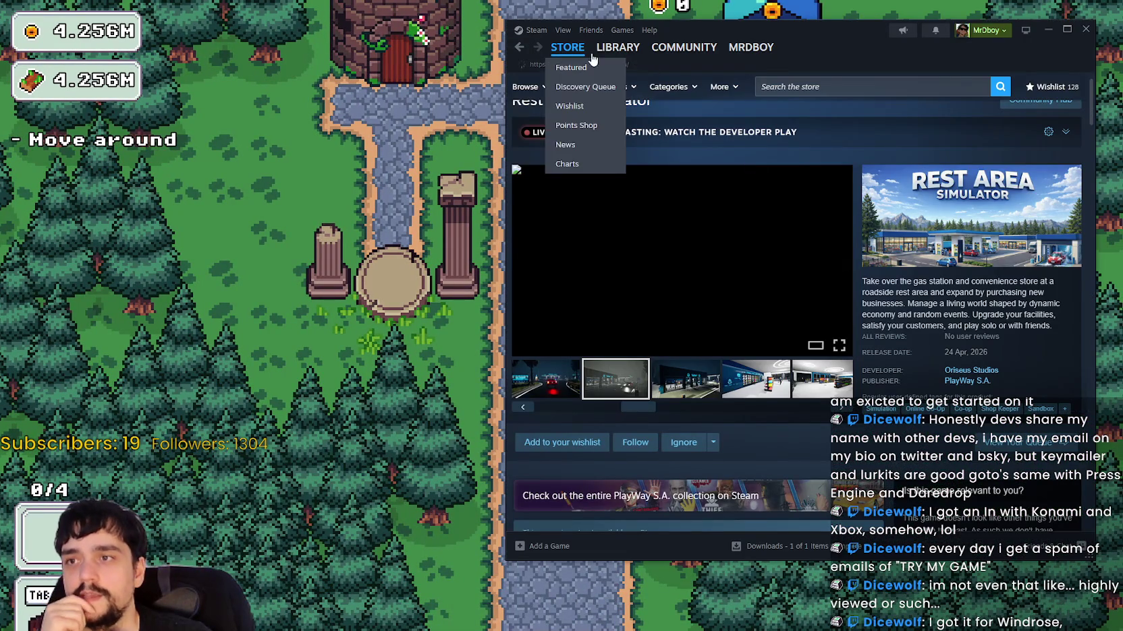
# Reposition the Steam store window and scroll down through the store front.
pyautogui.moveTo(830, 38); pyautogui.dragTo(742, 46)
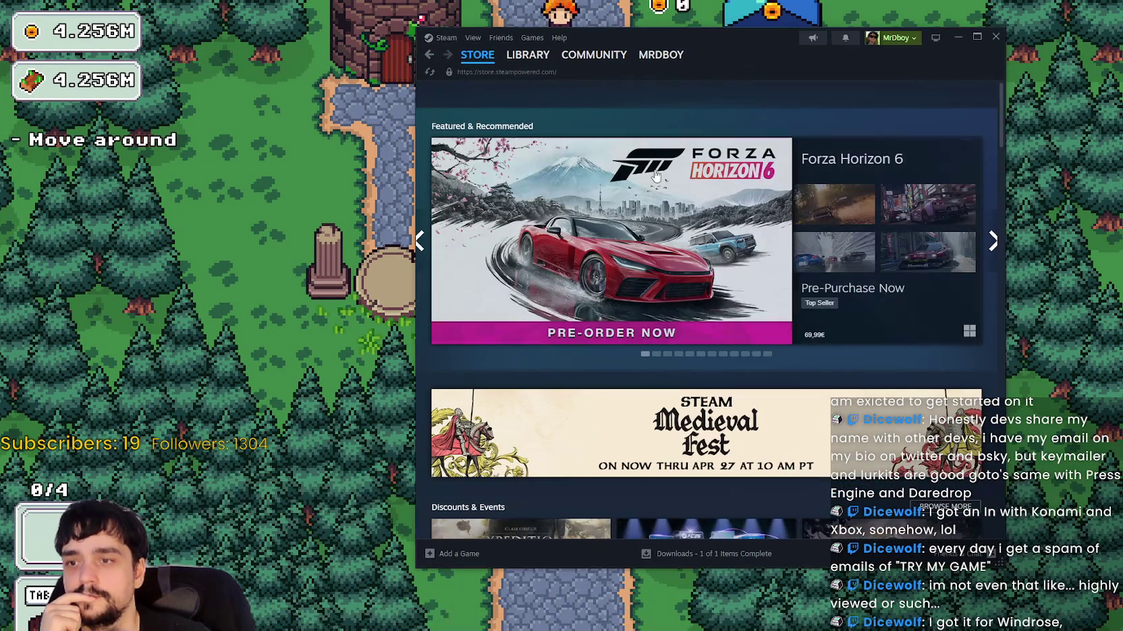
pyautogui.scroll(-3)
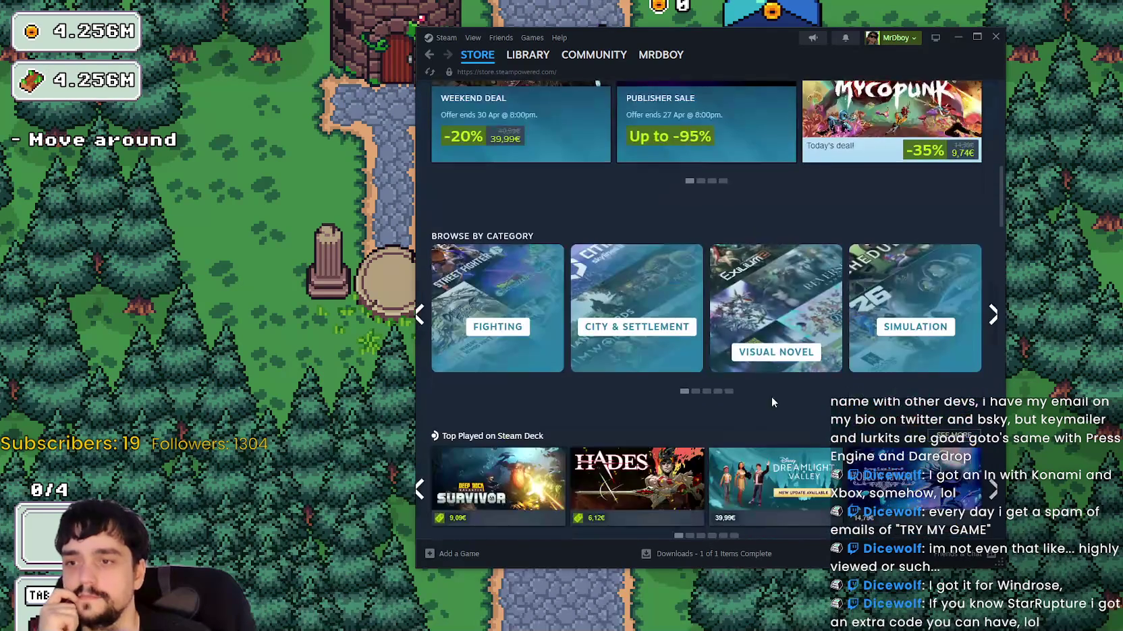
pyautogui.scroll(-3)
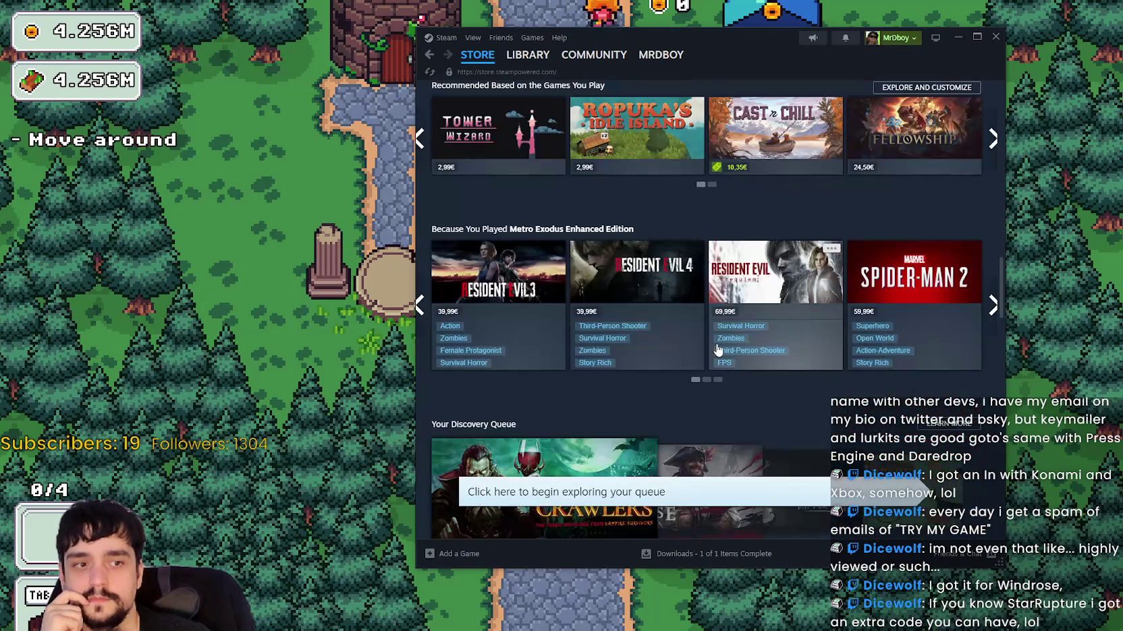
pyautogui.moveTo(717, 347)
pyautogui.scroll(-3)
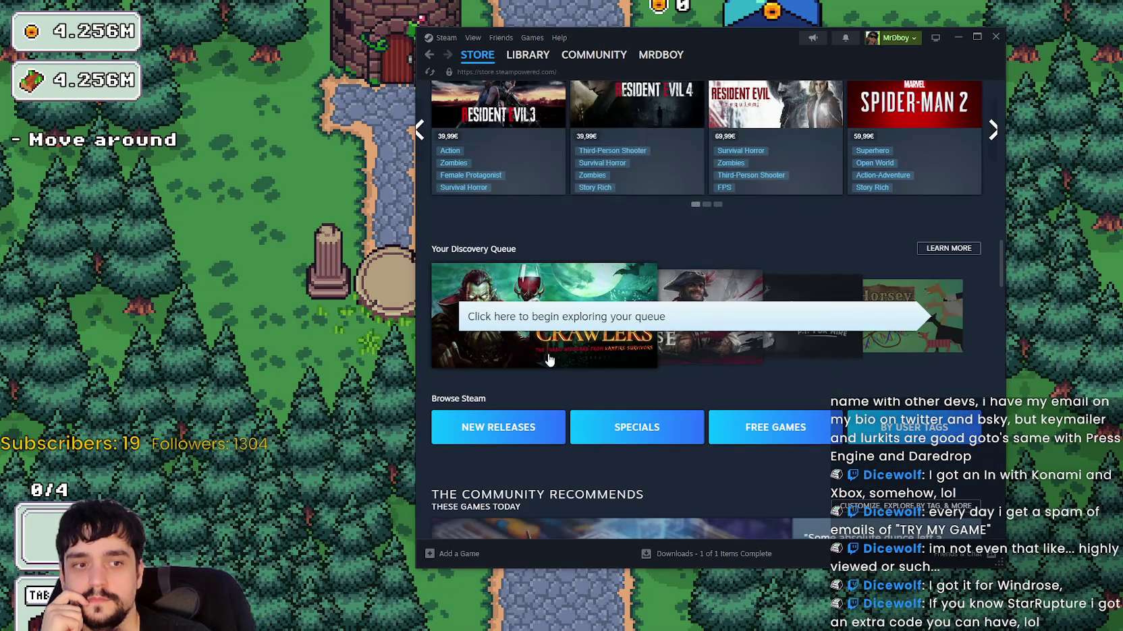
pyautogui.scroll(-3)
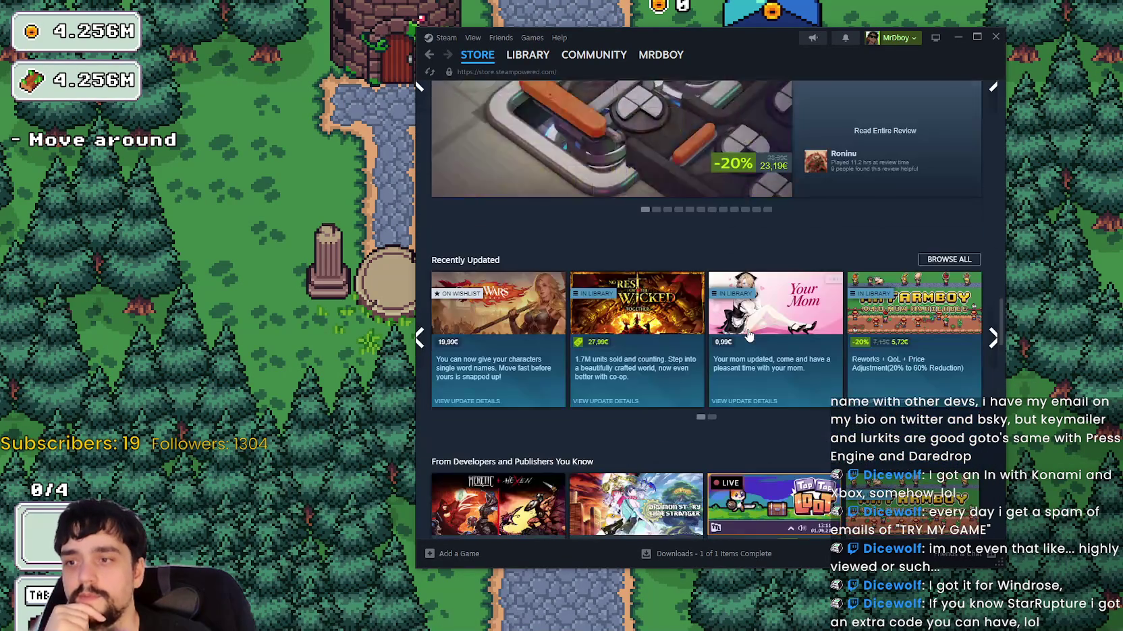
pyautogui.moveTo(749, 333)
pyautogui.scroll(-3)
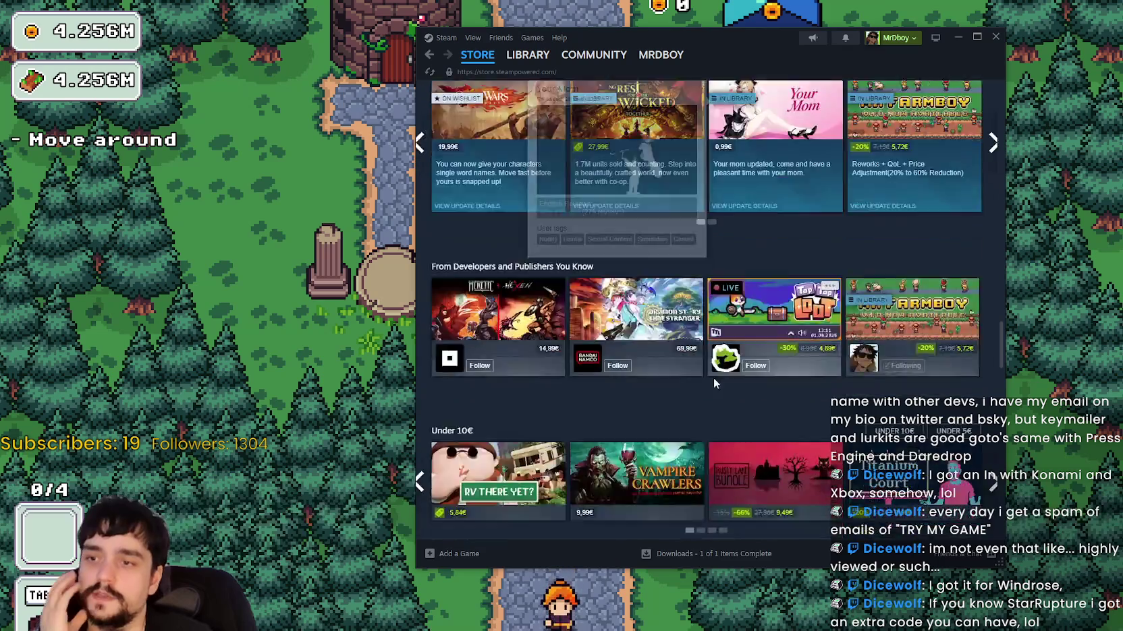
# Browse the Top Sellers list, then return to the Harvest Mage village window.
pyautogui.click(533, 137)
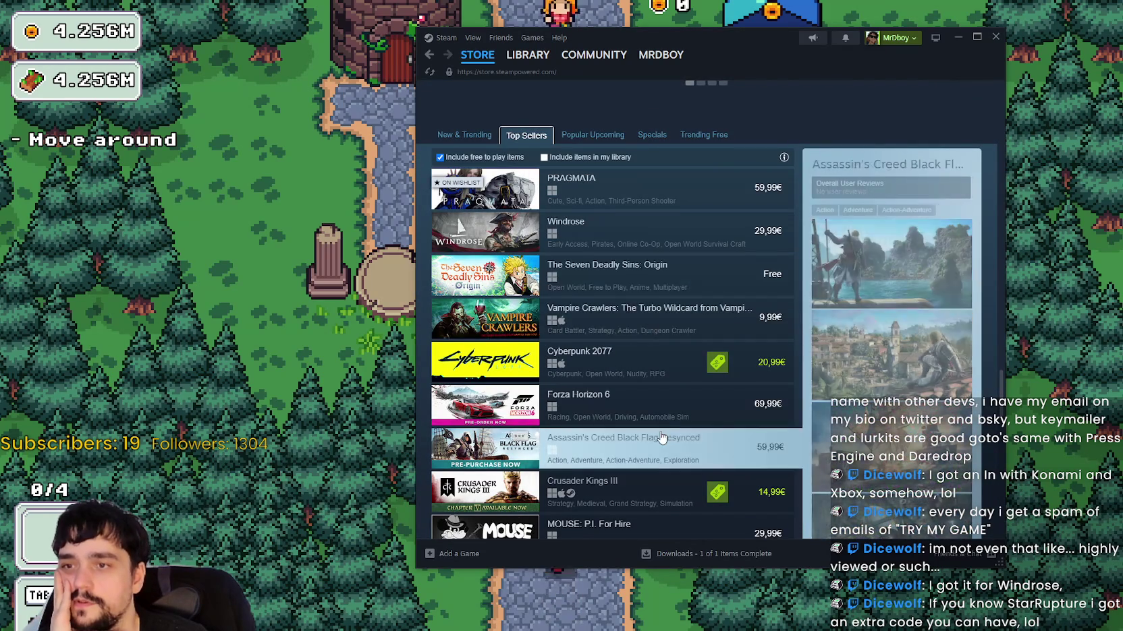
pyautogui.scroll(-3)
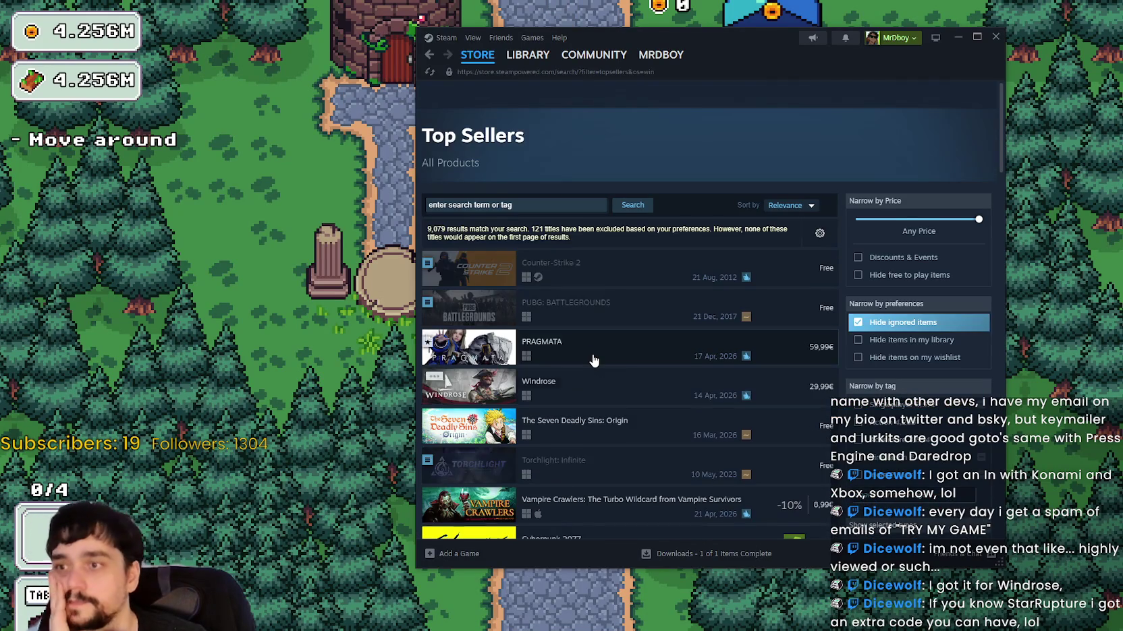
pyautogui.scroll(-3)
pyautogui.scroll(-3)
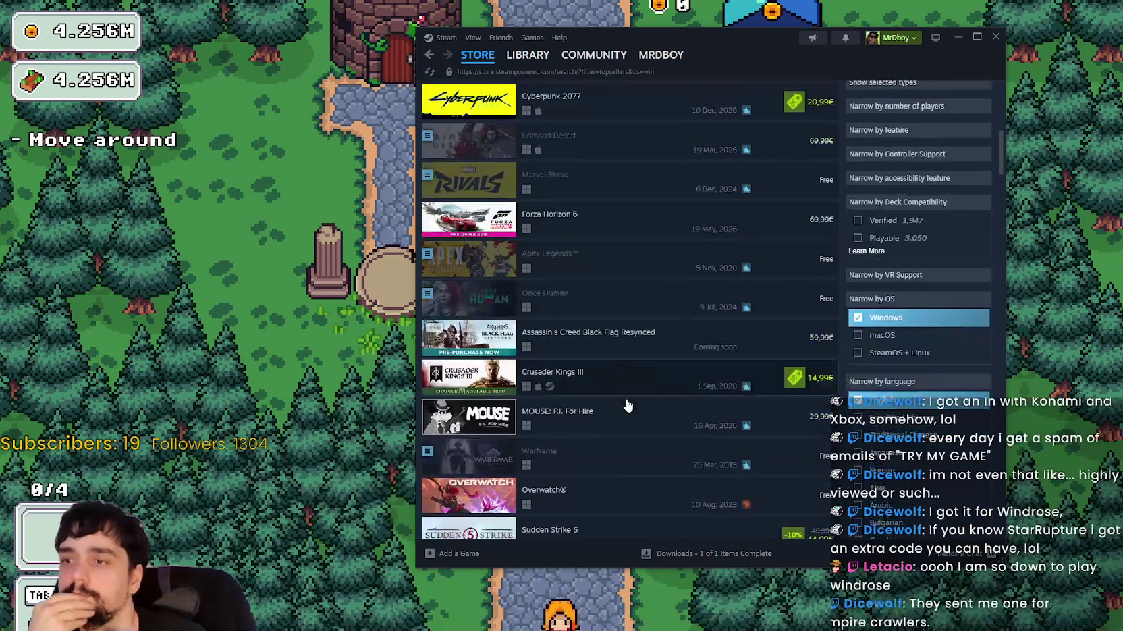
pyautogui.scroll(-3)
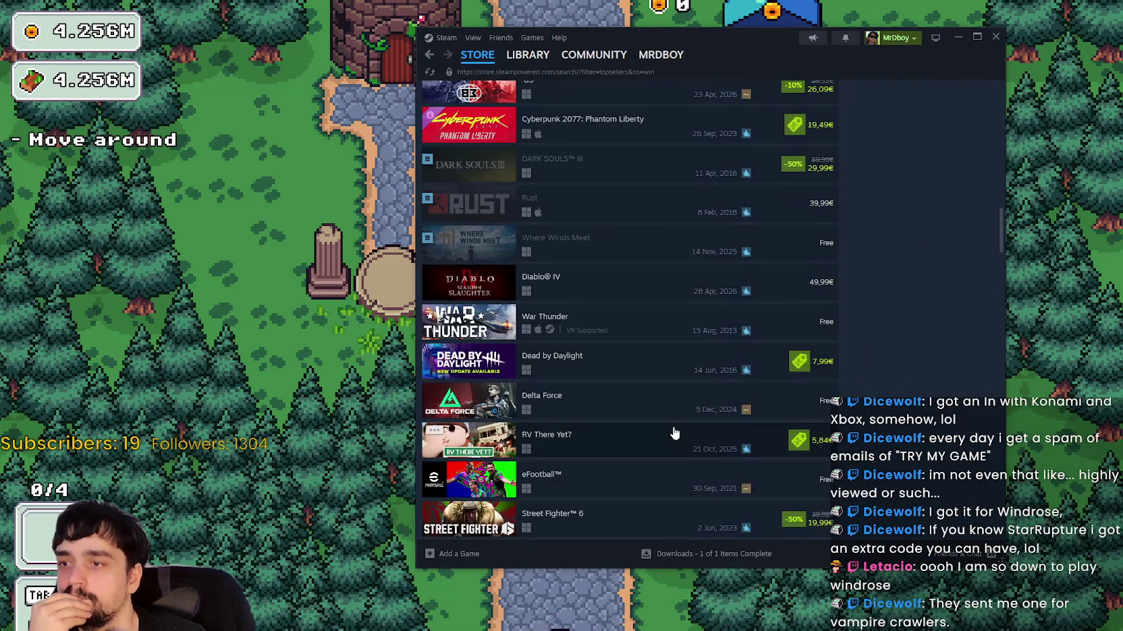
pyautogui.scroll(-3)
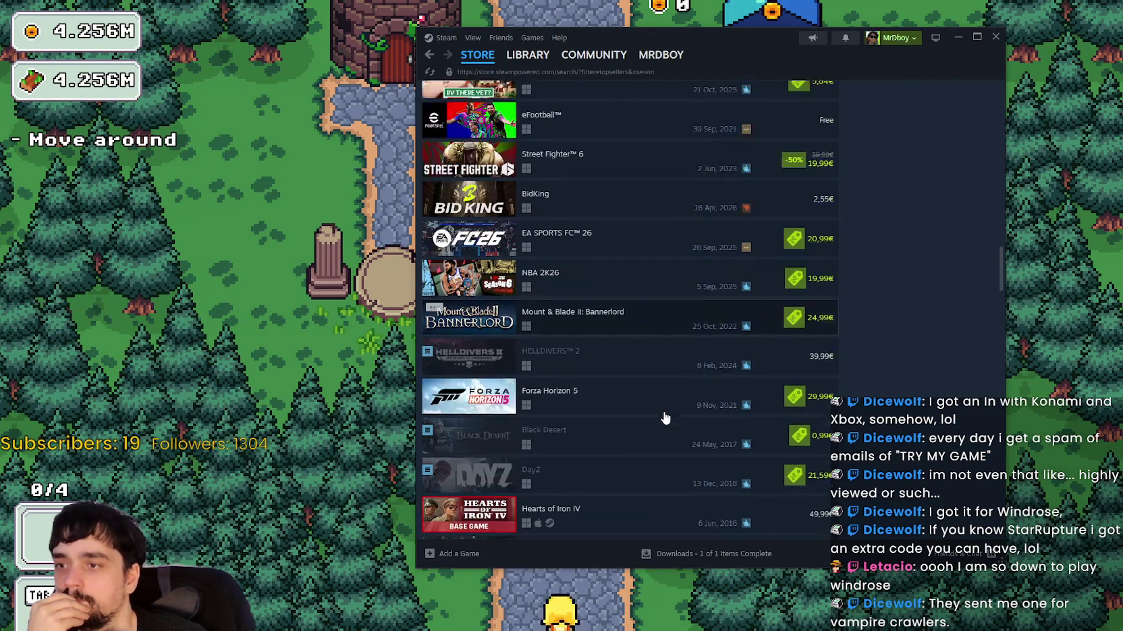
pyautogui.scroll(-3)
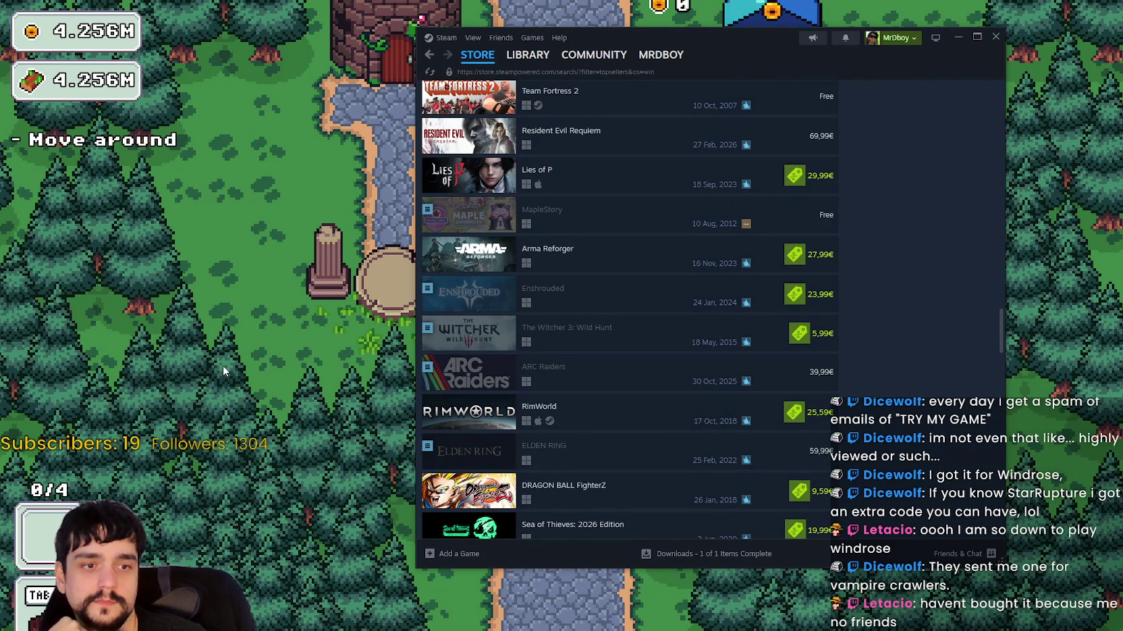
pyautogui.click(223, 366)
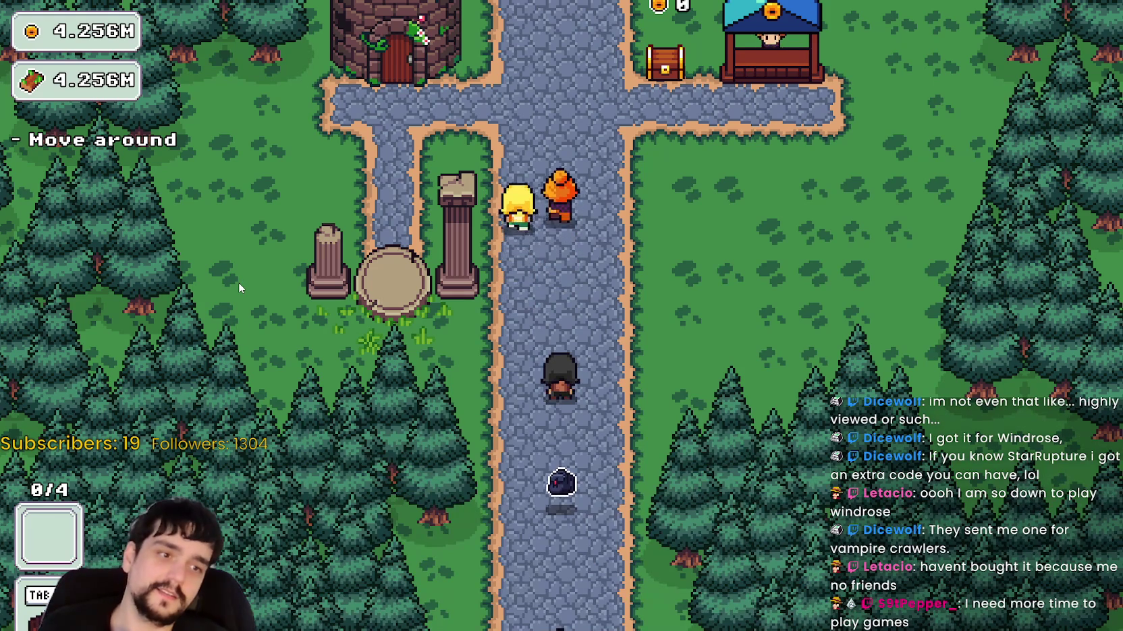
# Walk up to the Mage Tower, look over its prestige tree, and close it.
pyautogui.press('d')
pyautogui.press('w')
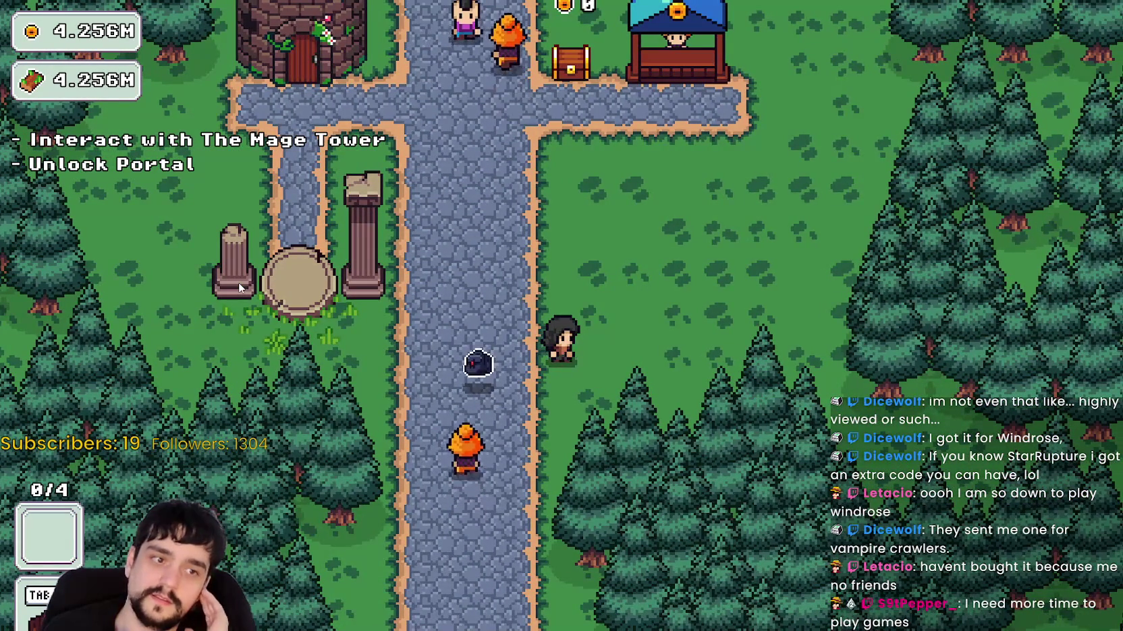
pyautogui.press('a')
pyautogui.press('w')
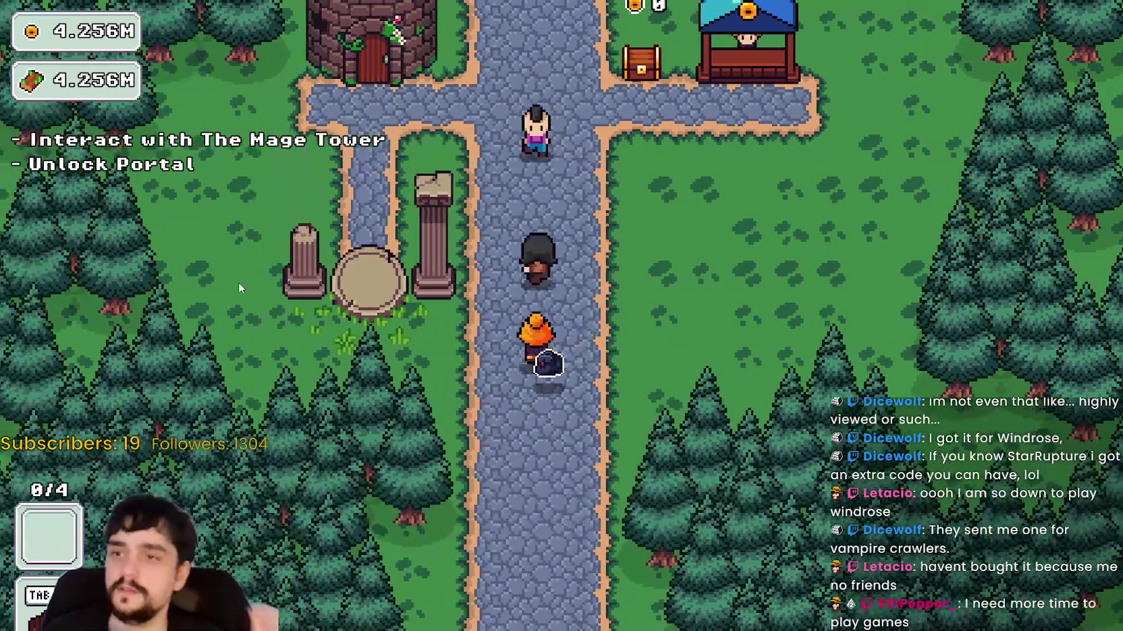
pyautogui.press('w')
pyautogui.press('a')
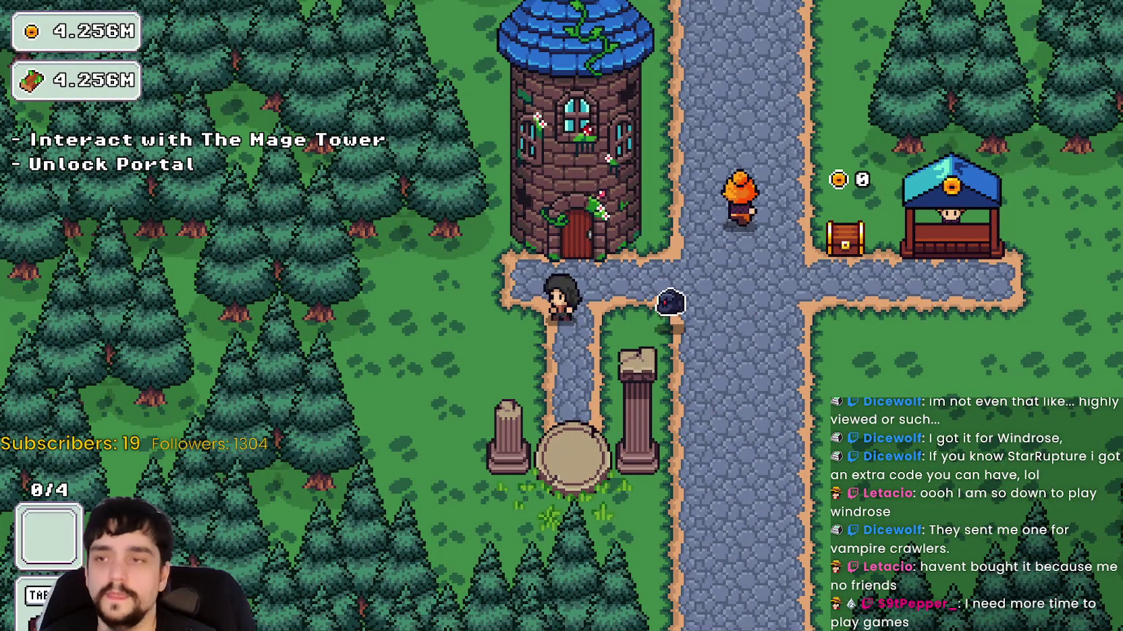
pyautogui.press('w')
pyautogui.press('d')
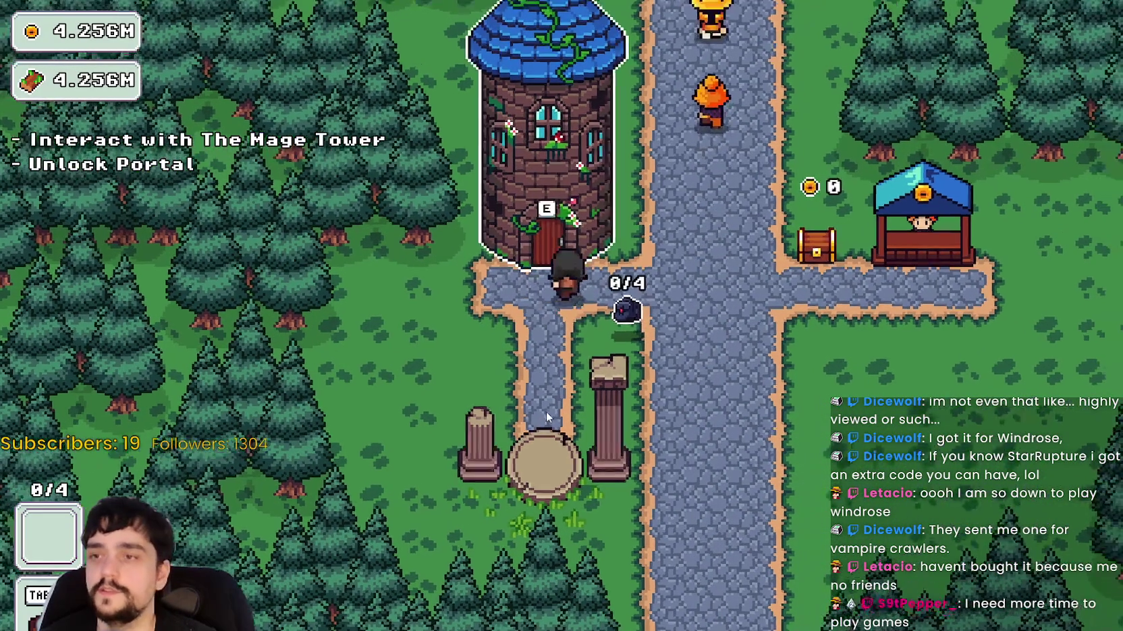
pyautogui.press('e')
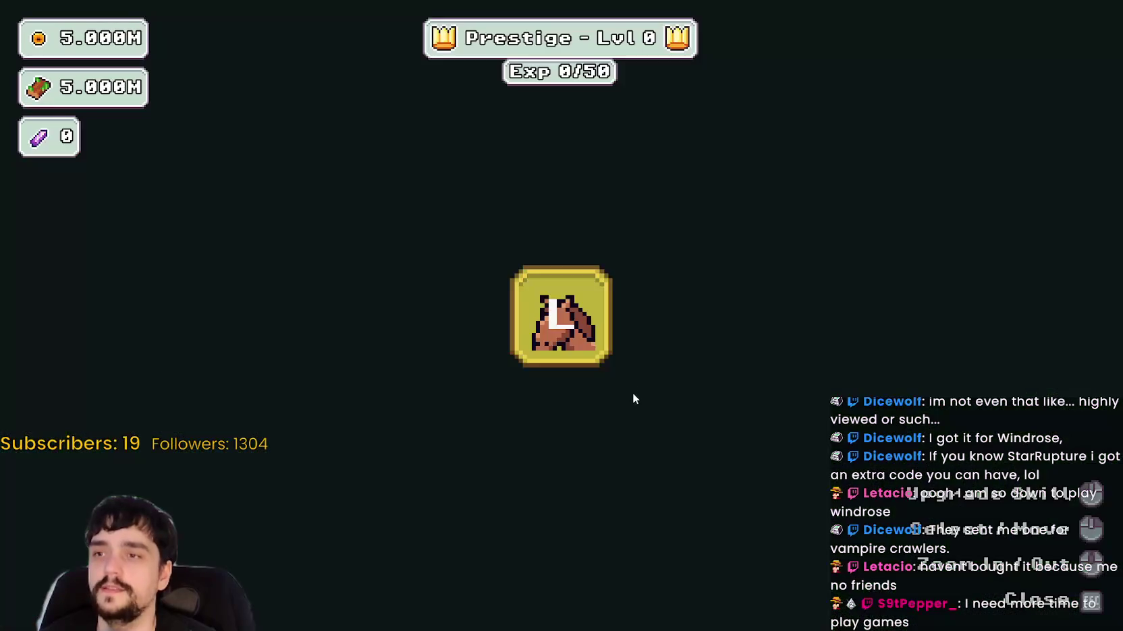
pyautogui.scroll(-3)
pyautogui.moveTo(611, 352)
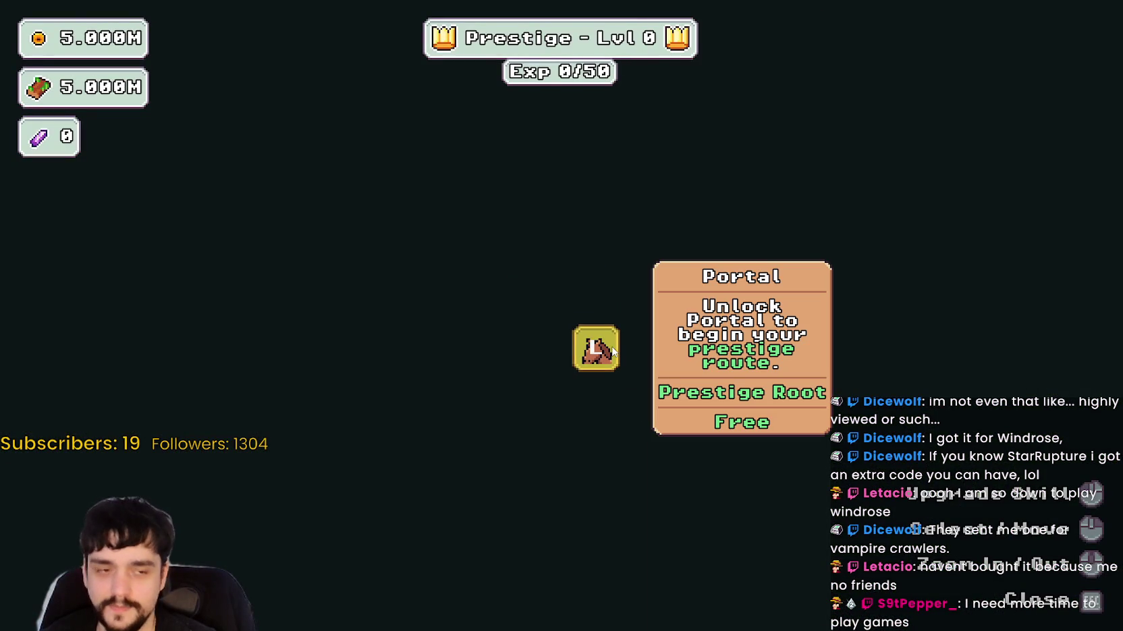
pyautogui.press('Escape')
# Take the village portal to the Stage 1 forest and harvest the first nearby plant.
pyautogui.press('s')
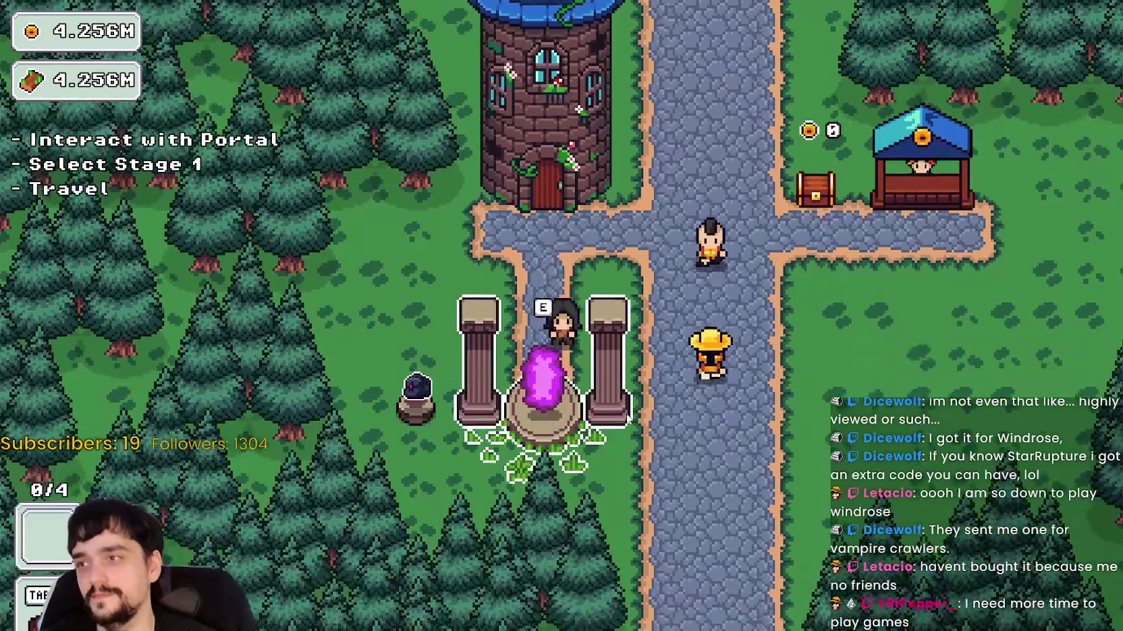
pyautogui.press('e')
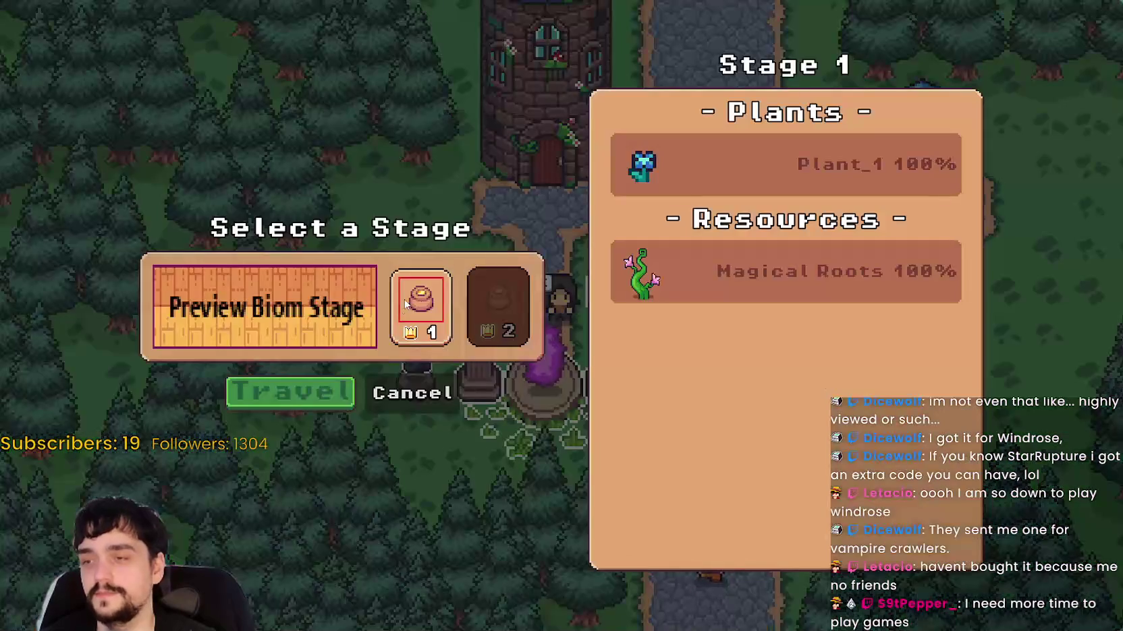
pyautogui.click(305, 404)
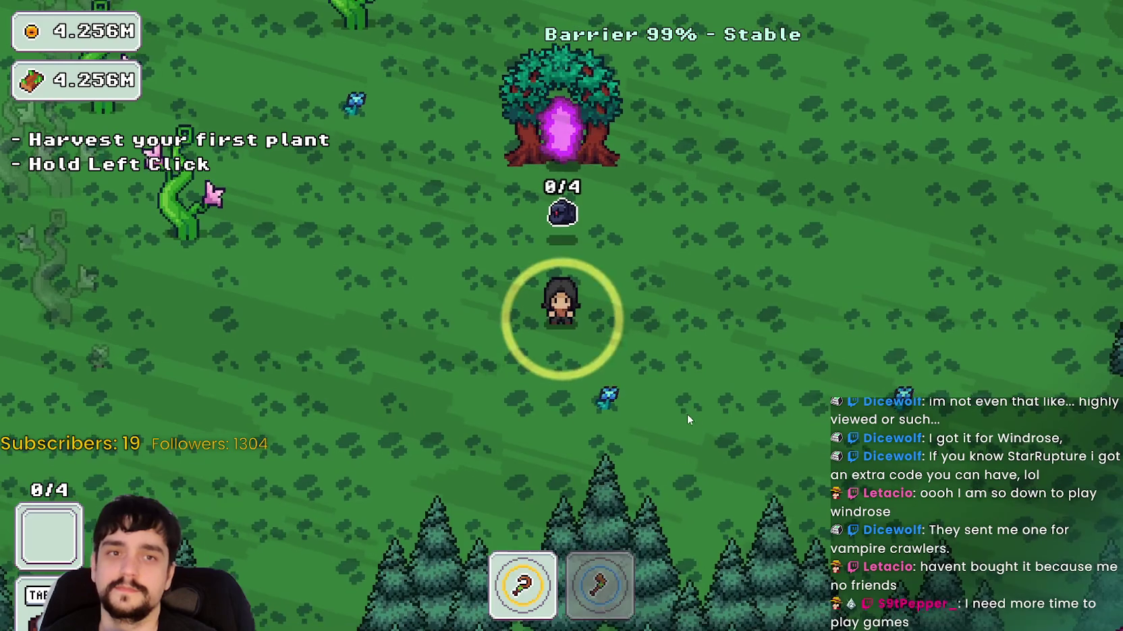
pyautogui.click(684, 412)
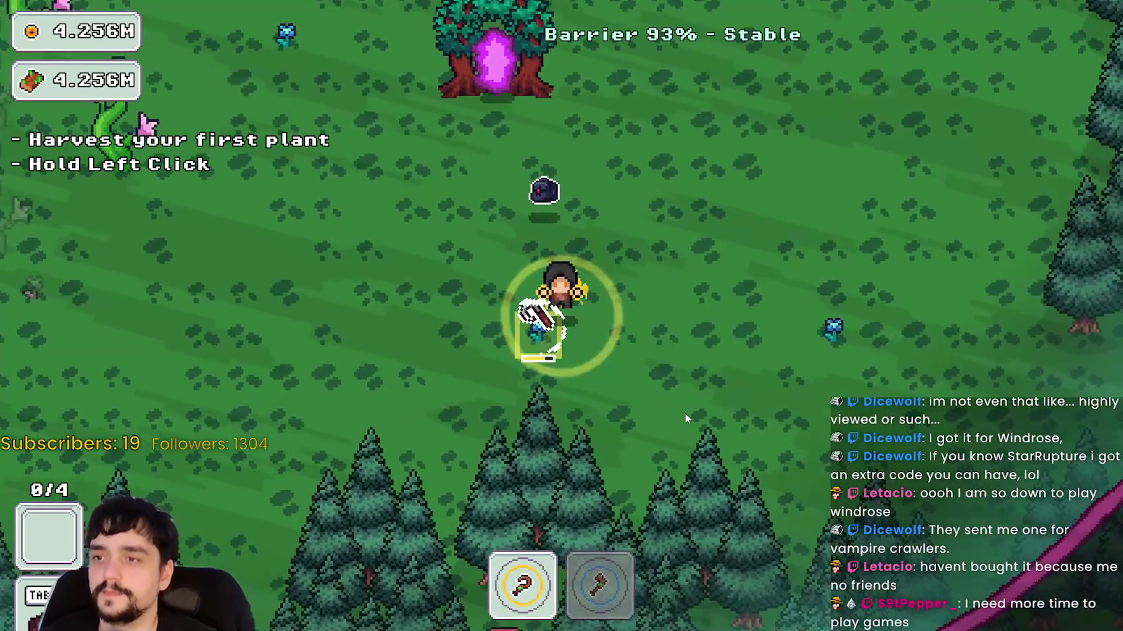
pyautogui.moveTo(681, 413); pyautogui.dragTo(688, 393)
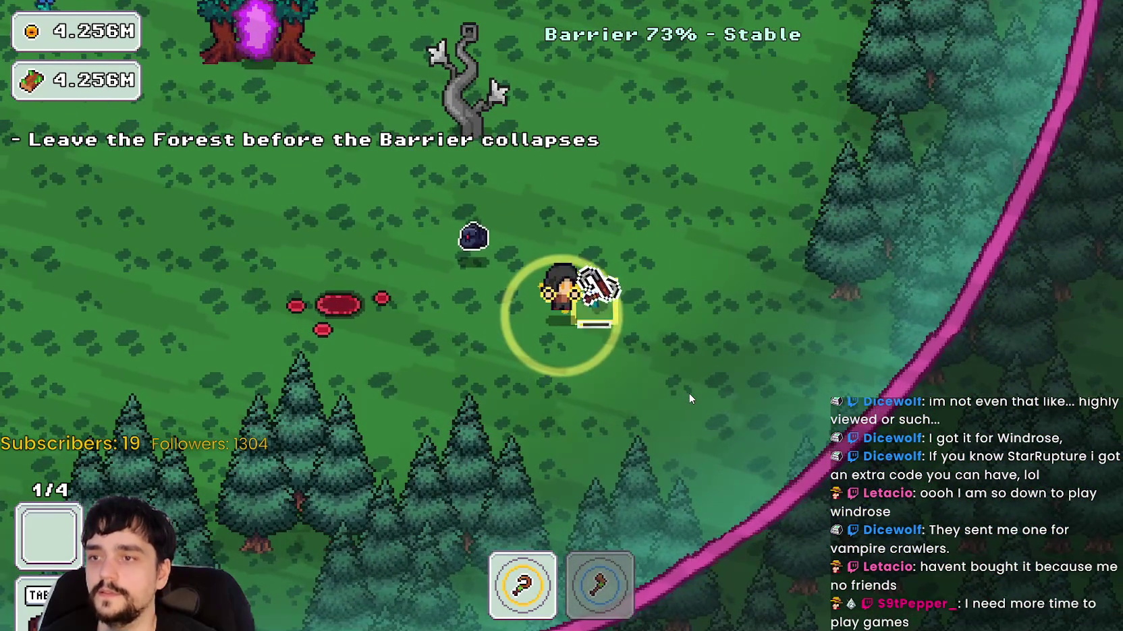
# Roam the forest north, south-east and west past the portal tree searching for plants.
pyautogui.press('d')
pyautogui.press('w')
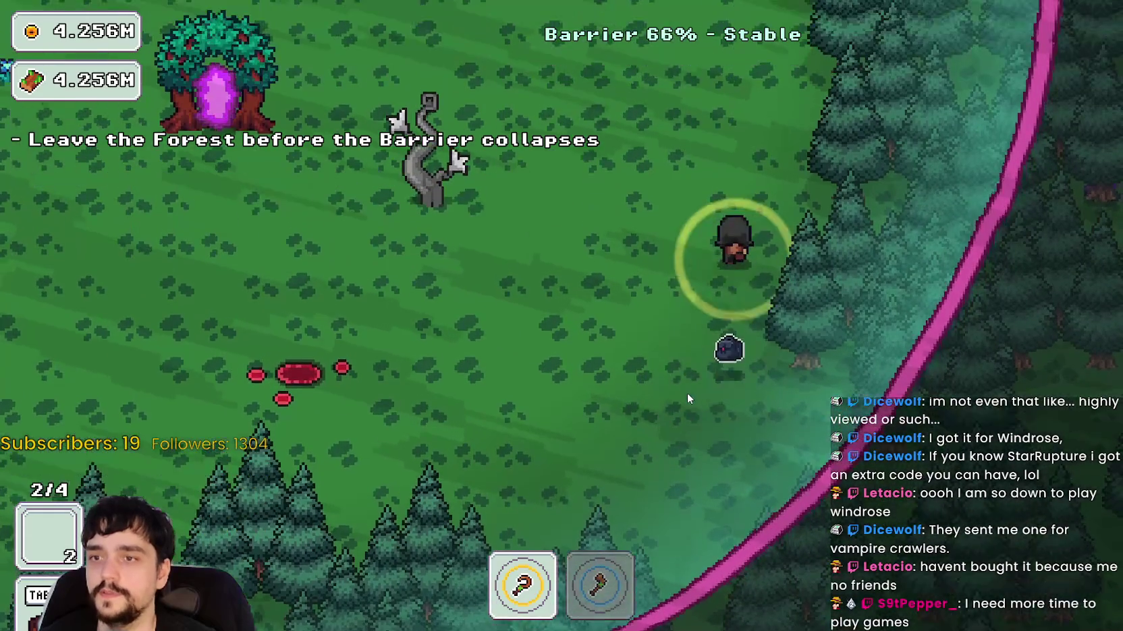
pyautogui.press('w')
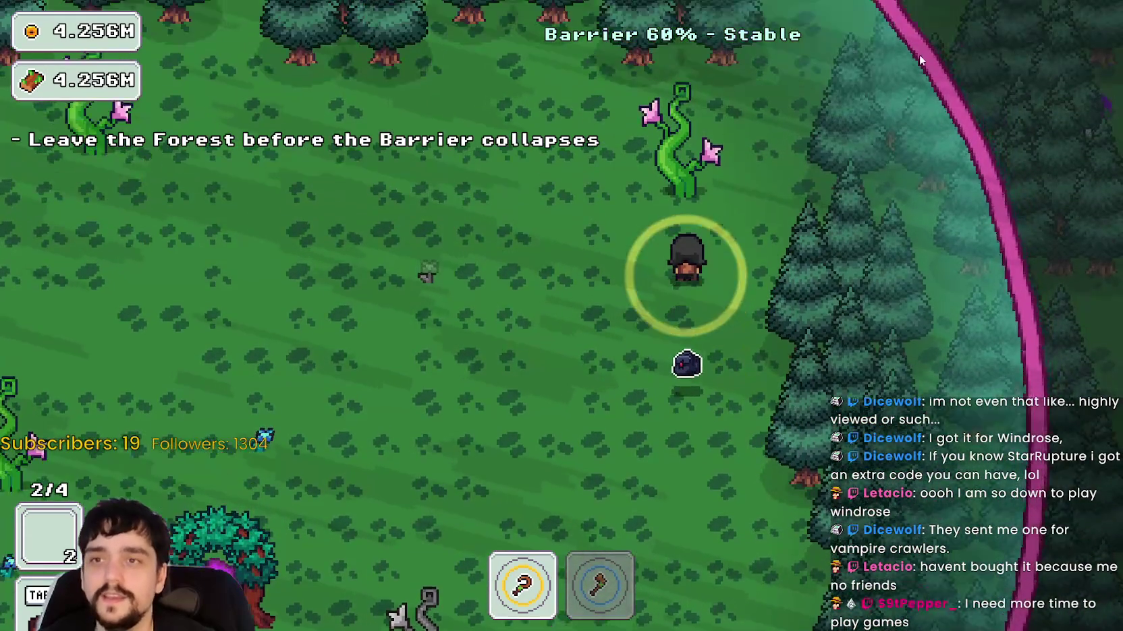
pyautogui.press('a')
pyautogui.press('s')
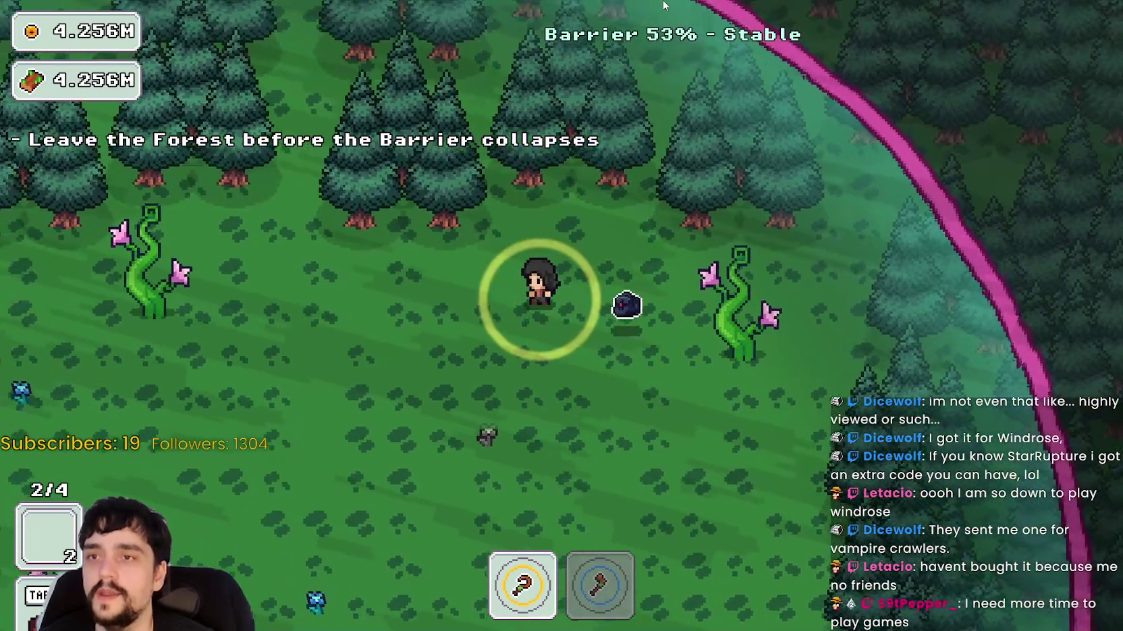
pyautogui.press('d')
pyautogui.press('s')
pyautogui.press('d')
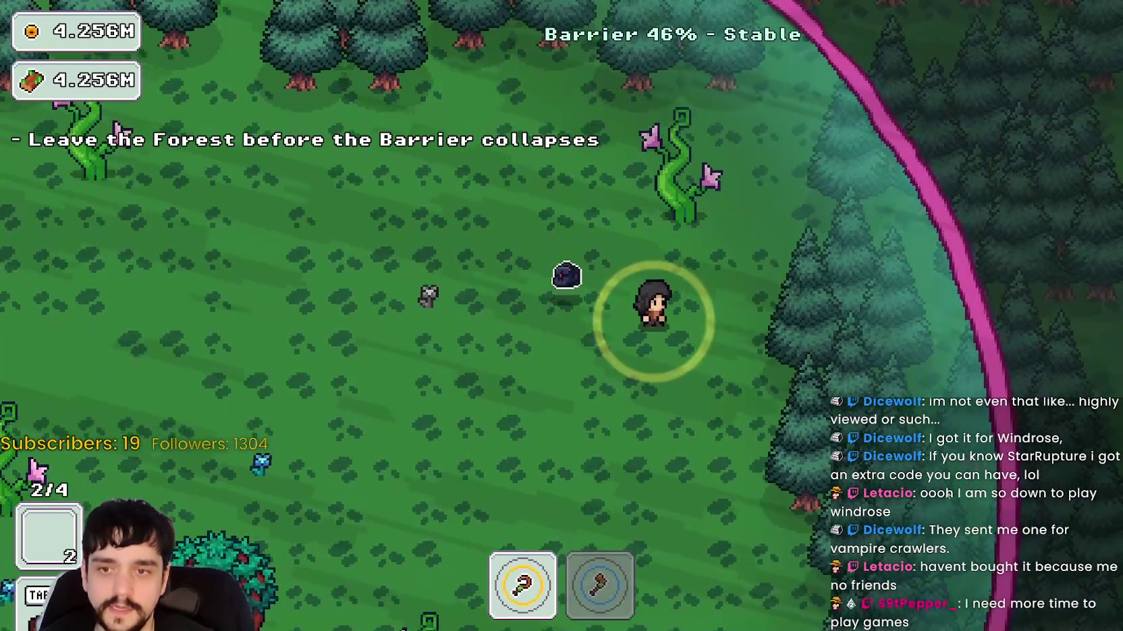
pyautogui.press('s')
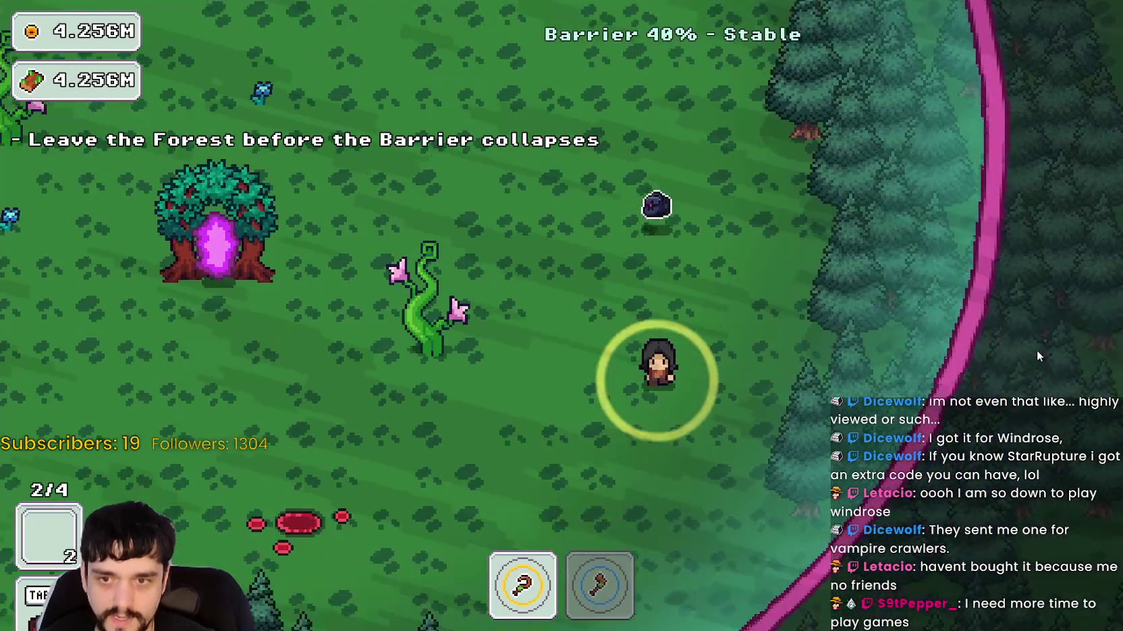
pyautogui.press('a')
pyautogui.press('a')
pyautogui.press('s')
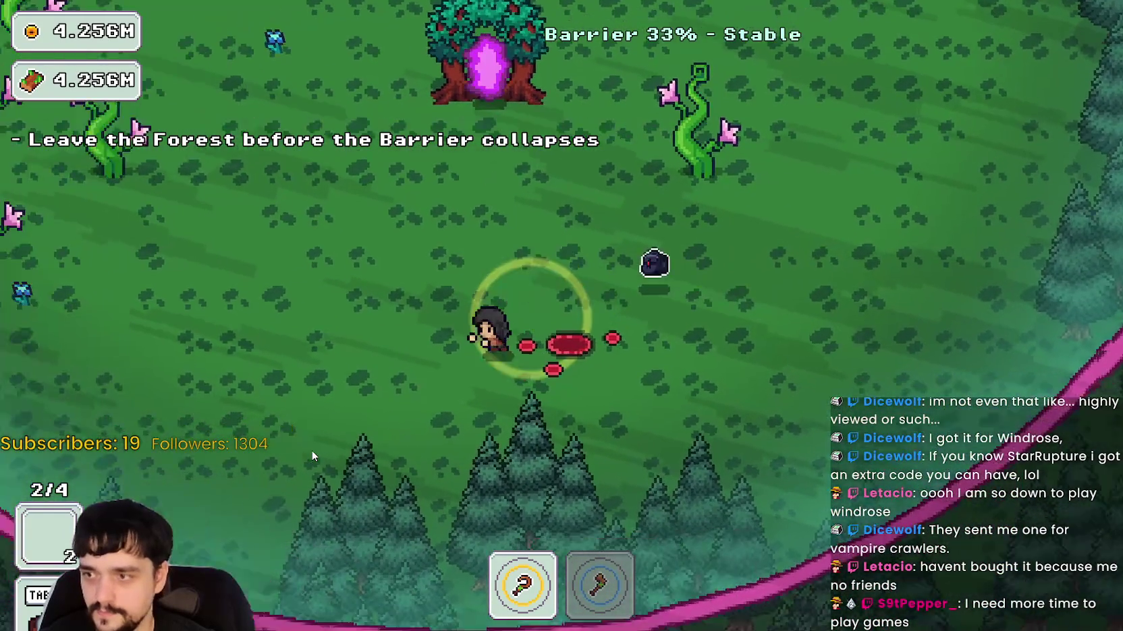
pyautogui.press('w')
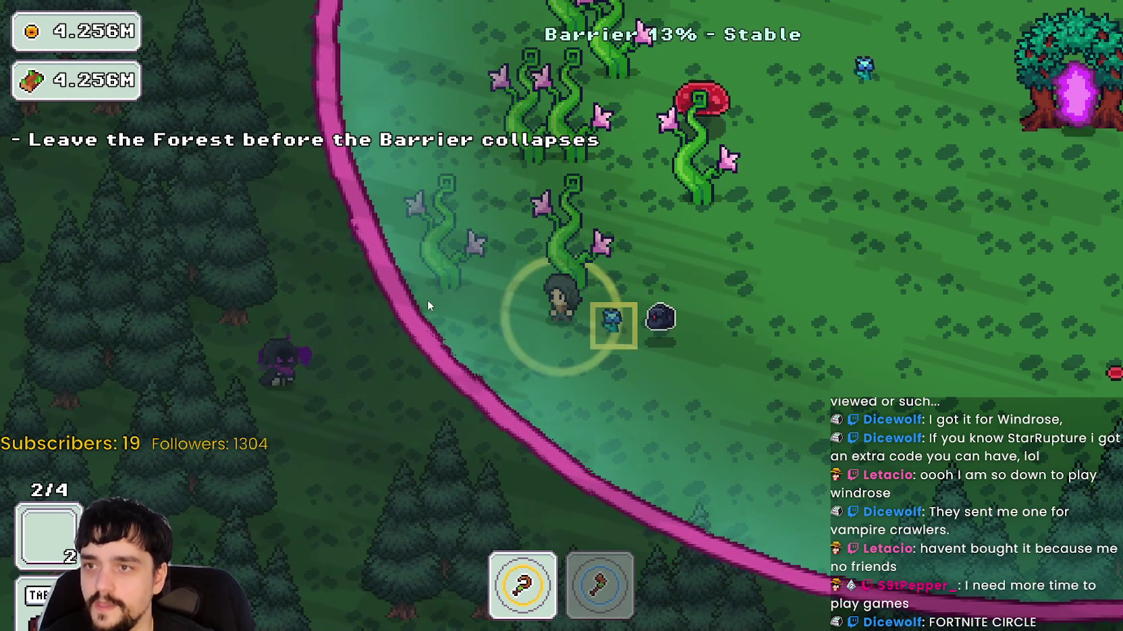
# Harvest another plant, escape through the portal tree with 3 plants, and return home.
pyautogui.press('d')
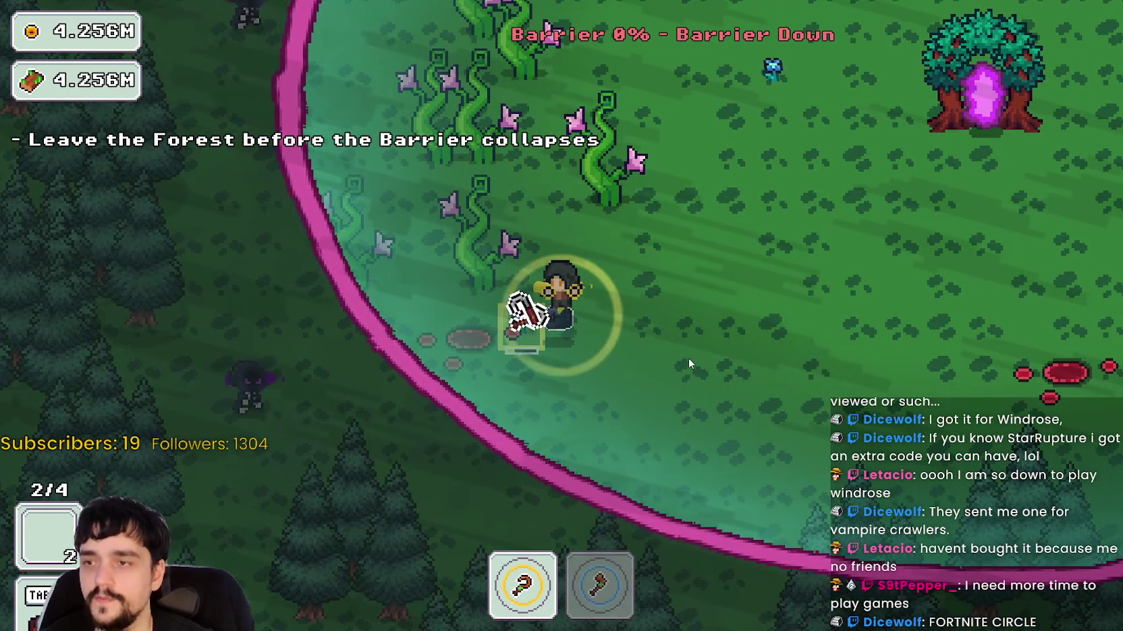
pyautogui.press('d')
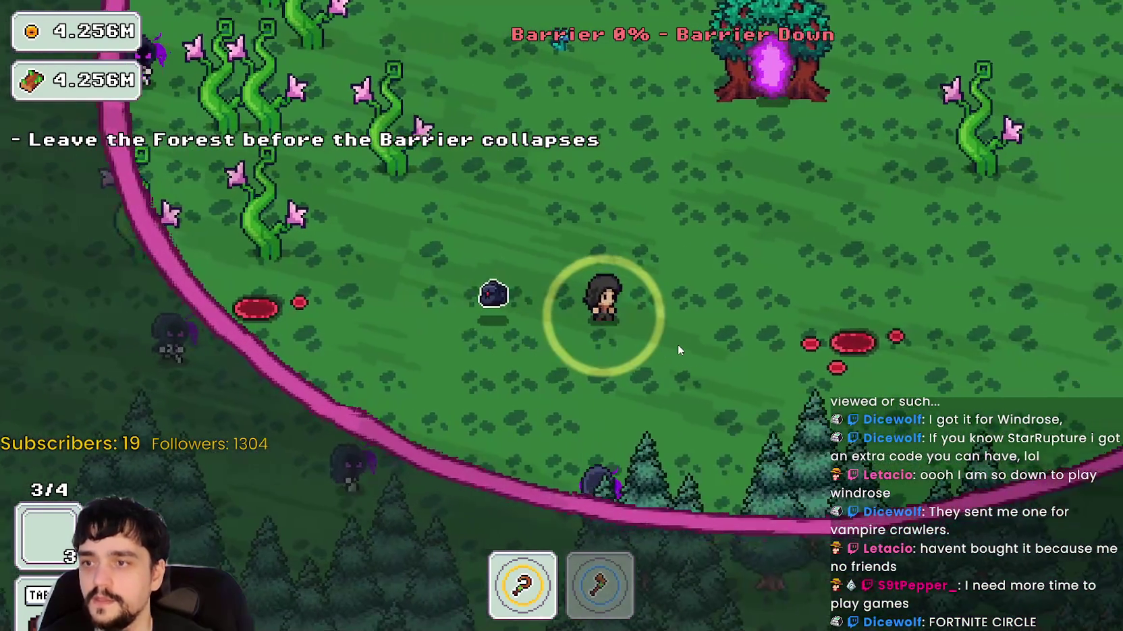
pyautogui.press('w')
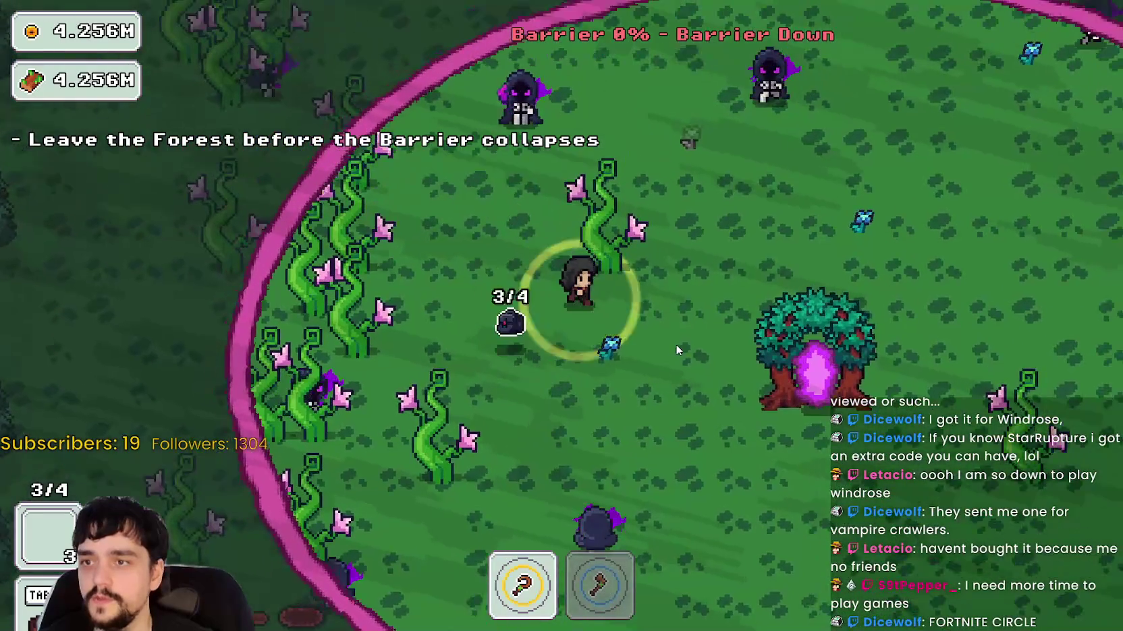
pyautogui.press('s')
pyautogui.press('d')
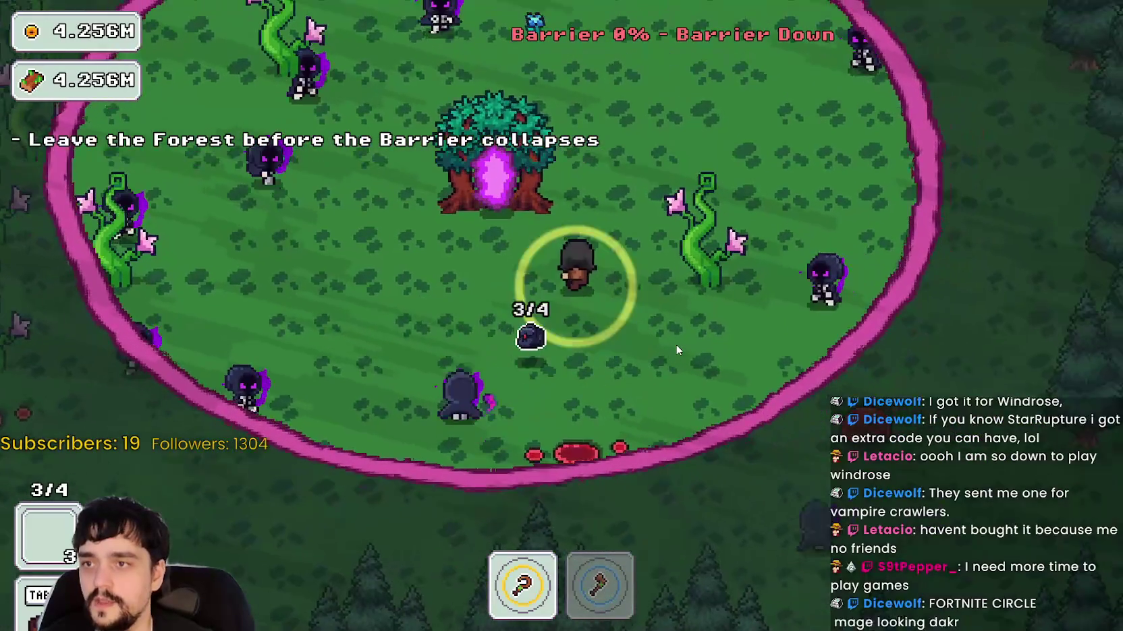
pyautogui.press('w')
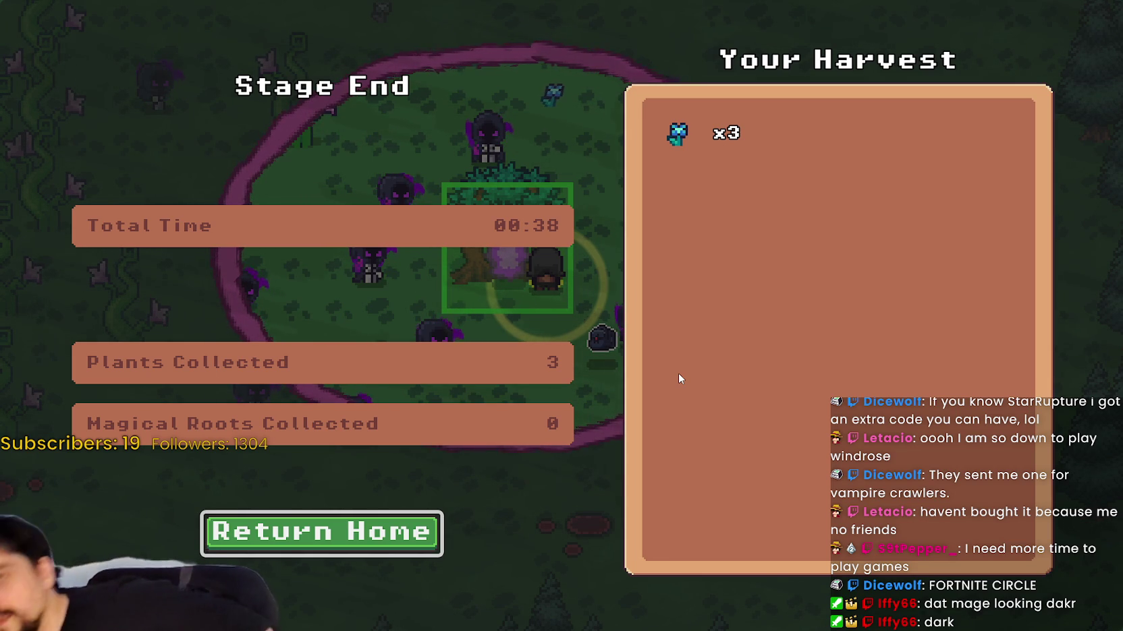
pyautogui.click(385, 532)
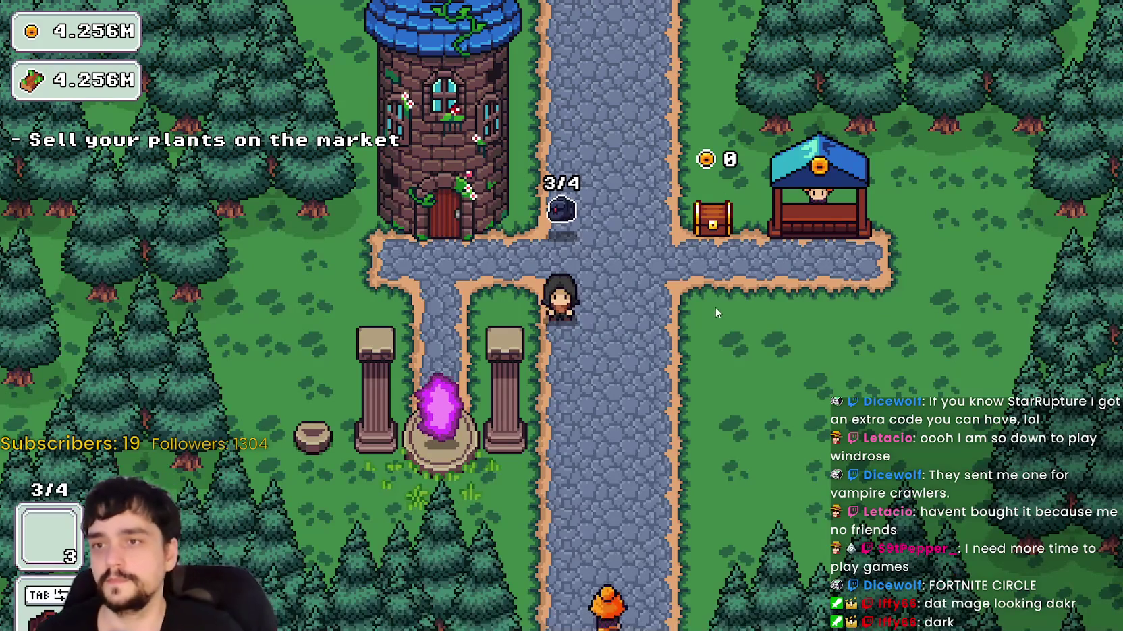
# Pick up the bag and carry the three harvested plants to the market stall to sell them.
pyautogui.click(713, 313)
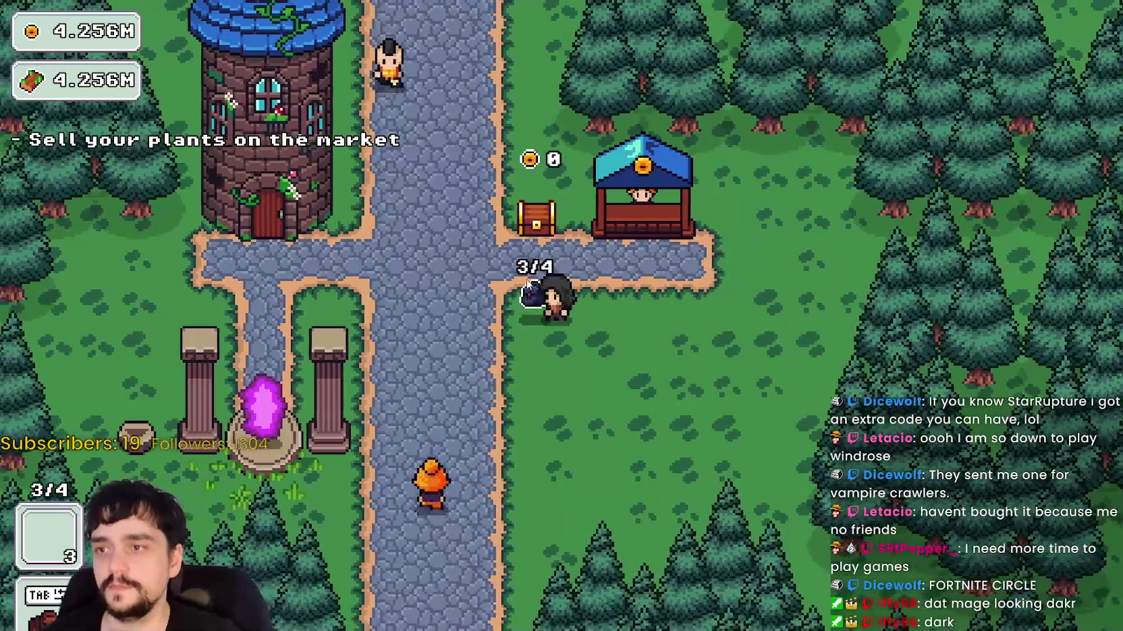
pyautogui.click(45, 568)
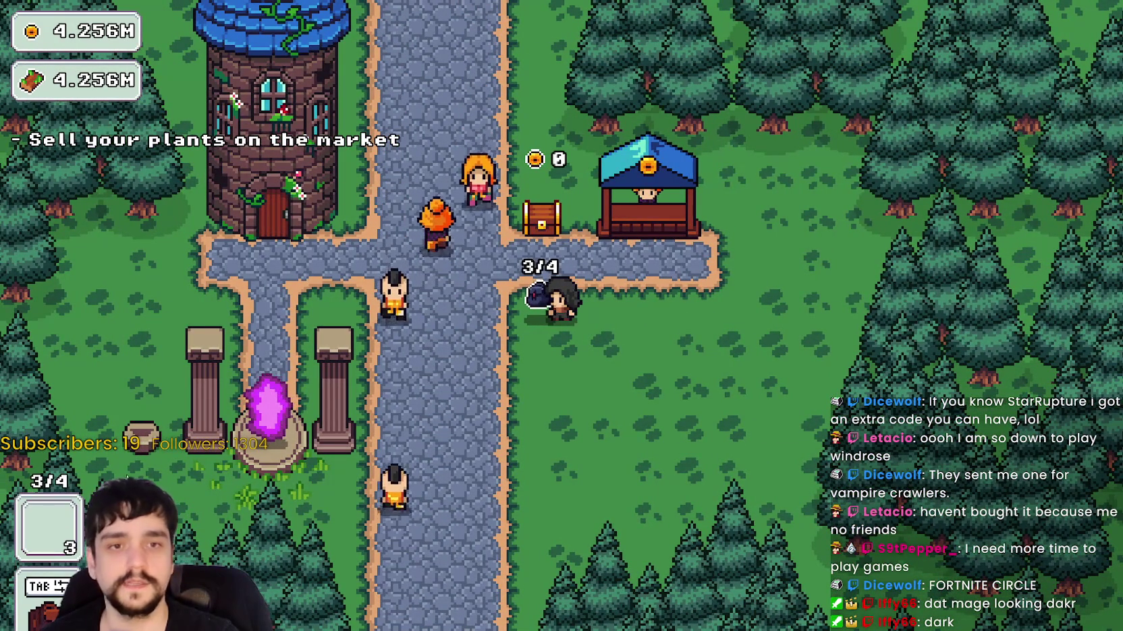
pyautogui.press('d')
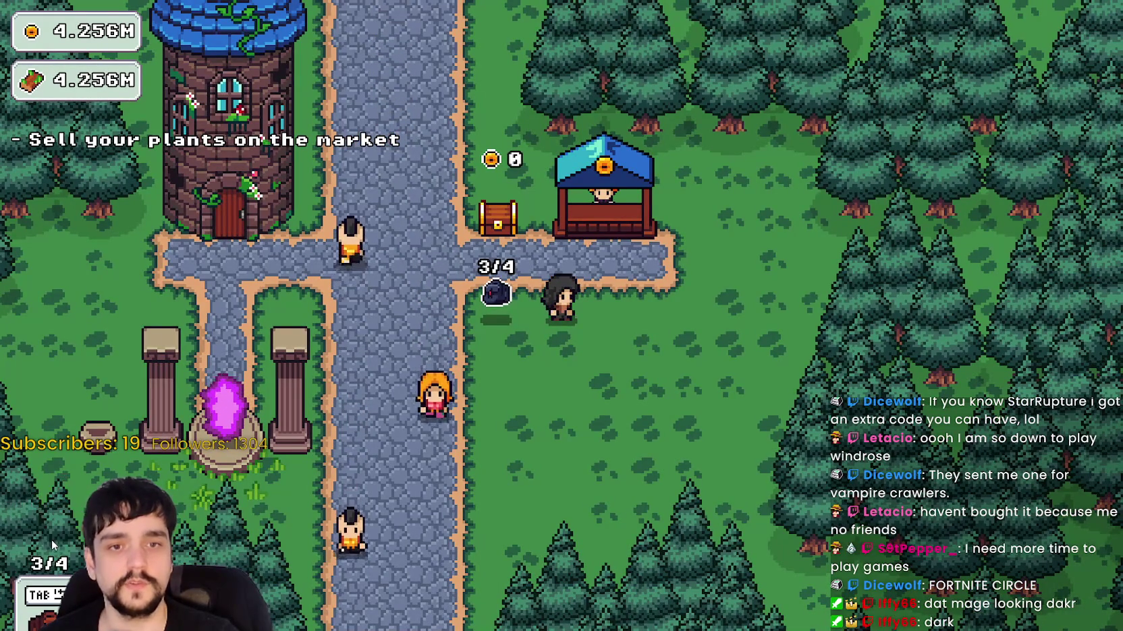
pyautogui.press('a')
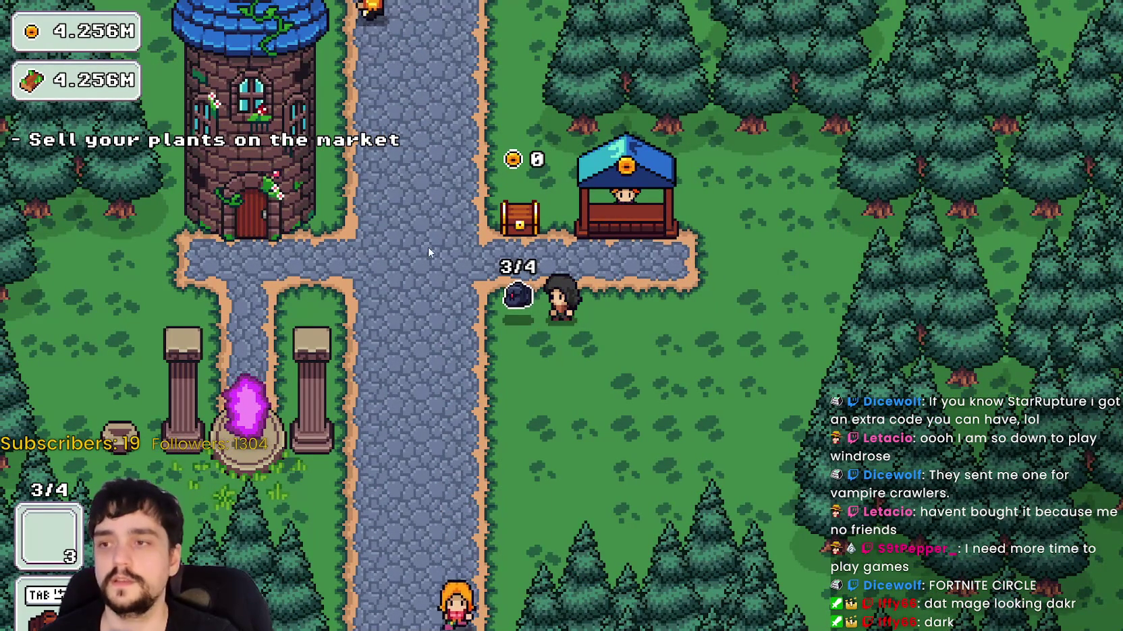
pyautogui.press('d')
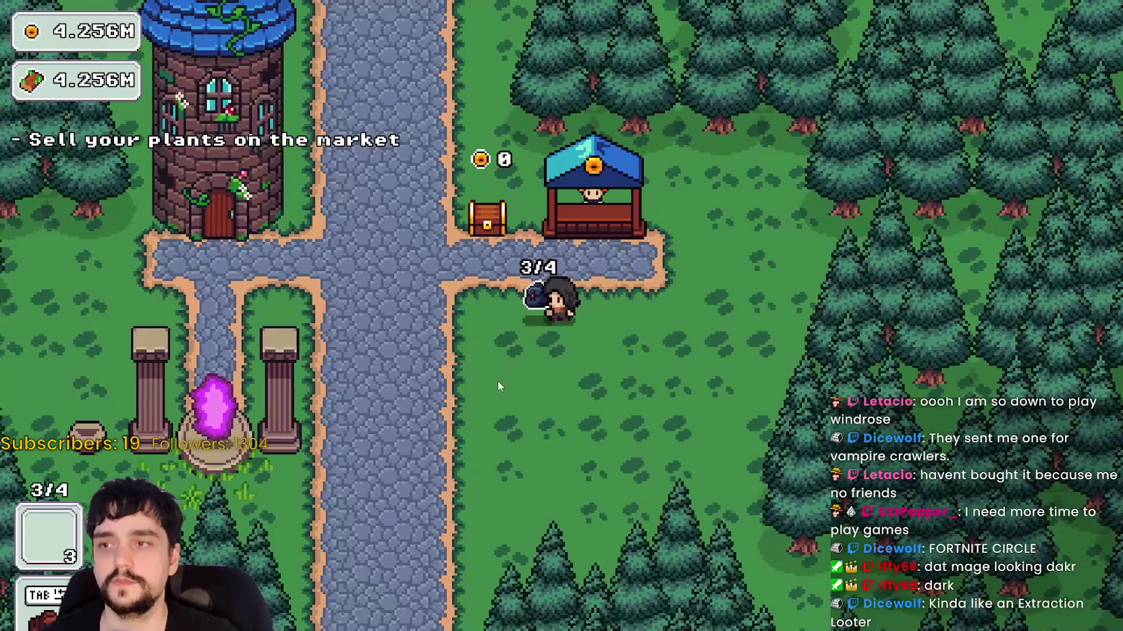
pyautogui.press('d')
pyautogui.press('w')
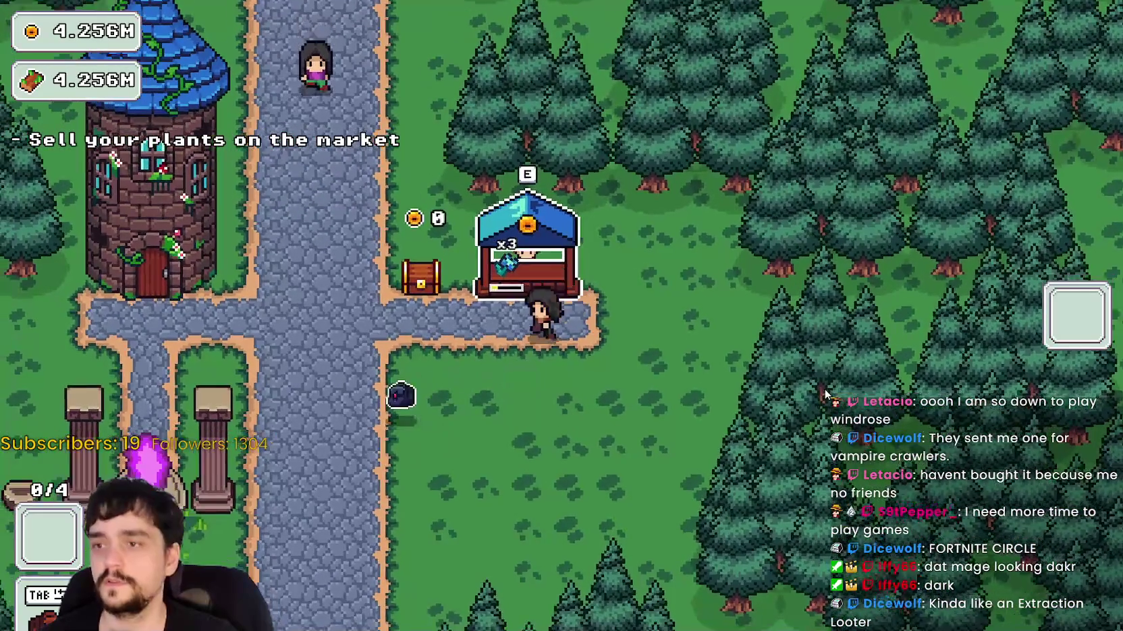
pyautogui.press('a')
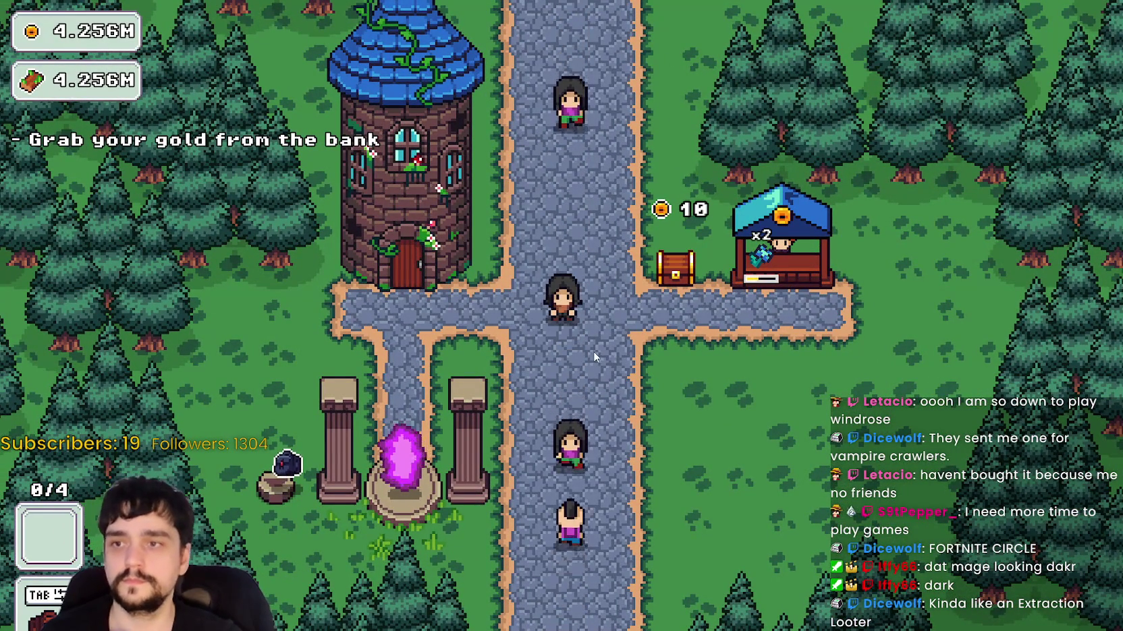
pyautogui.press('d')
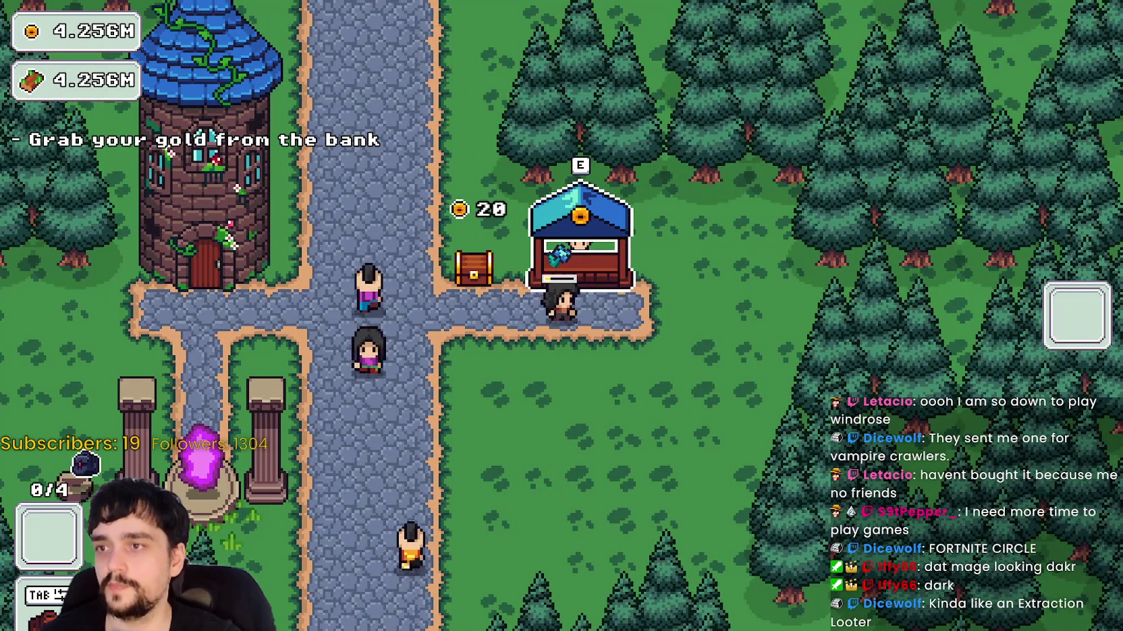
# Collect the gold from the chest twice, then enter the Mage Tower for prestige upgrades.
pyautogui.press('a')
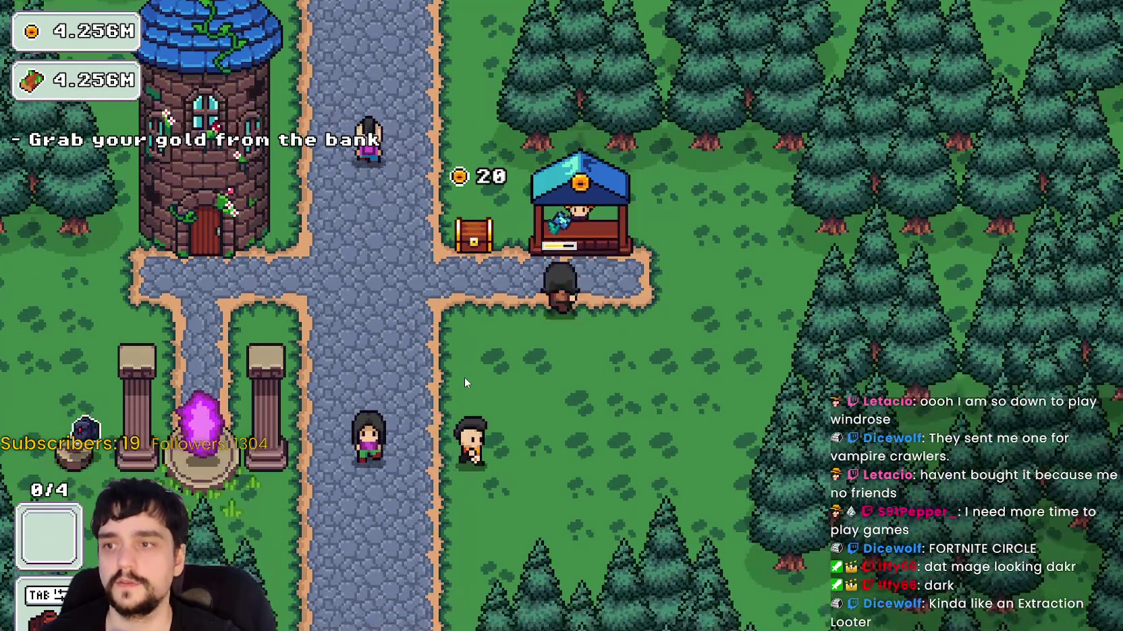
pyautogui.press('e')
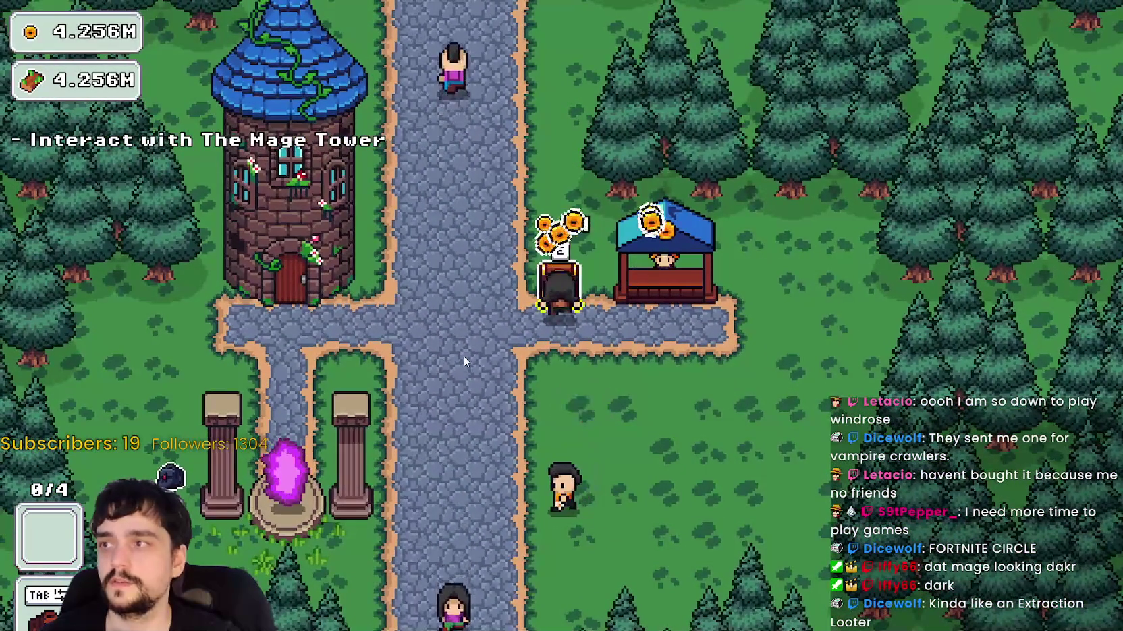
pyautogui.press('s')
pyautogui.press('w')
pyautogui.press('d')
pyautogui.press('a')
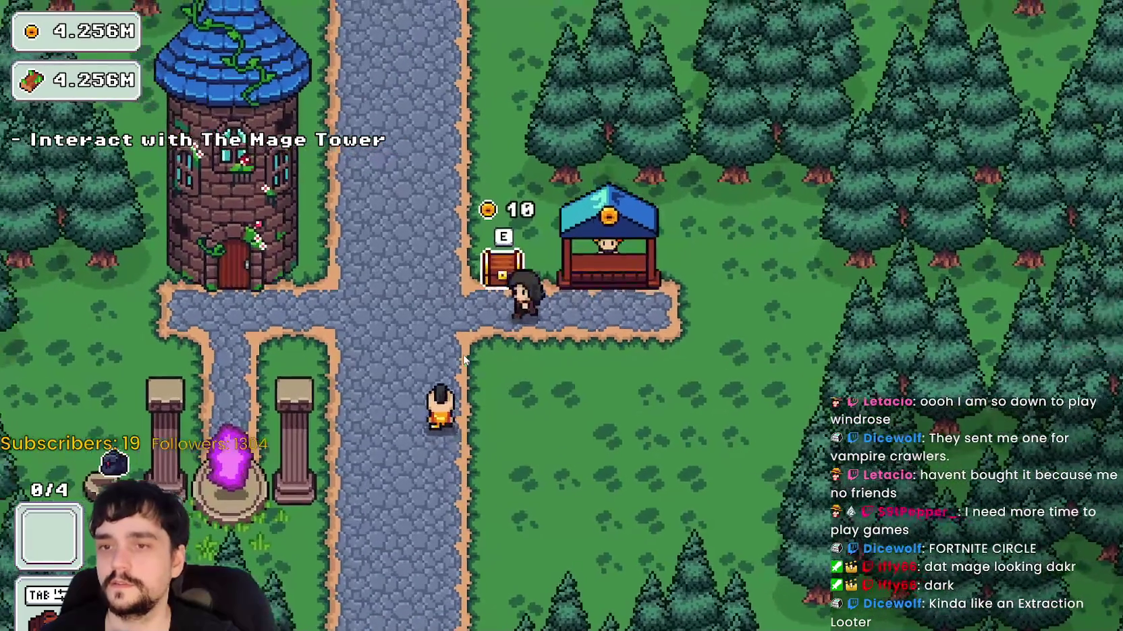
pyautogui.press('e')
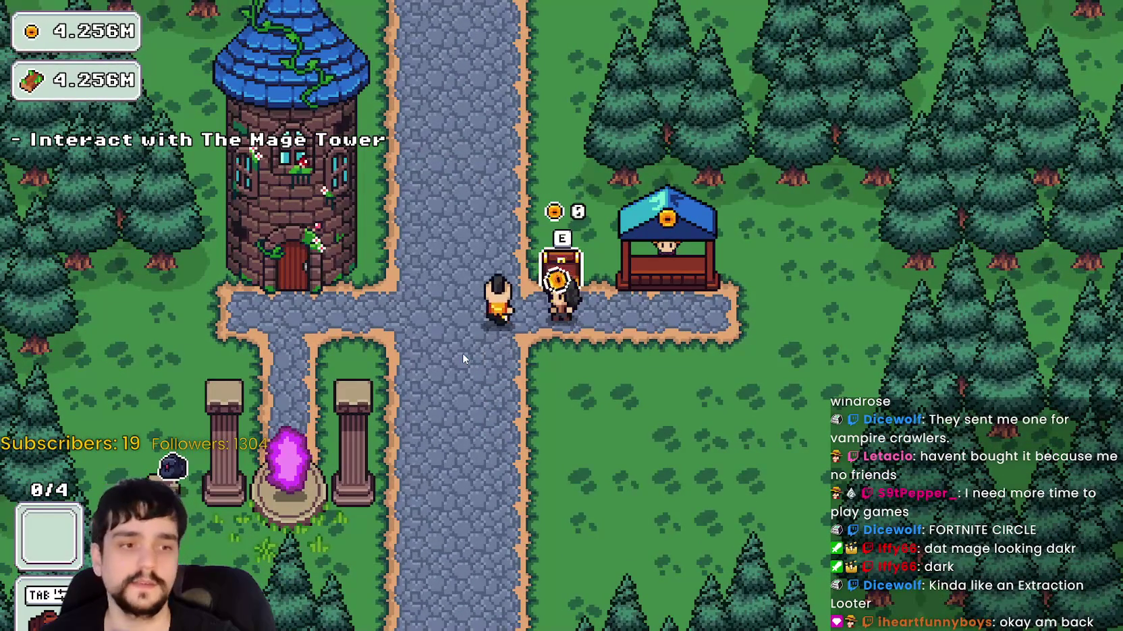
pyautogui.press('a')
pyautogui.press('d')
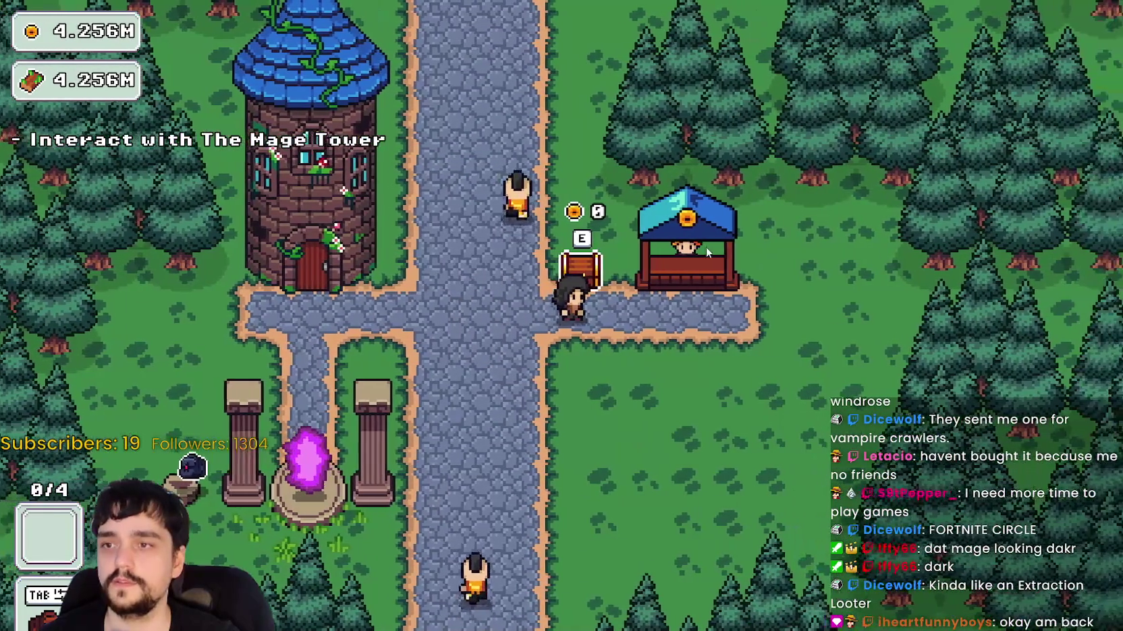
pyautogui.press('a')
pyautogui.press('a')
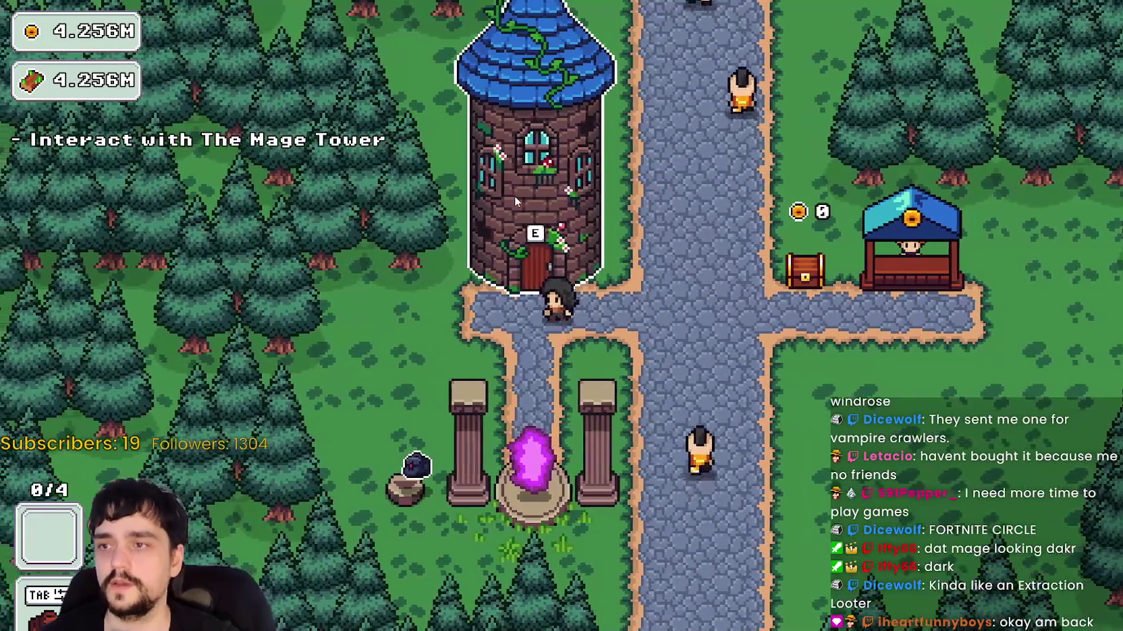
pyautogui.press('e')
# Buy Magical Bag Slots I and II and the other bag-branch prestige upgrades.
pyautogui.scroll(-3)
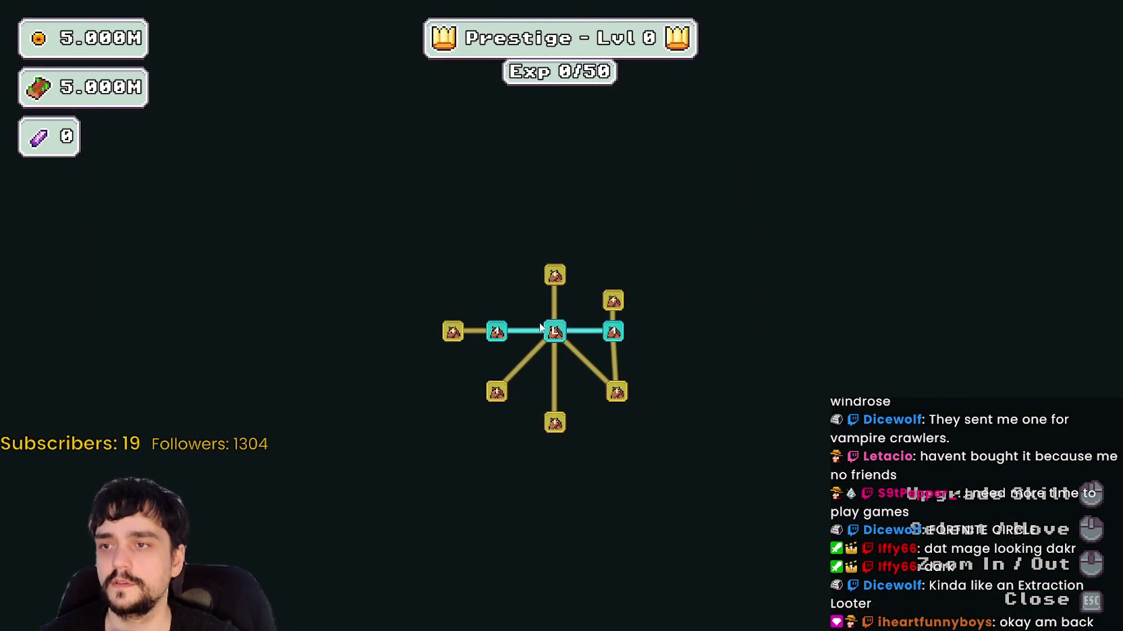
pyautogui.click(551, 281)
pyautogui.click(453, 332)
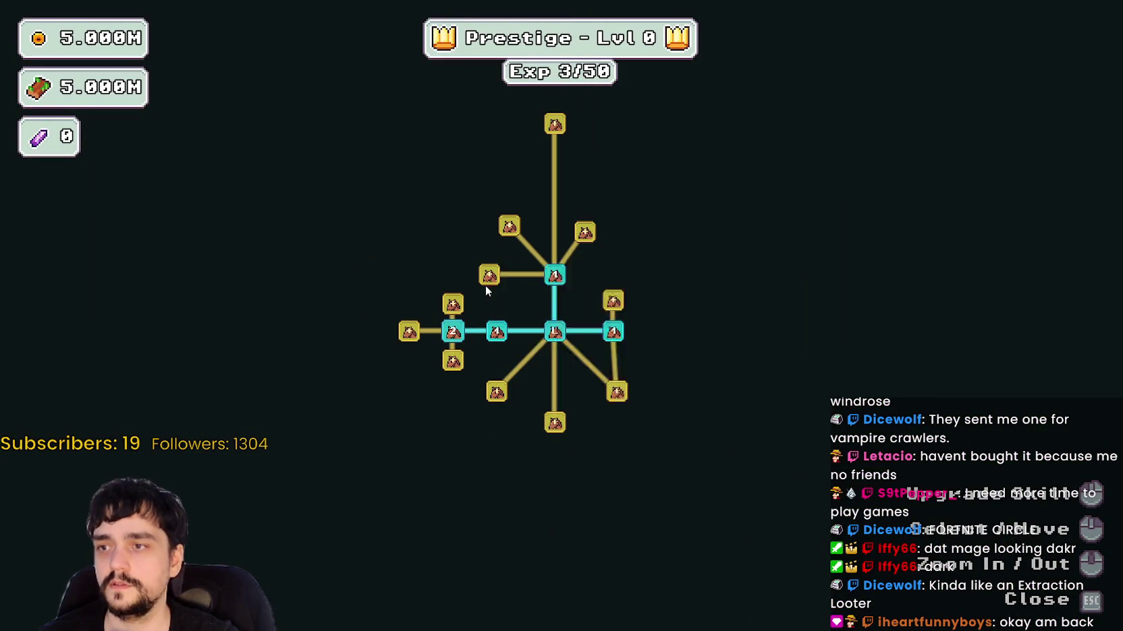
pyautogui.click(489, 275)
pyautogui.click(453, 304)
pyautogui.click(507, 225)
pyautogui.click(451, 223)
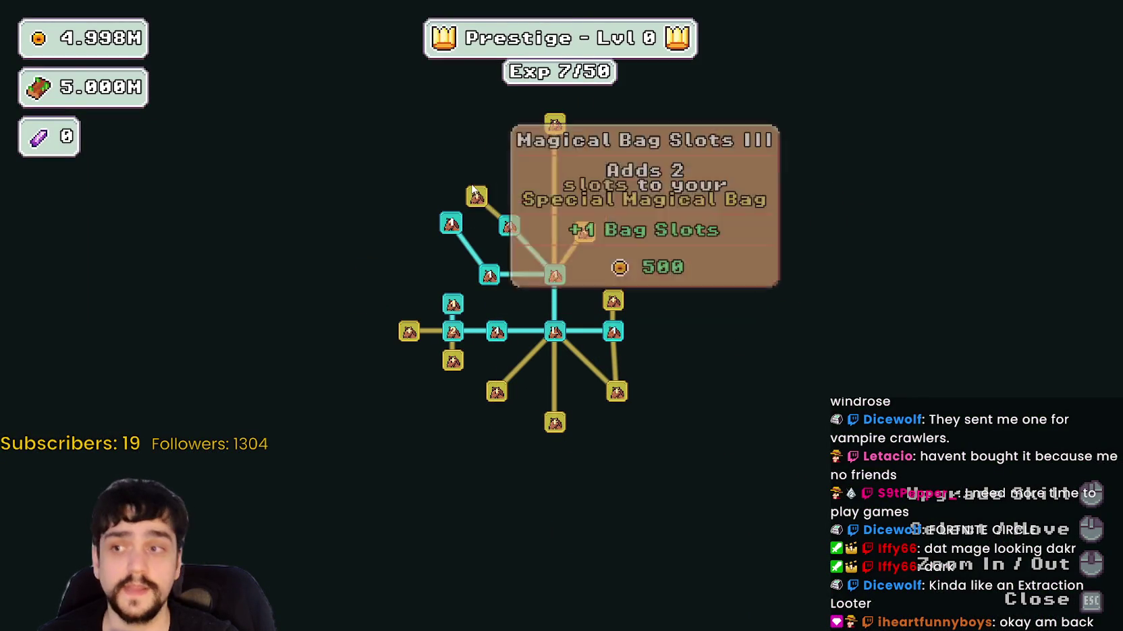
# Buy the Market Stall I and Magical Bag Slots III upgrades.
pyautogui.scroll(3)
pyautogui.scroll(3)
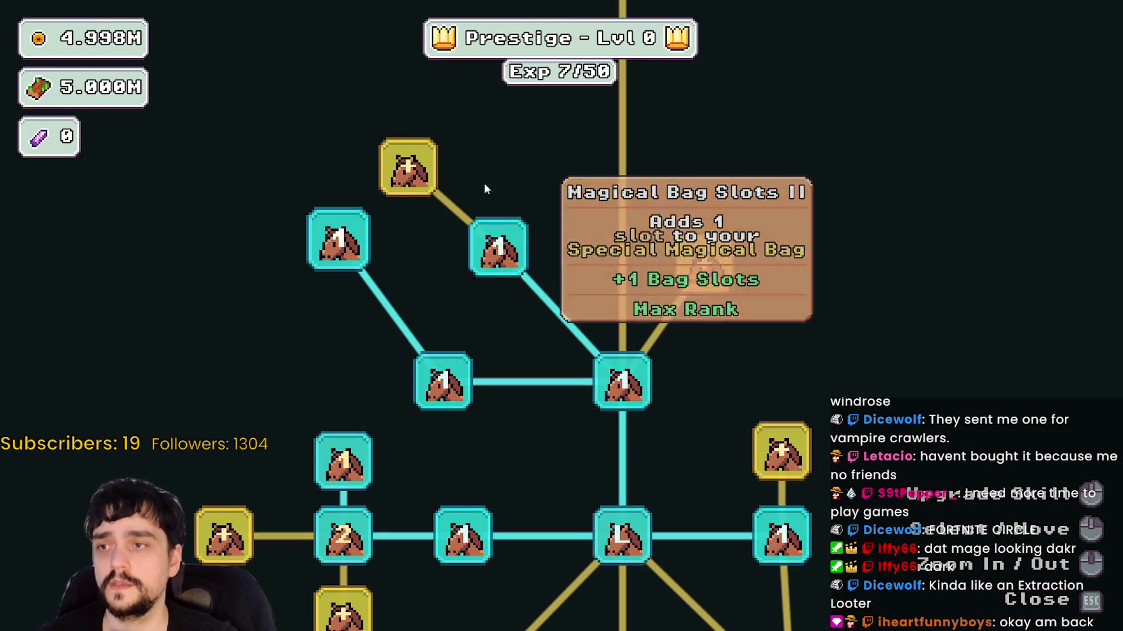
pyautogui.scroll(-3)
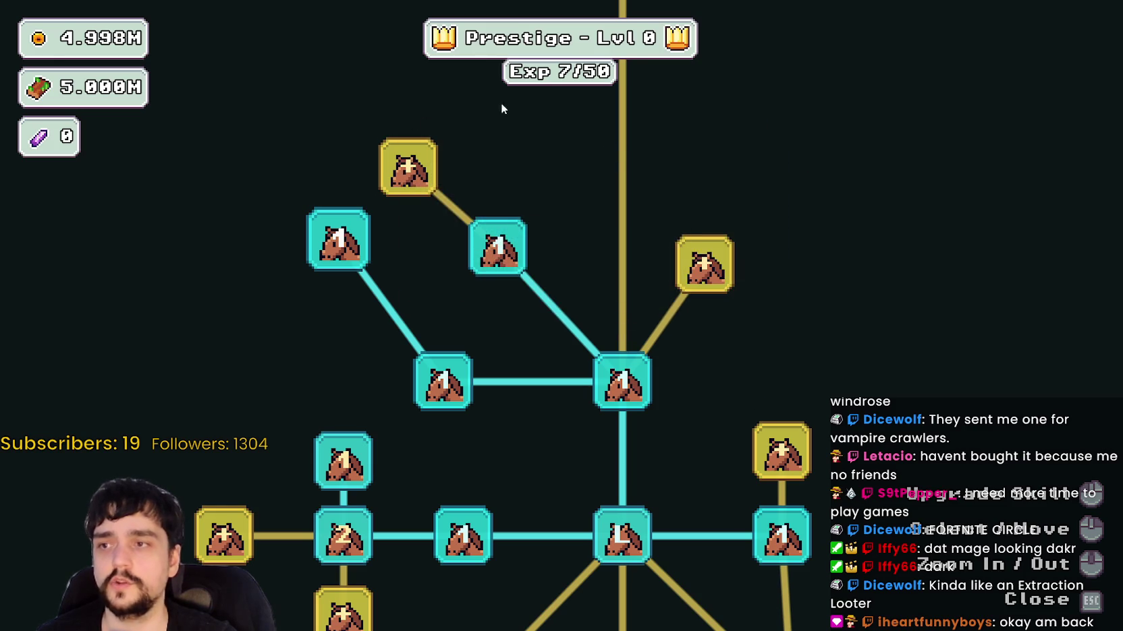
pyautogui.scroll(3)
pyautogui.click(688, 270)
pyautogui.scroll(-3)
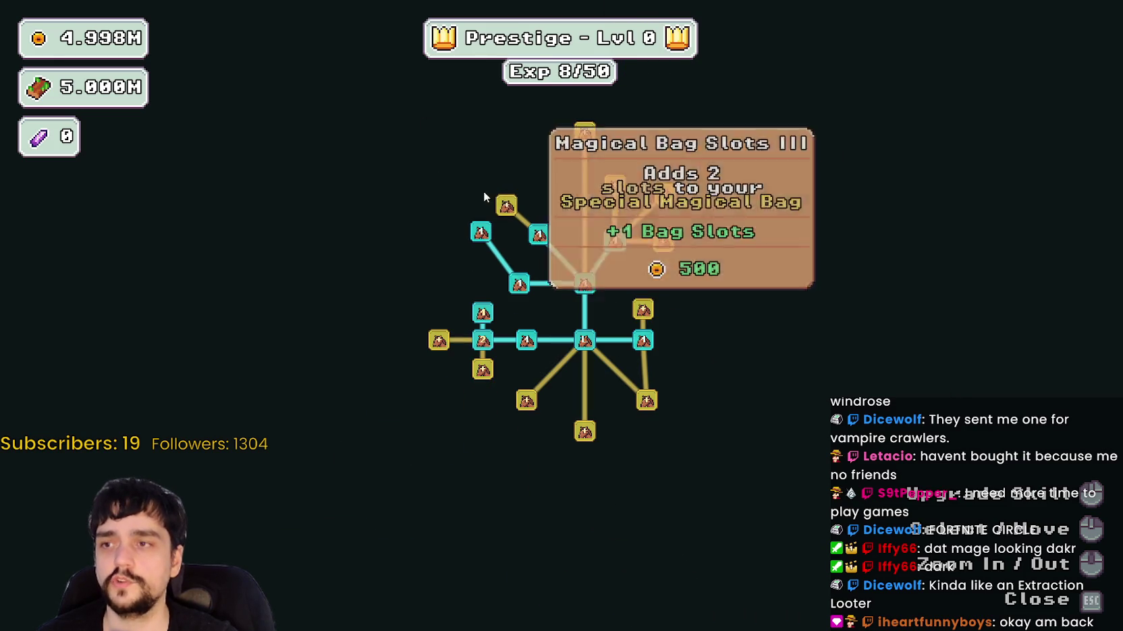
pyautogui.click(503, 203)
pyautogui.scroll(3)
pyautogui.scroll(-3)
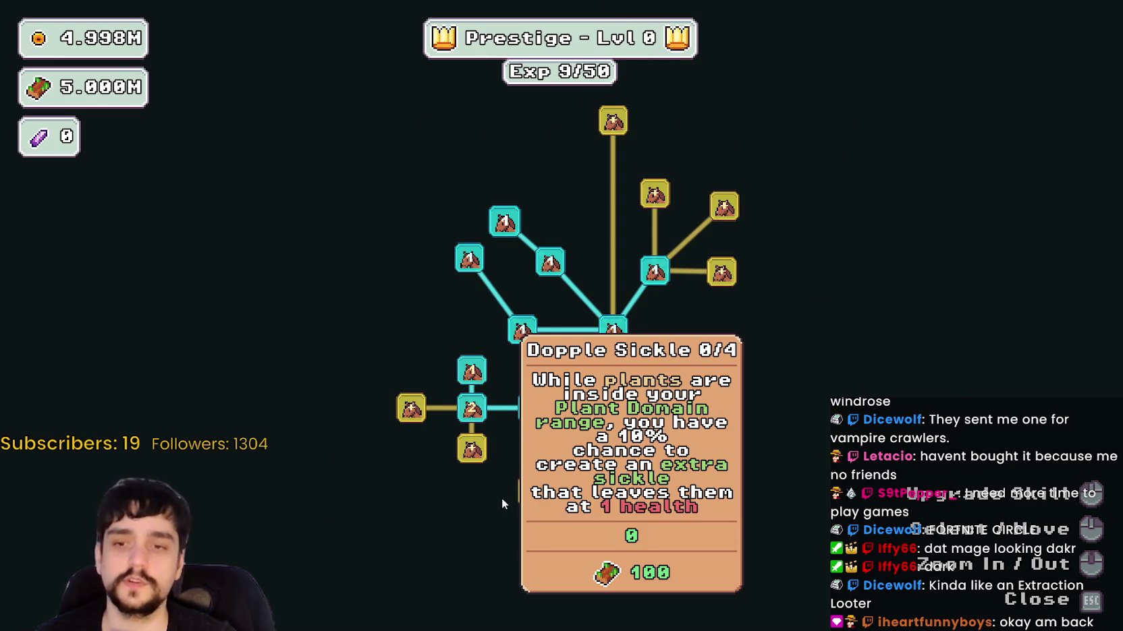
# Buy lower-branch upgrades: Dopple Sickle, Domain Expansion, Magical Roots Gatherer, Deep Barrier, Barrier Energy I–II, Illusion Decoy.
pyautogui.click(472, 450)
pyautogui.click(411, 408)
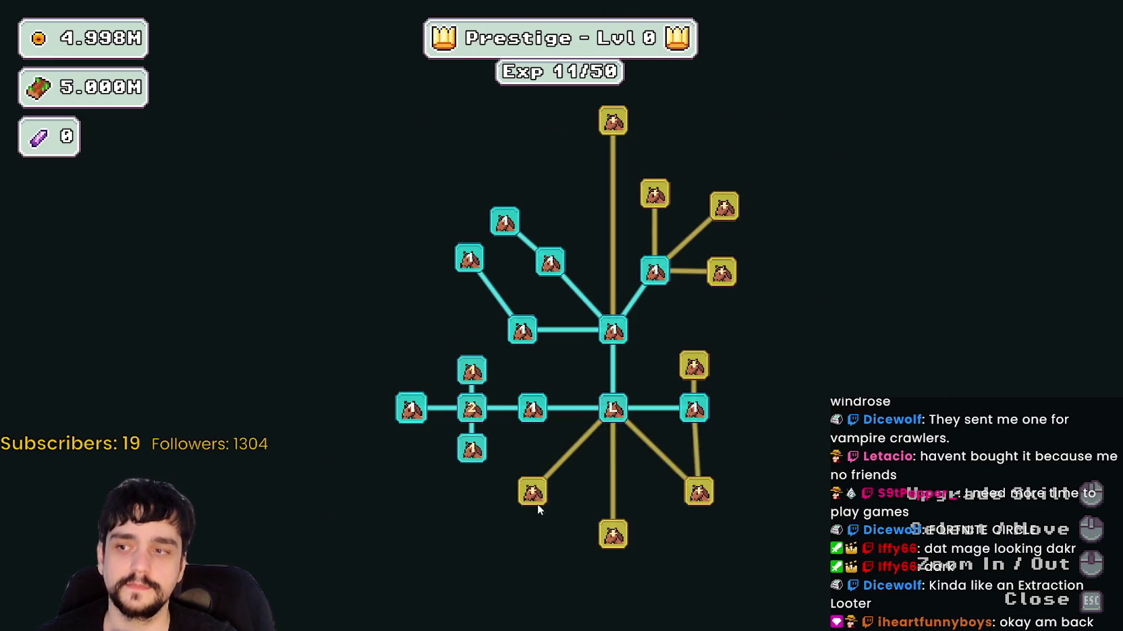
pyautogui.click(531, 490)
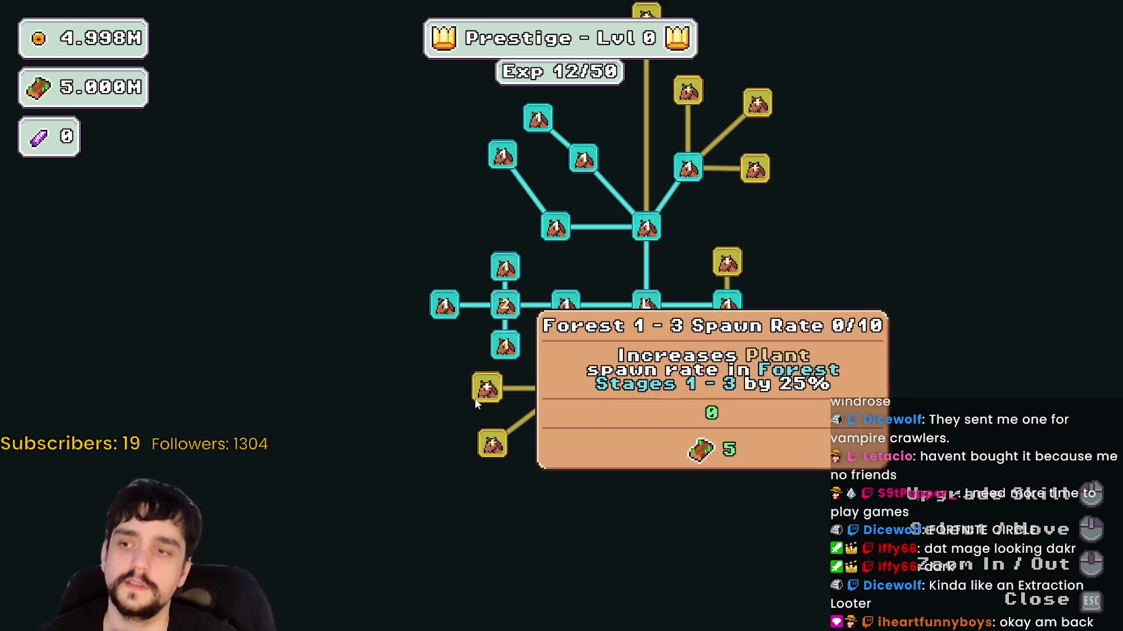
pyautogui.click(476, 397)
pyautogui.click(604, 444)
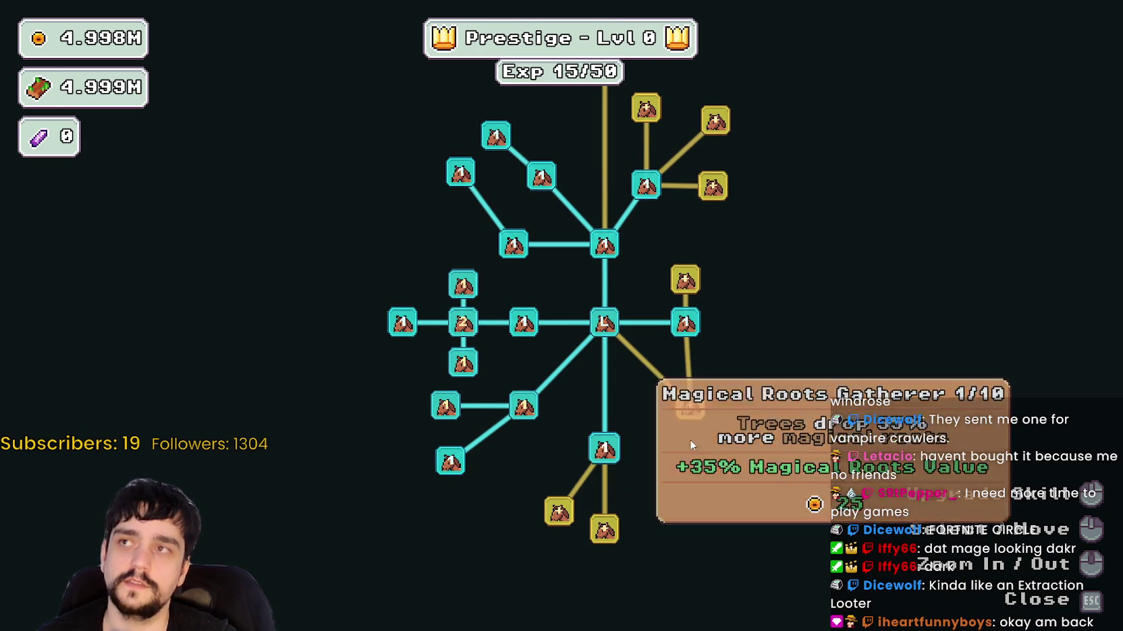
pyautogui.click(699, 413)
pyautogui.click(644, 486)
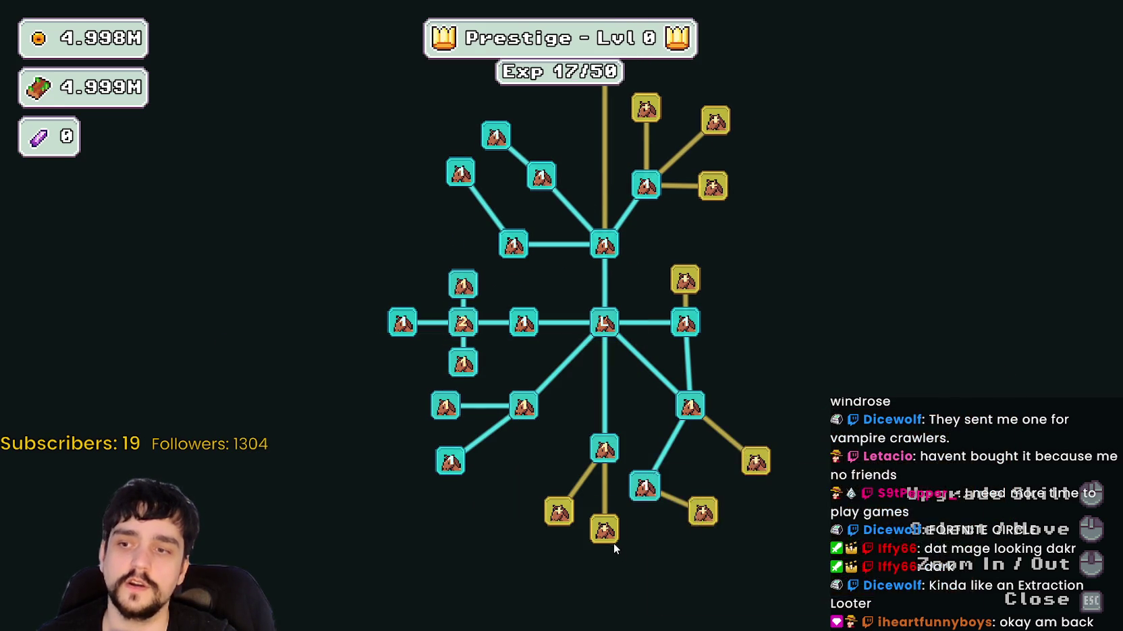
pyautogui.click(611, 540)
pyautogui.click(559, 511)
pyautogui.click(755, 462)
pyautogui.click(703, 511)
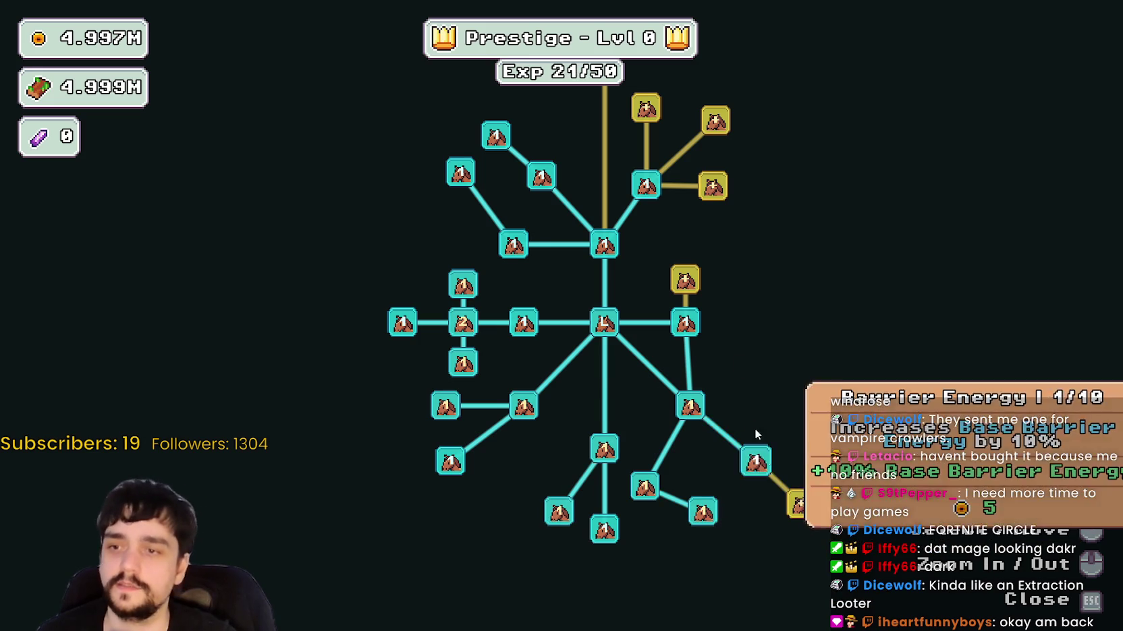
pyautogui.click(813, 591)
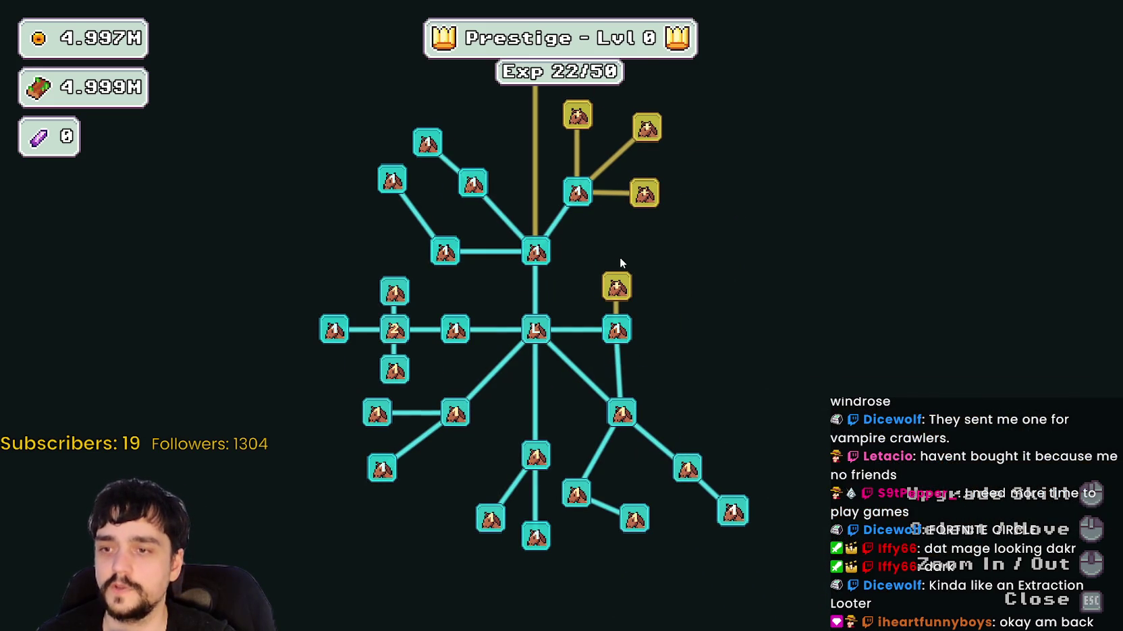
# Buy the right and top-right domain upgrades, including Chest Speed and Market Speed II.
pyautogui.click(617, 287)
pyautogui.click(711, 386)
pyautogui.click(711, 424)
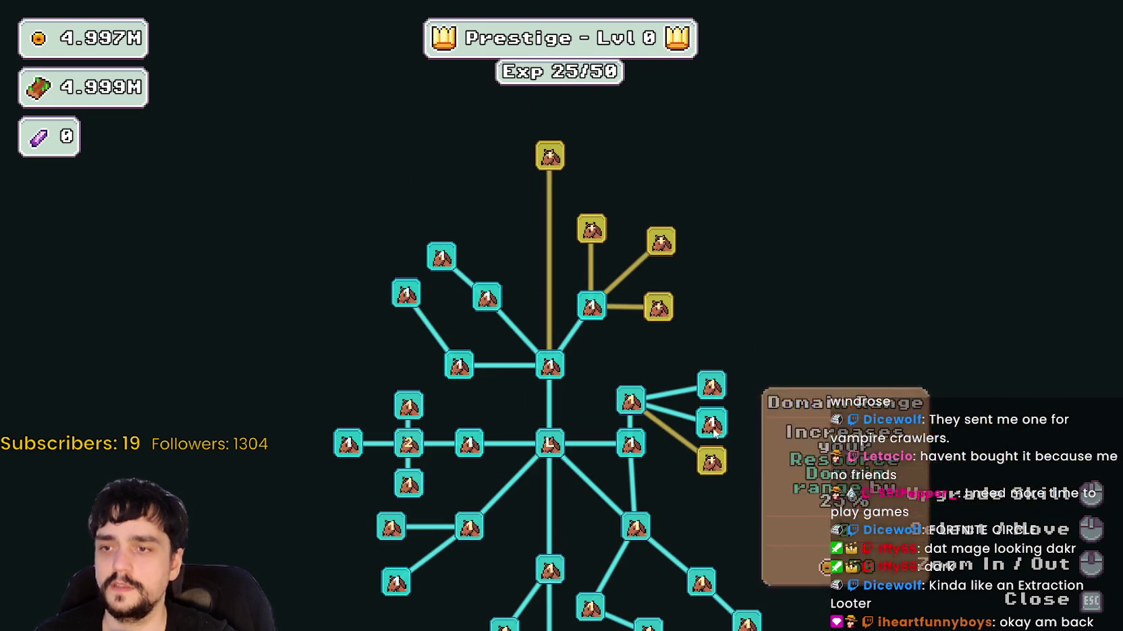
pyautogui.click(711, 462)
pyautogui.click(711, 386)
pyautogui.click(658, 308)
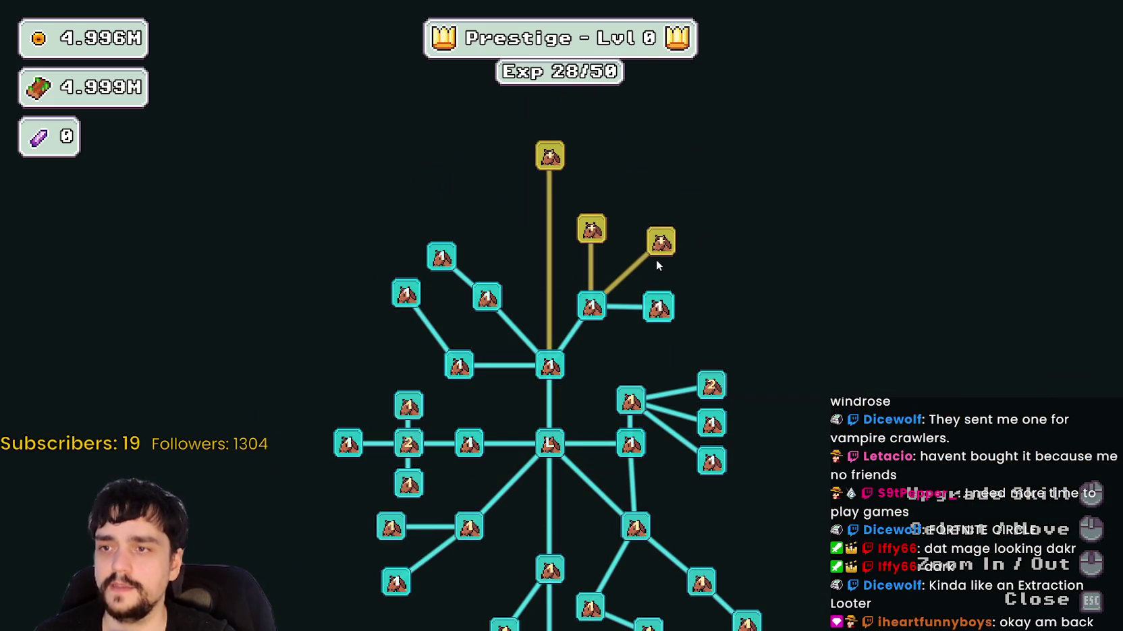
pyautogui.click(661, 241)
pyautogui.click(592, 229)
pyautogui.click(664, 198)
pyautogui.click(591, 153)
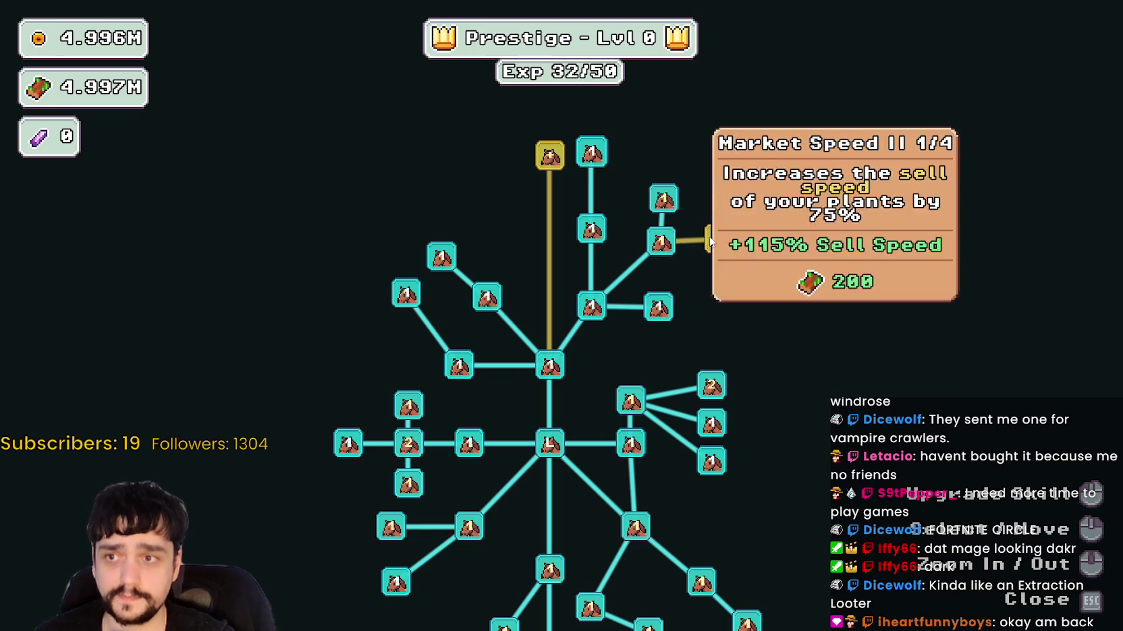
pyautogui.click(711, 241)
# Rank up Resource and Plant Domain Damage, max Forest 1 - 3 Spawn Rate, and buy the last top upgrade.
pyautogui.click(686, 351)
pyautogui.click(687, 350)
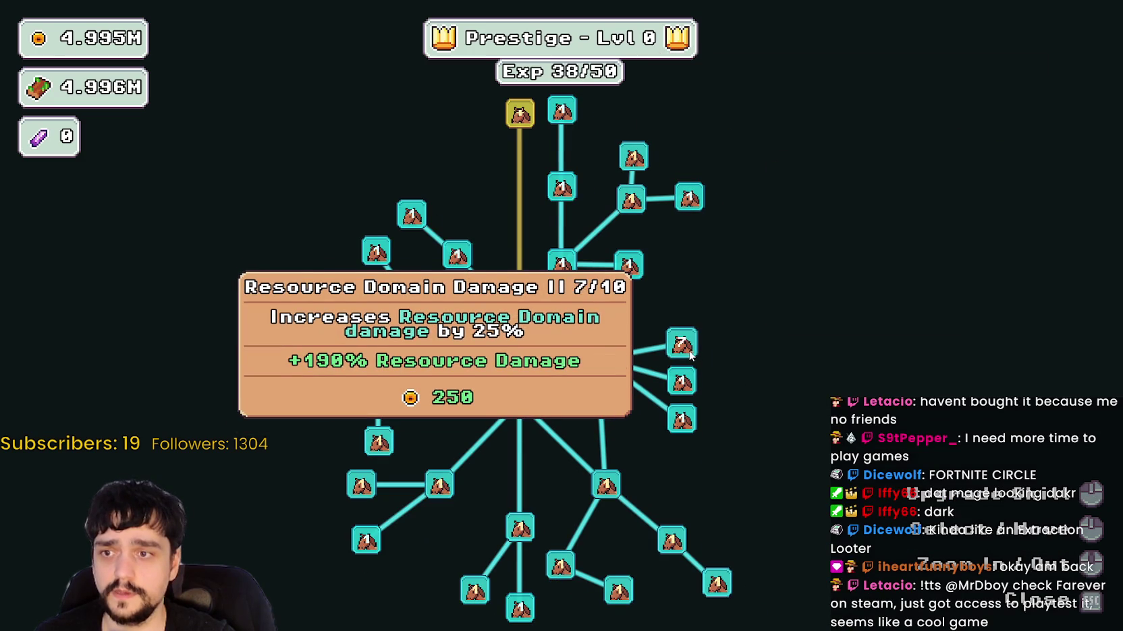
pyautogui.click(378, 402)
pyautogui.click(367, 494)
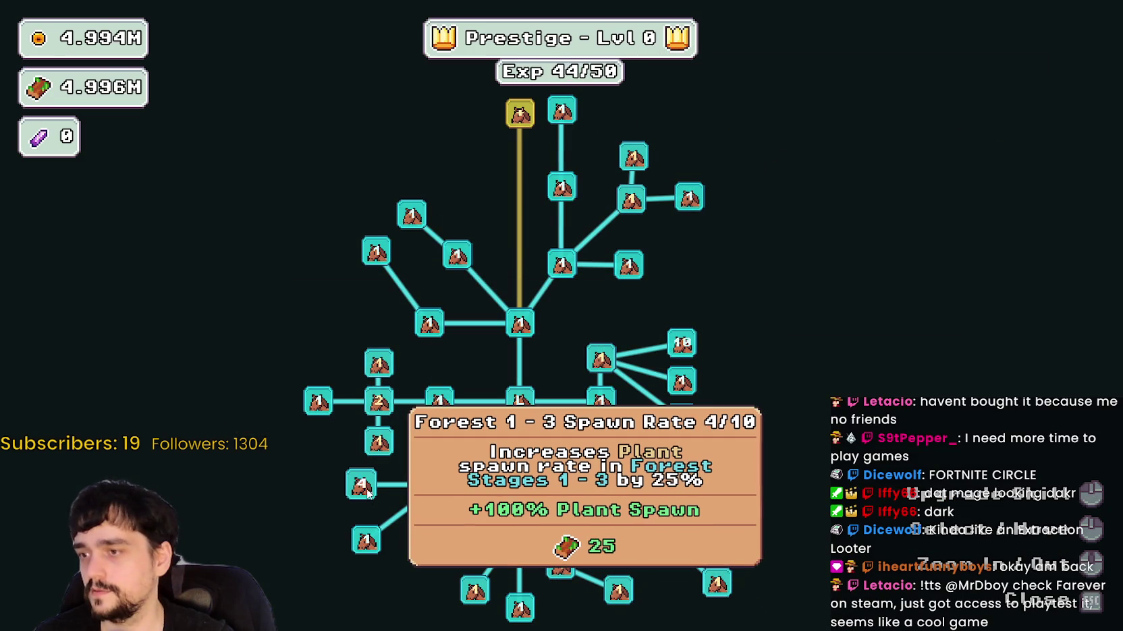
pyautogui.click(363, 484)
pyautogui.click(379, 365)
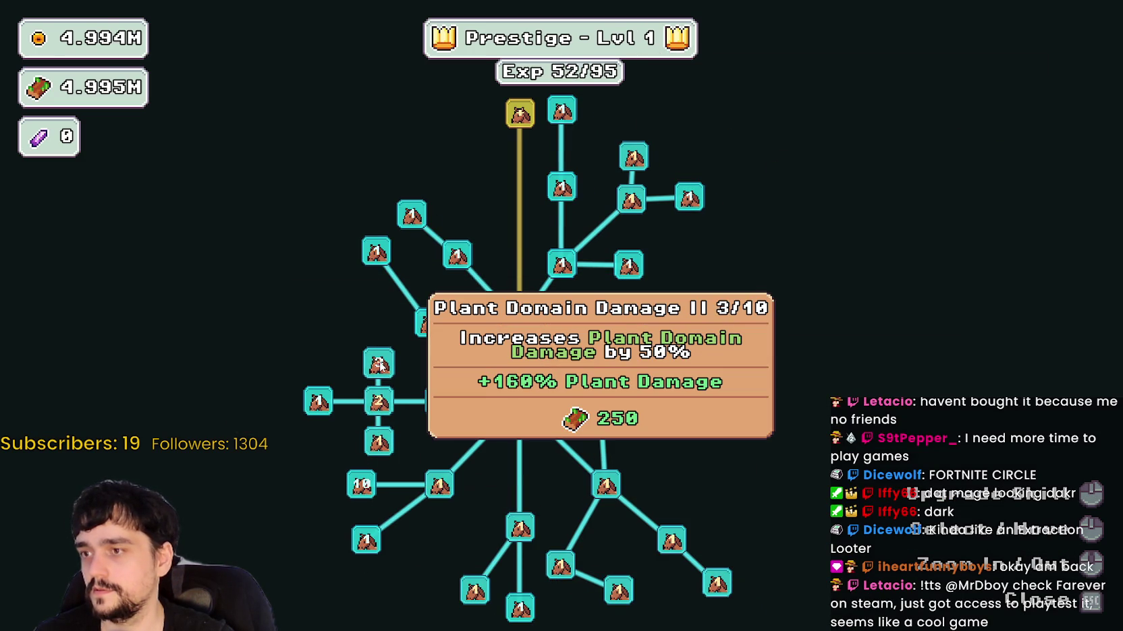
pyautogui.click(379, 365)
pyautogui.click(379, 403)
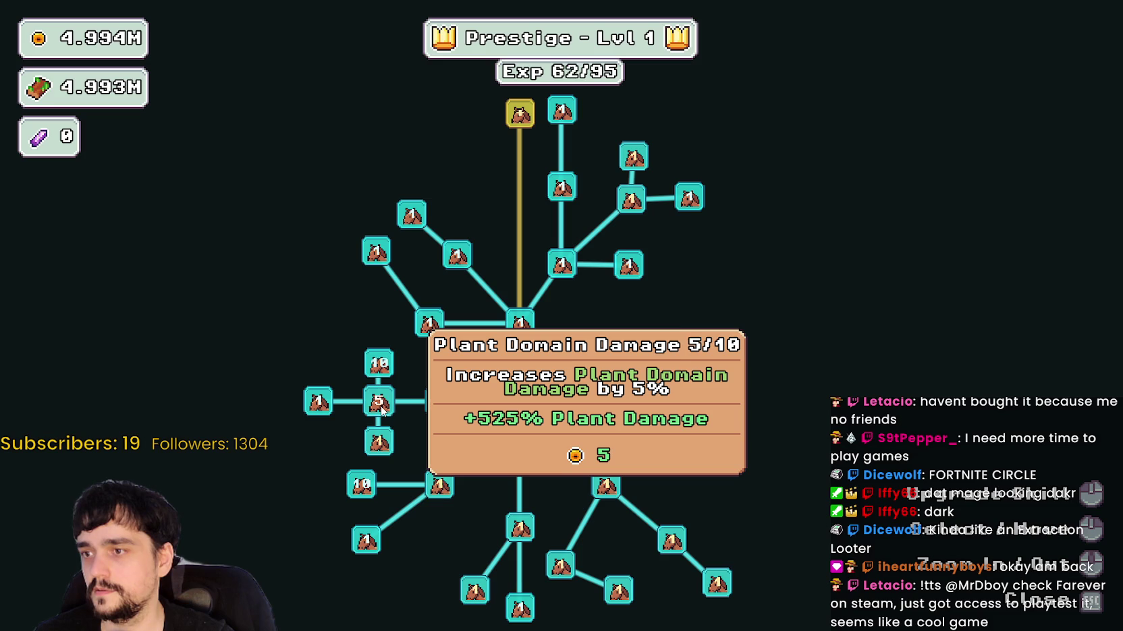
pyautogui.click(380, 403)
pyautogui.scroll(3)
pyautogui.click(520, 216)
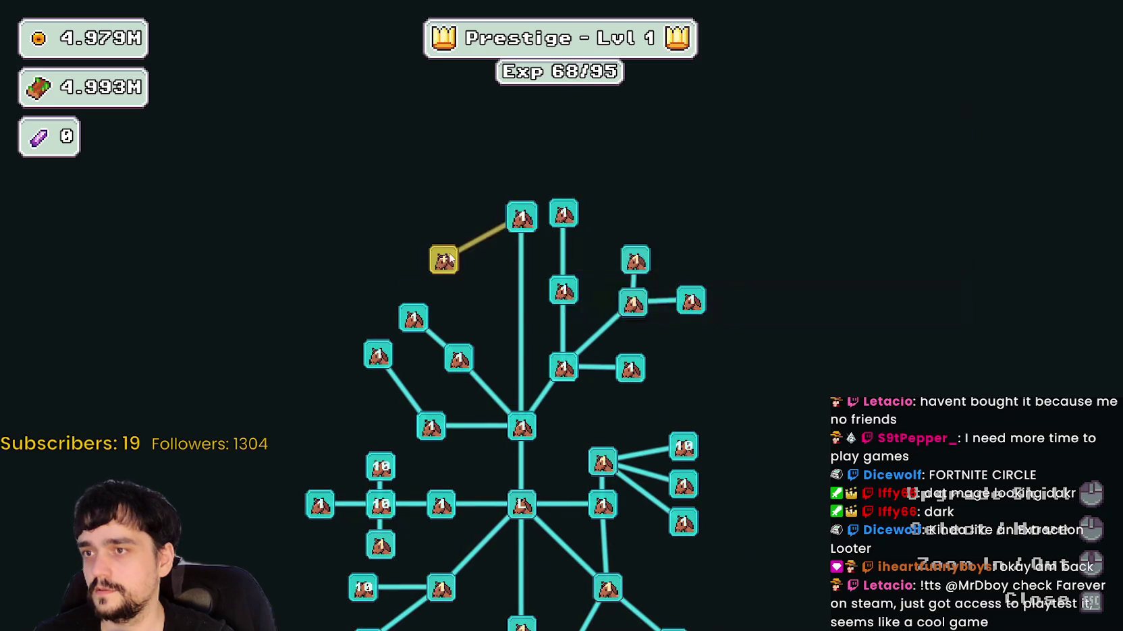
# Step out of the prestige tree, walk through the village to the crystal pillars, and come back to it.
pyautogui.press('Tab')
pyautogui.press('s')
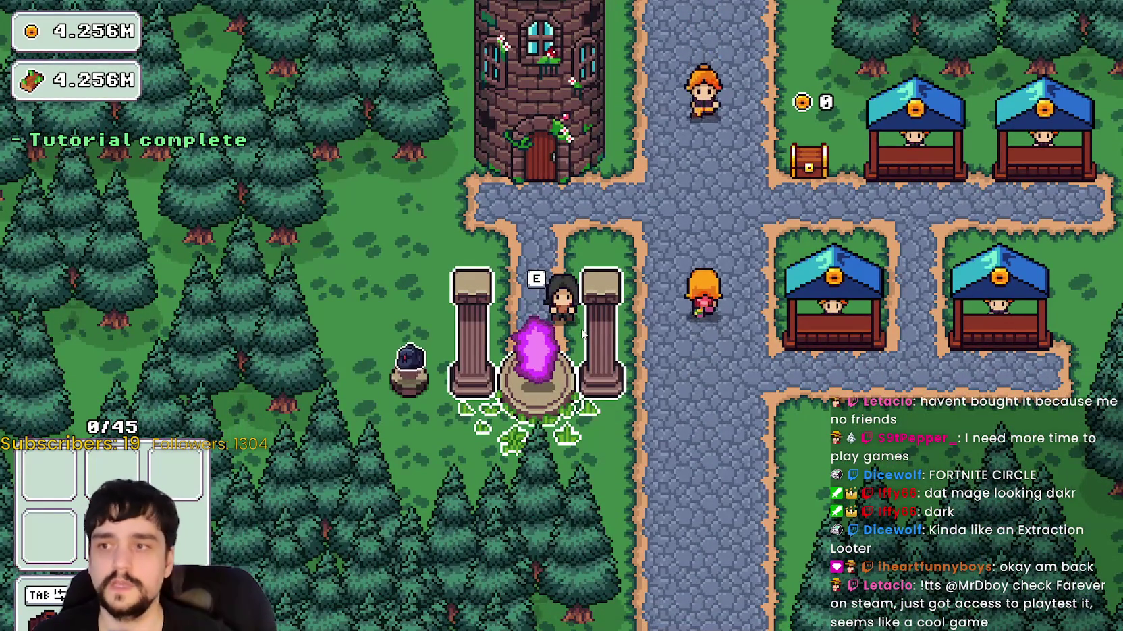
pyautogui.press('d')
pyautogui.press('a')
pyautogui.press('Tab')
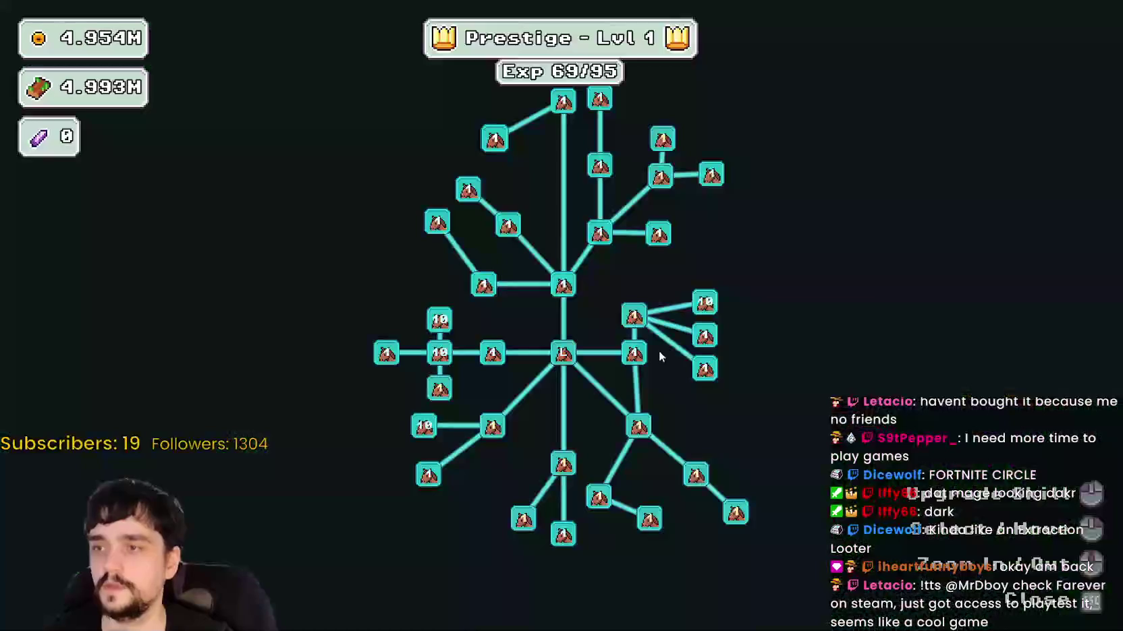
pyautogui.scroll(-3)
pyautogui.scroll(3)
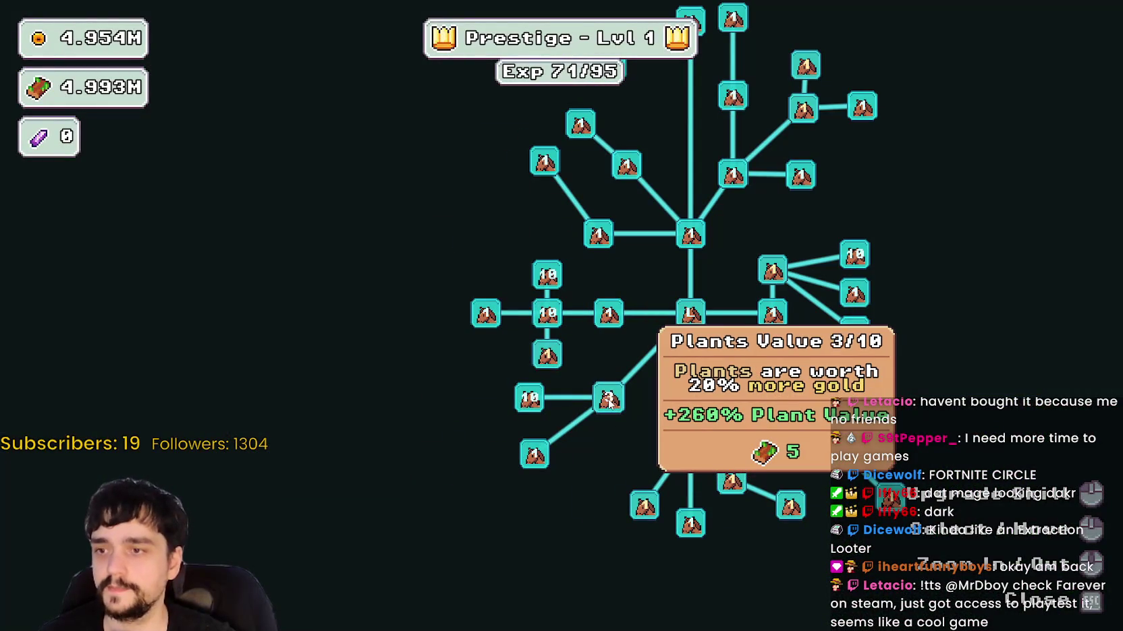
# Max Plants Value, buy Plant Insurance, and max Resource Domain Damage to reach prestige level 2.
pyautogui.click(609, 402)
pyautogui.click(688, 375)
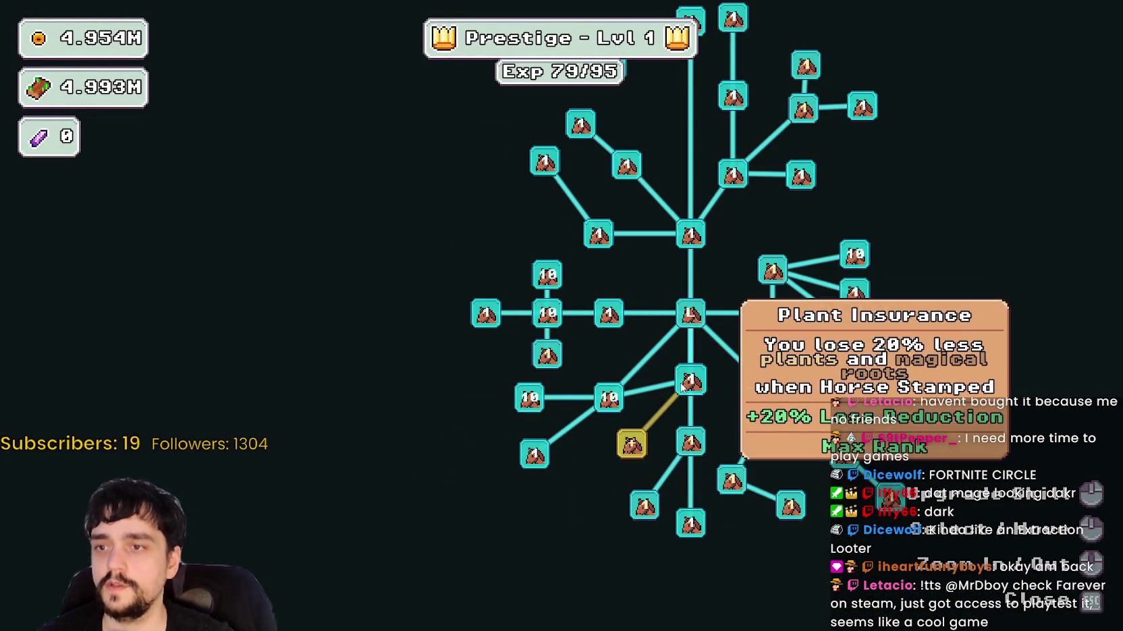
pyautogui.click(633, 442)
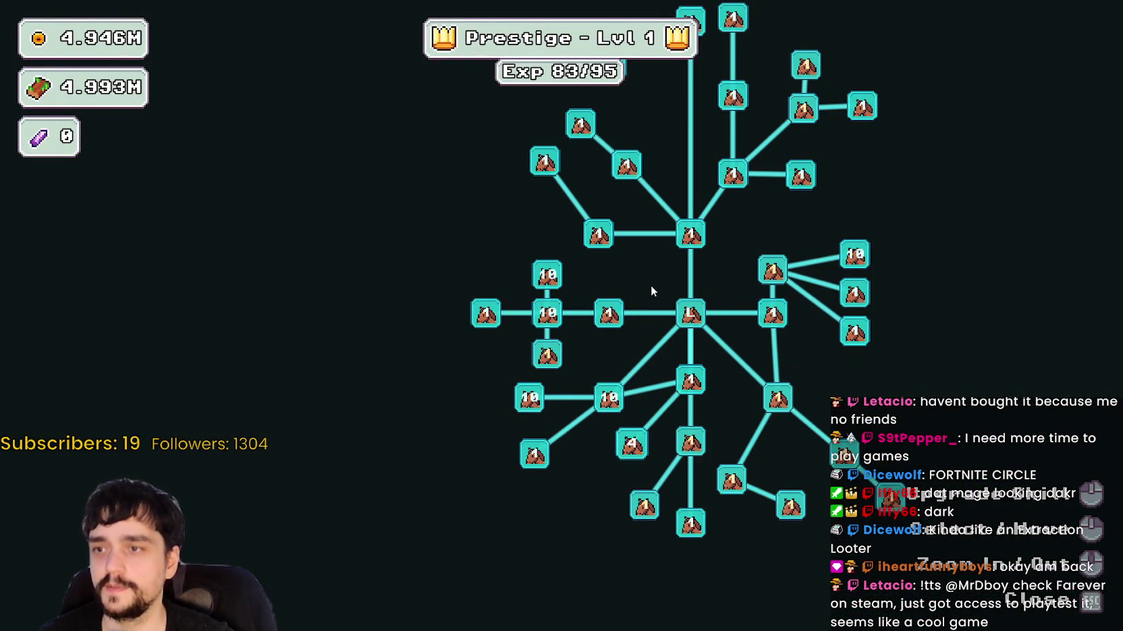
pyautogui.click(669, 442)
pyautogui.click(623, 506)
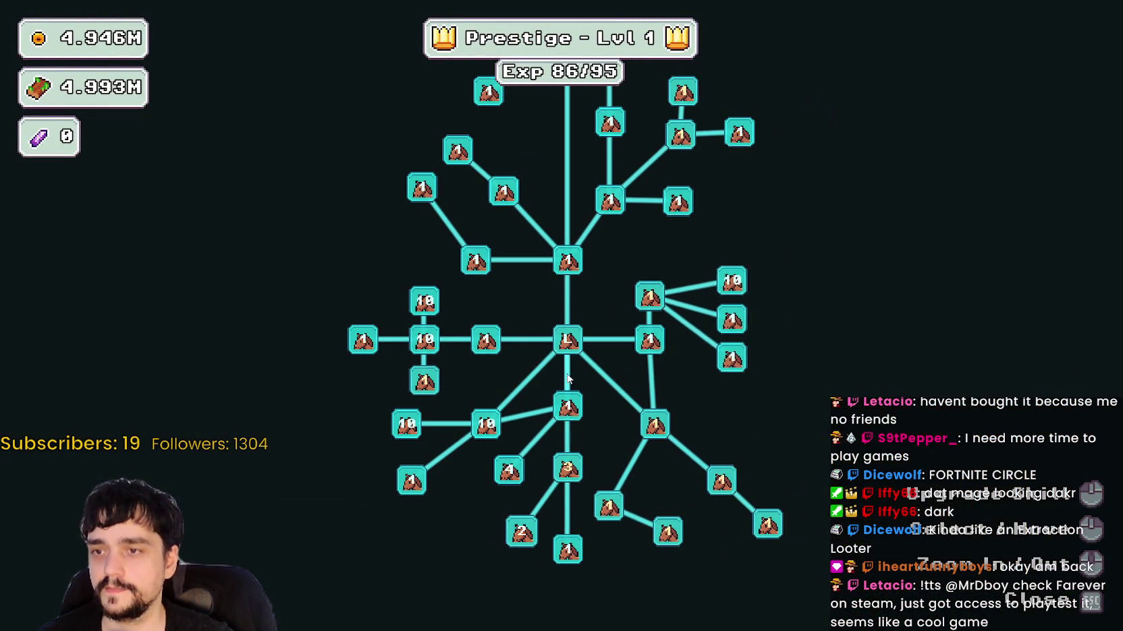
pyautogui.click(652, 304)
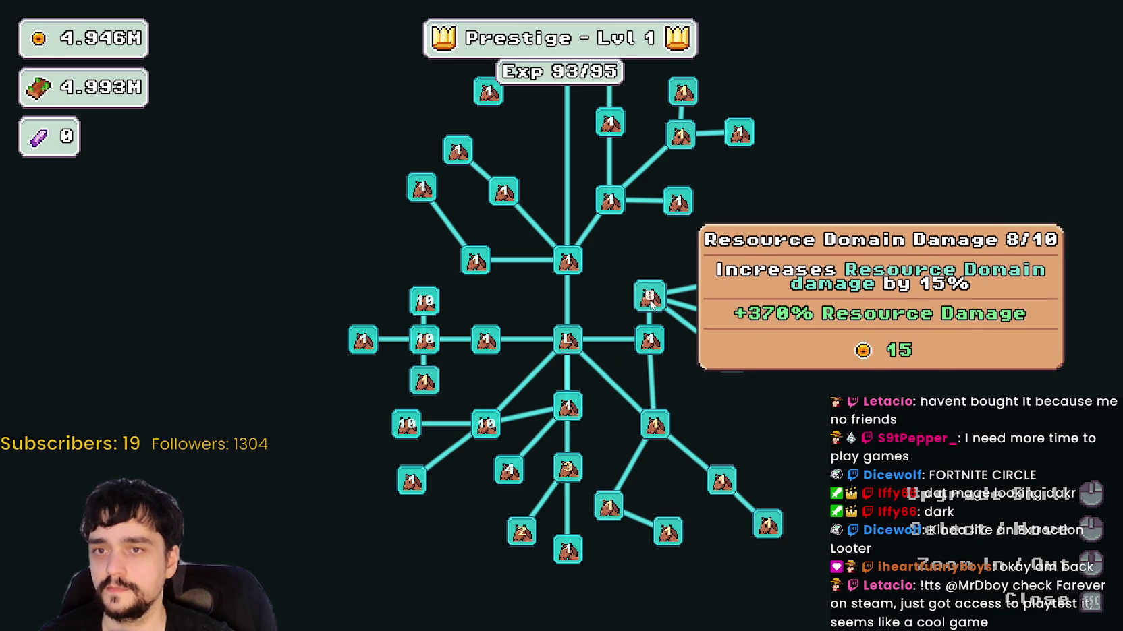
pyautogui.click(650, 304)
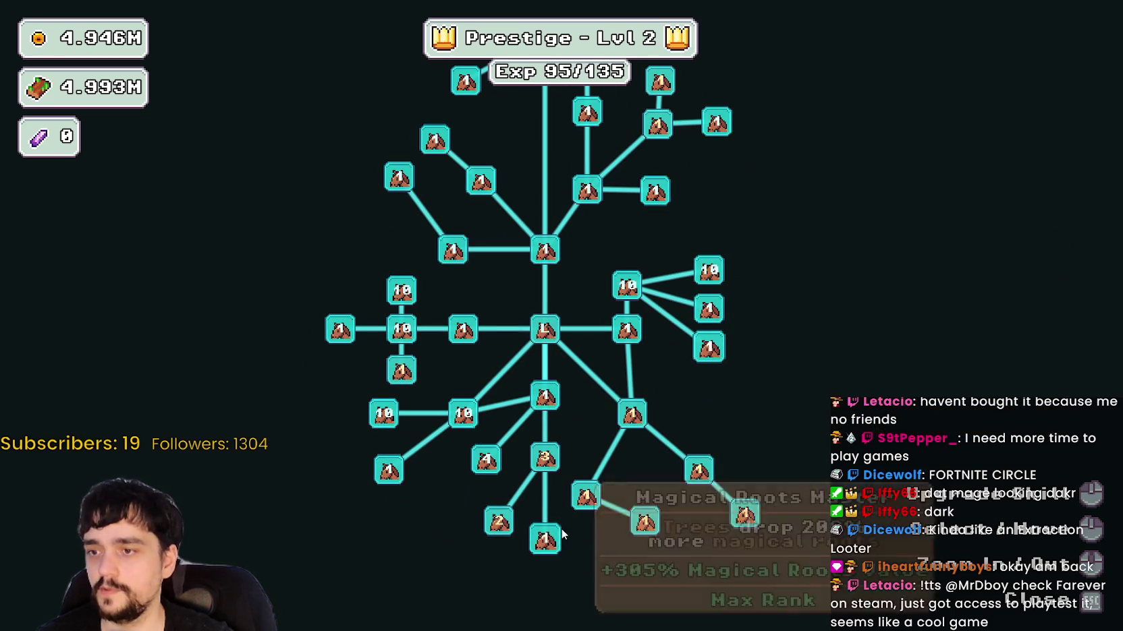
# Raise Magical Roots Gatherer and Magical Roots Increase, and max out Dopple Sickle.
pyautogui.click(547, 461)
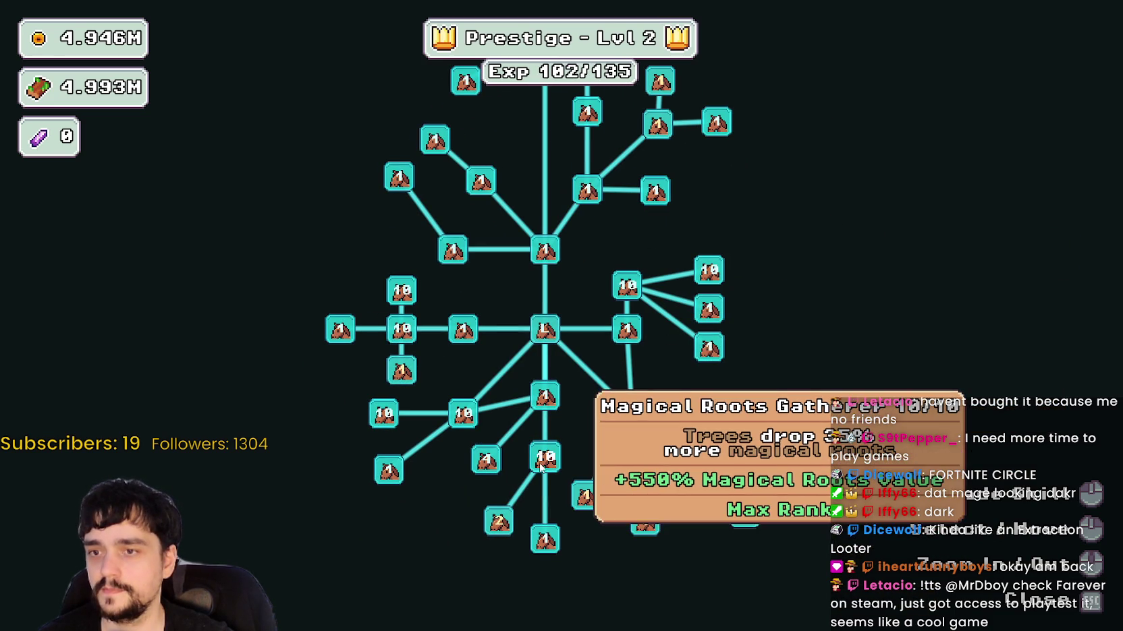
pyautogui.click(500, 525)
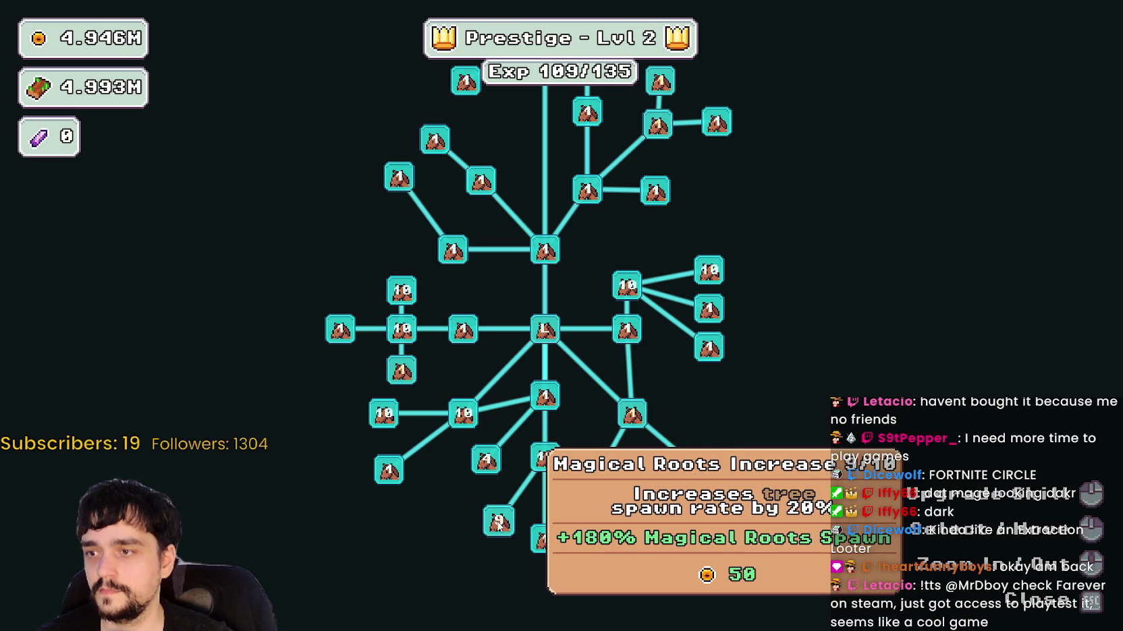
pyautogui.click(591, 500)
pyautogui.click(591, 501)
pyautogui.click(591, 500)
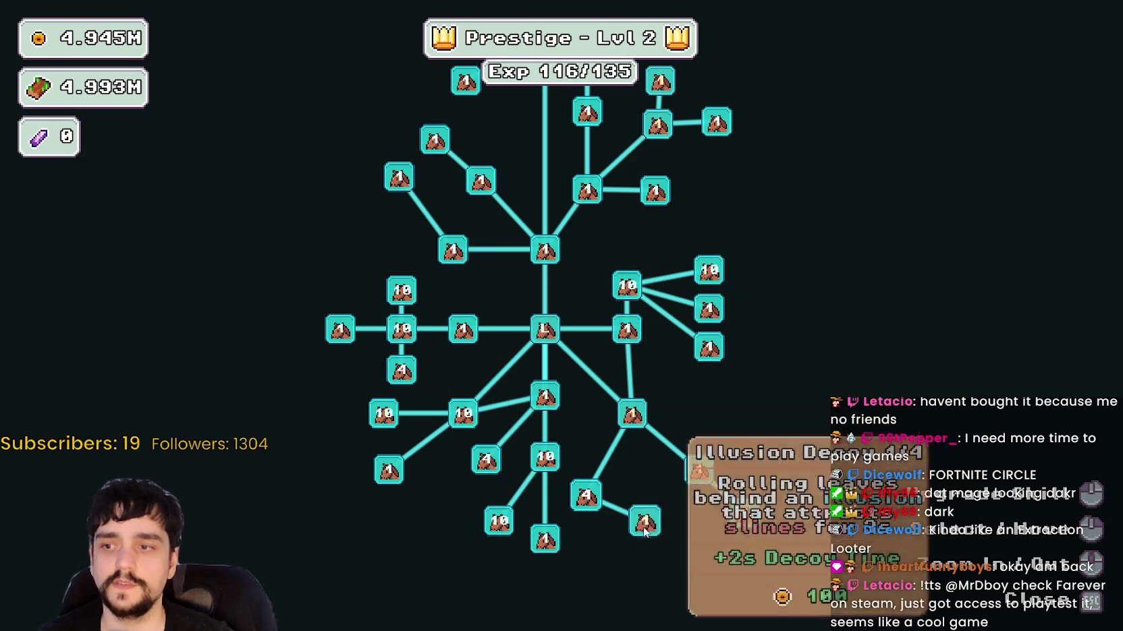
# Max out Illusion Decoy, then travel through the portal to forest Stage 2.
pyautogui.click(646, 527)
pyautogui.press('Escape')
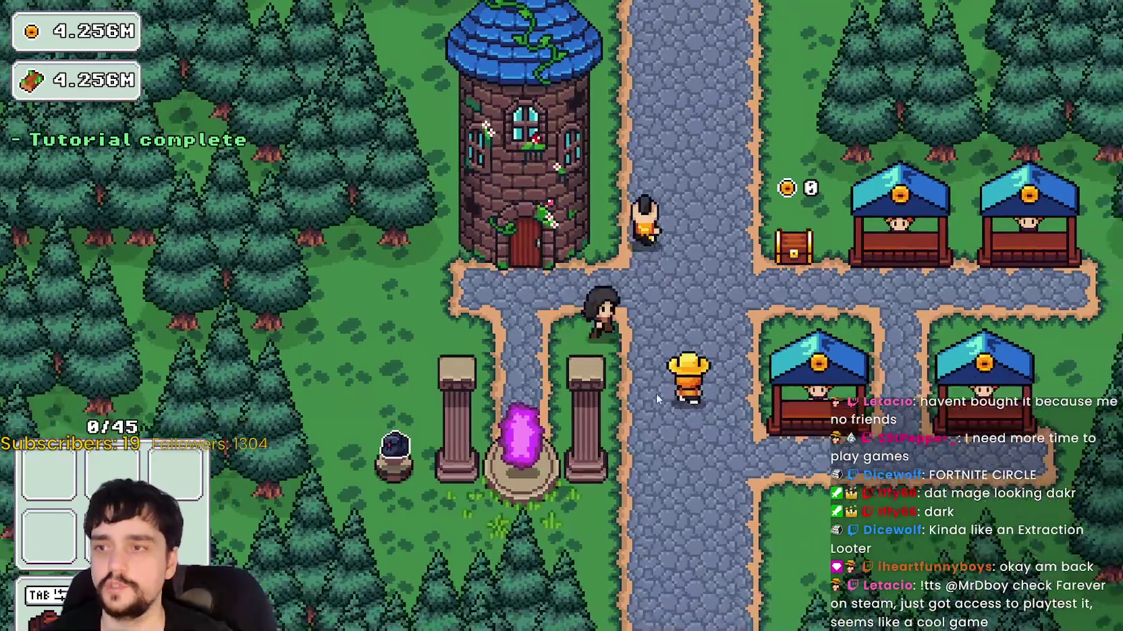
pyautogui.press('e')
pyautogui.click(456, 158)
pyautogui.click(288, 531)
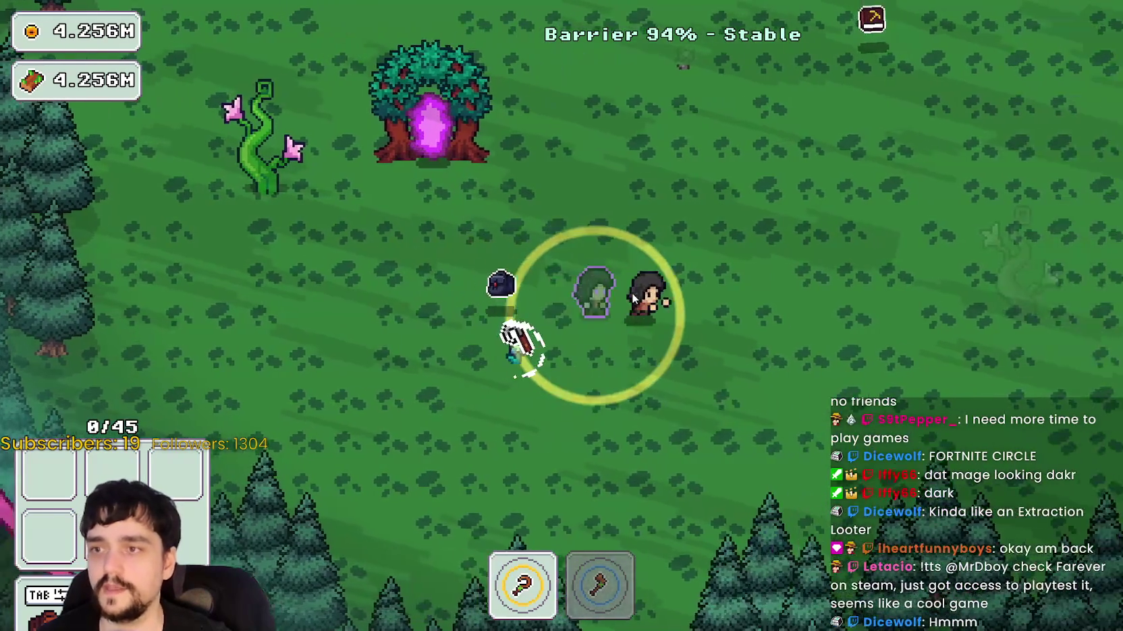
# Walk the mage around the Stage 2 forest, heading back toward the portal tree.
pyautogui.press('w')
pyautogui.press('d')
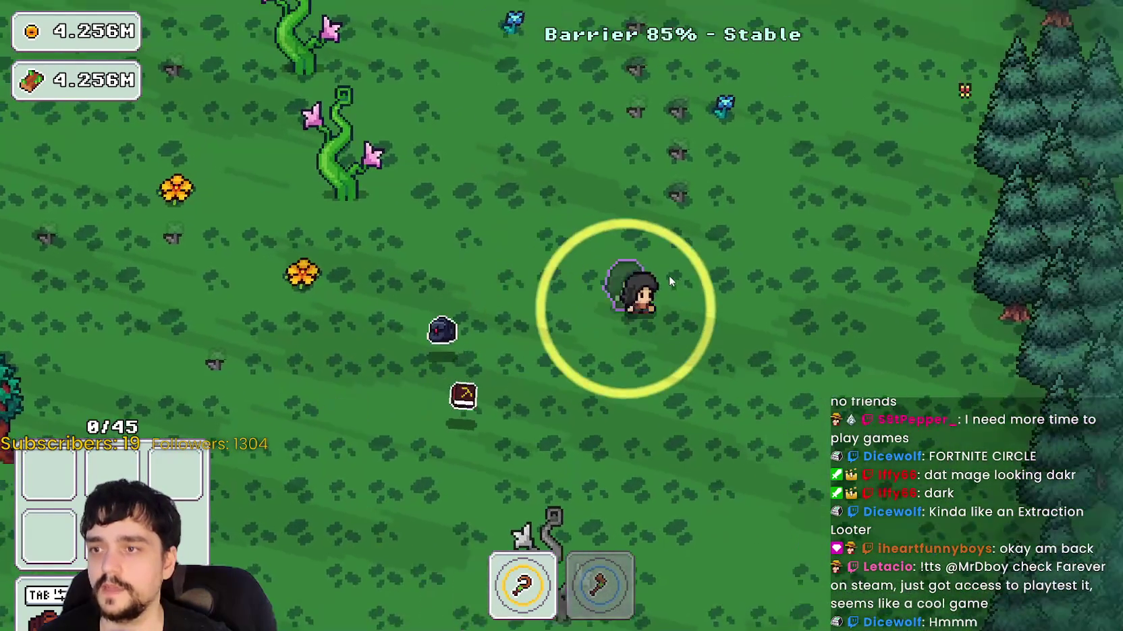
pyautogui.press('a')
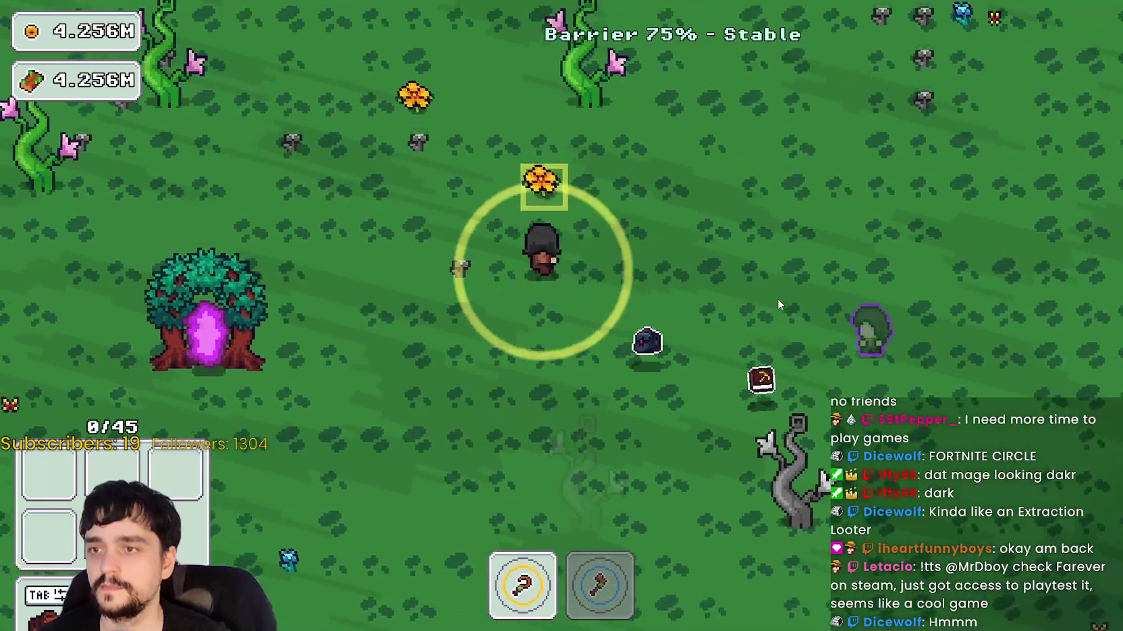
# Harvest plants around the forest clearing, swapping between pickaxe and axe.
pyautogui.press('w')
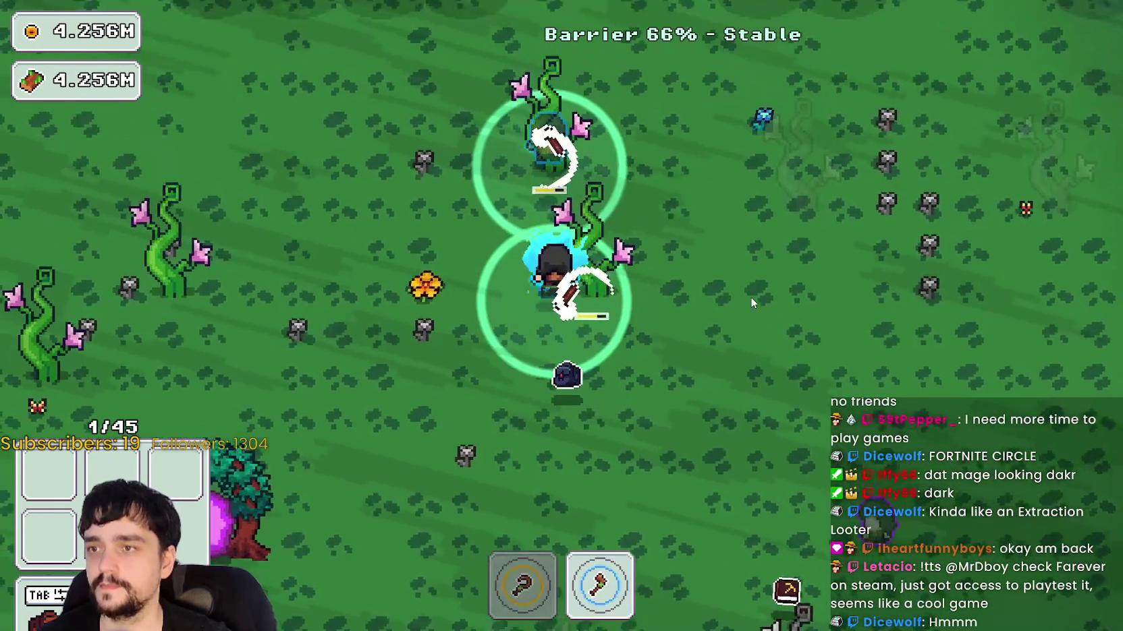
pyautogui.press('1')
pyautogui.press('w')
pyautogui.press('a')
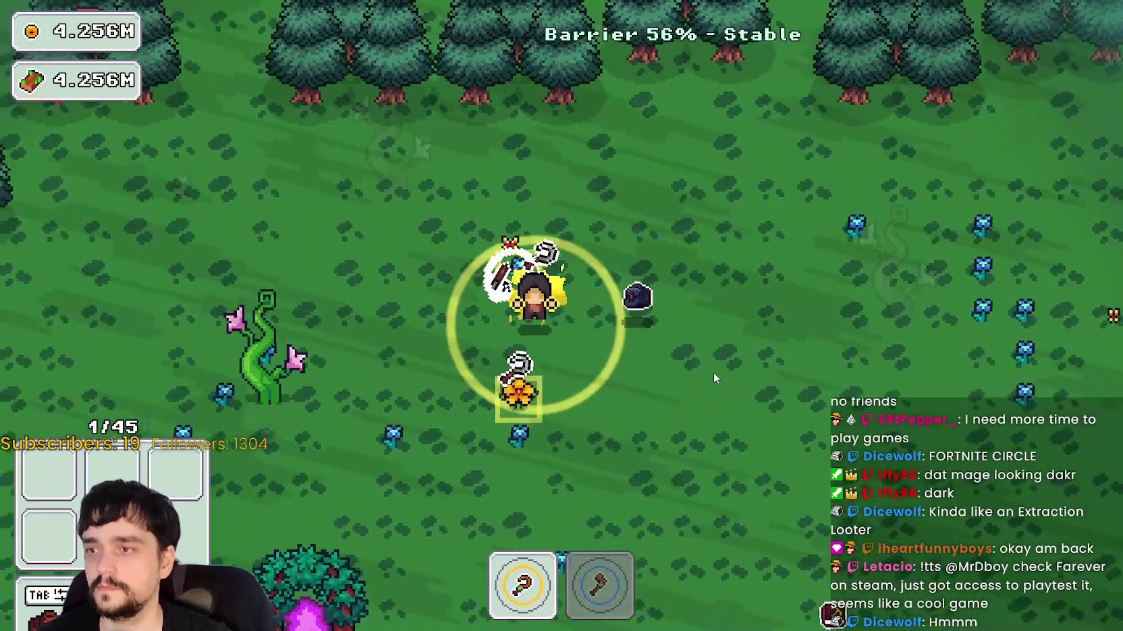
pyautogui.press('s')
pyautogui.press('a')
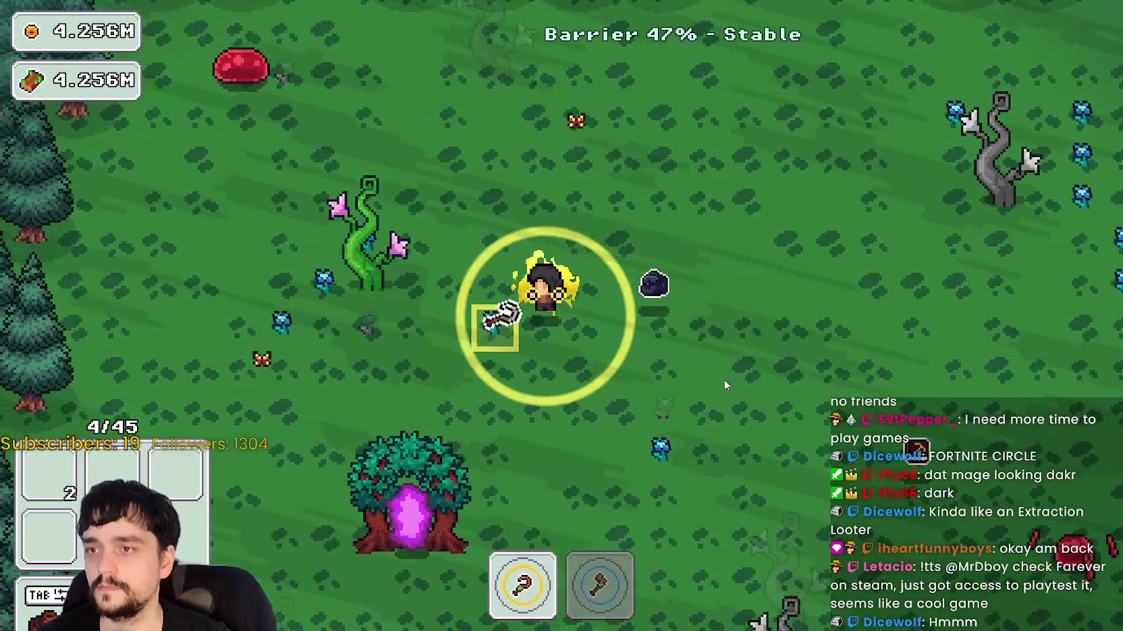
pyautogui.press('a')
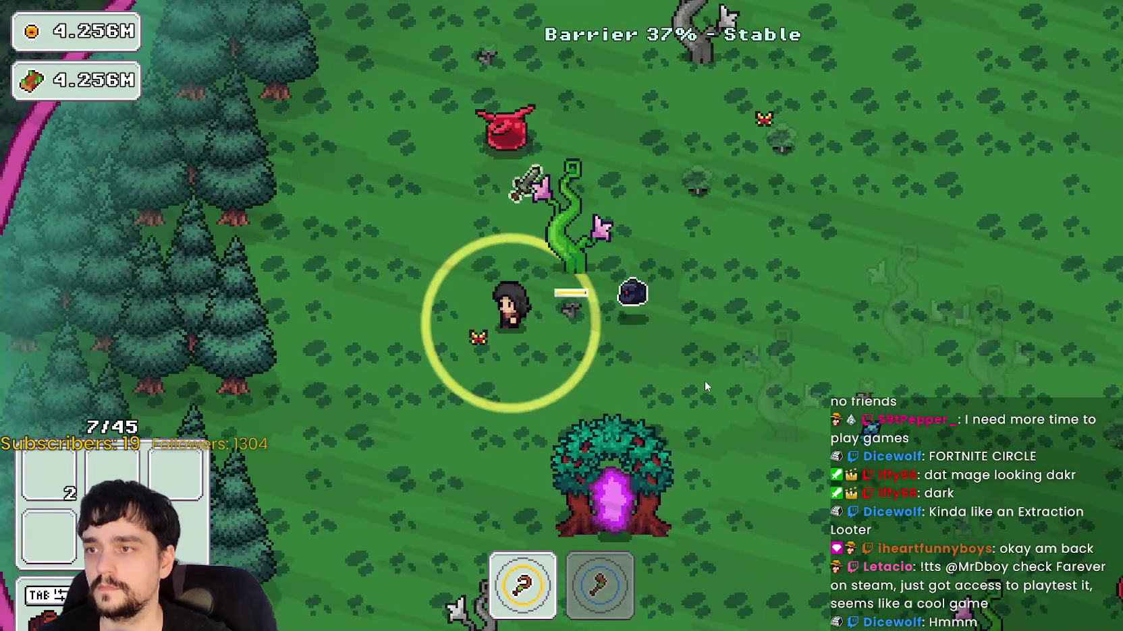
pyautogui.press('2')
pyautogui.press('d')
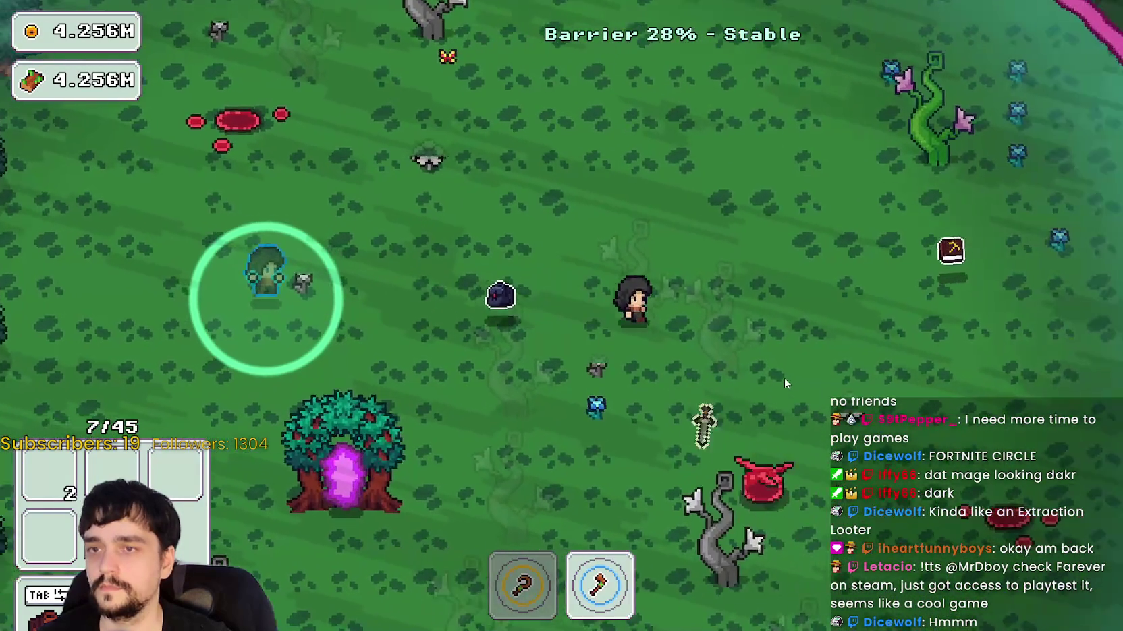
pyautogui.press('w')
pyautogui.press('1')
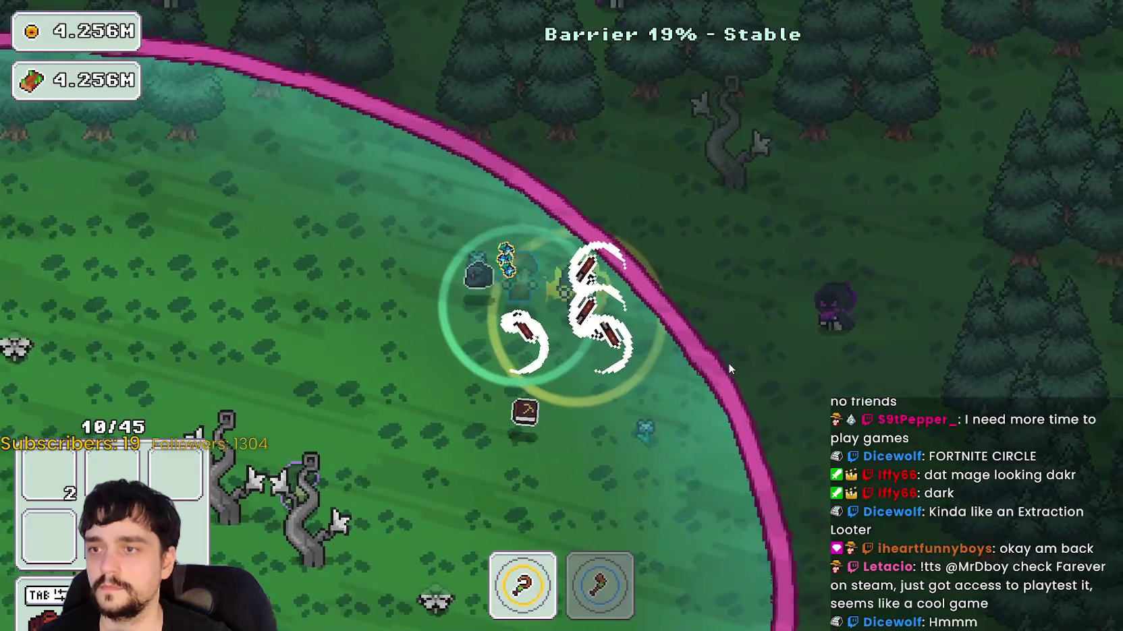
# Harvest past the vines, attack a nearby enemy, and step onto the portal tree.
pyautogui.press('a')
pyautogui.press('2')
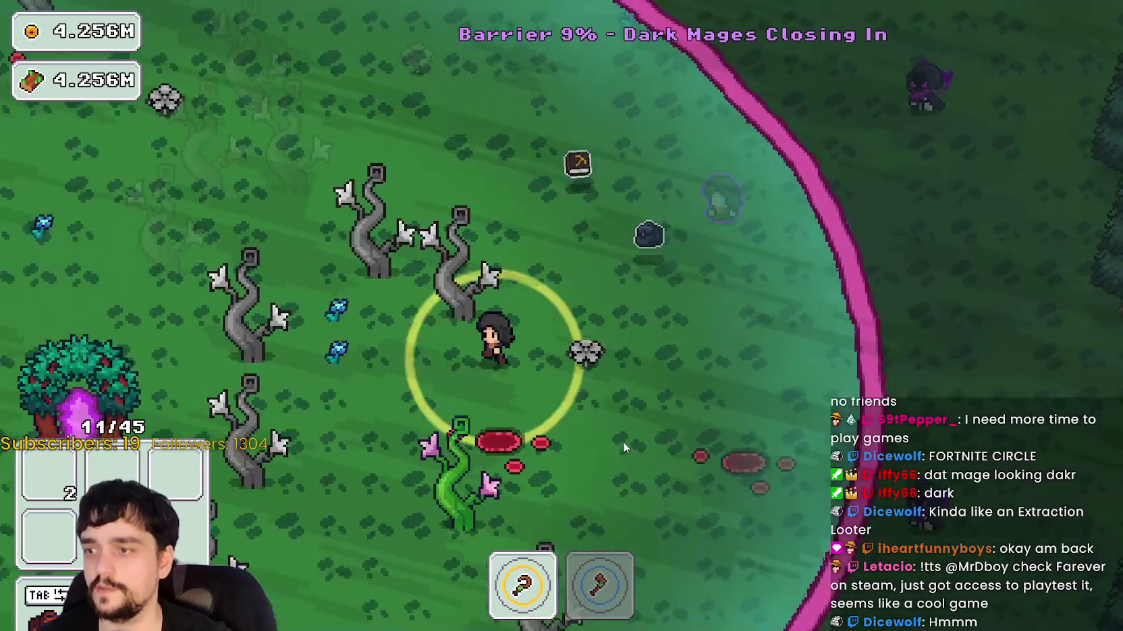
pyautogui.press('s')
pyautogui.press('a')
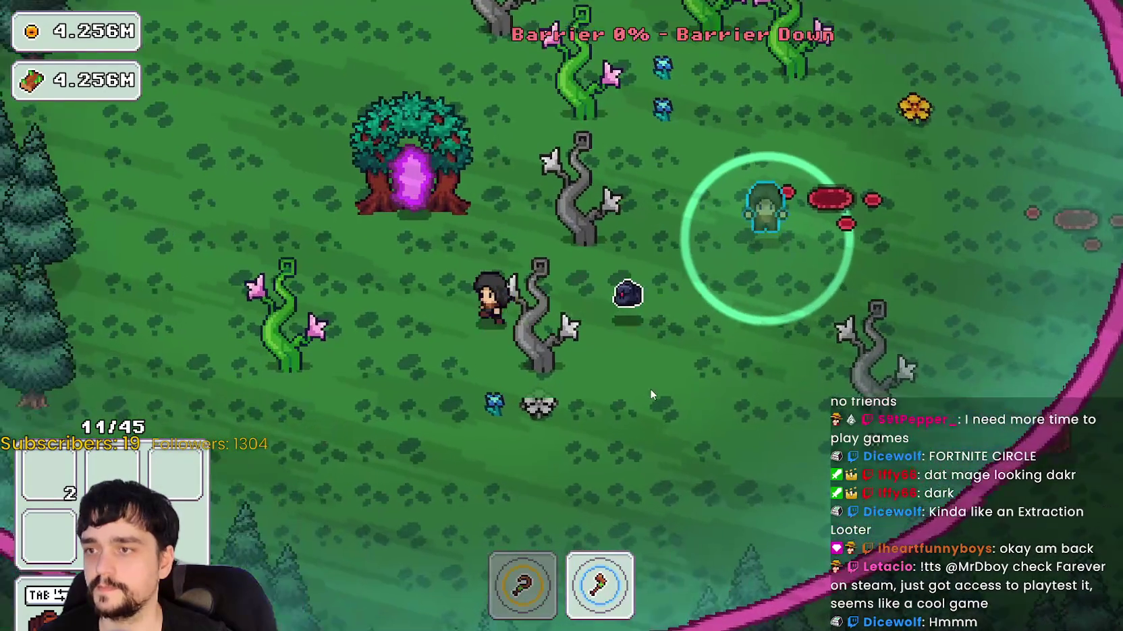
pyautogui.press('w')
pyautogui.press('d')
pyautogui.press('s')
pyautogui.press('a')
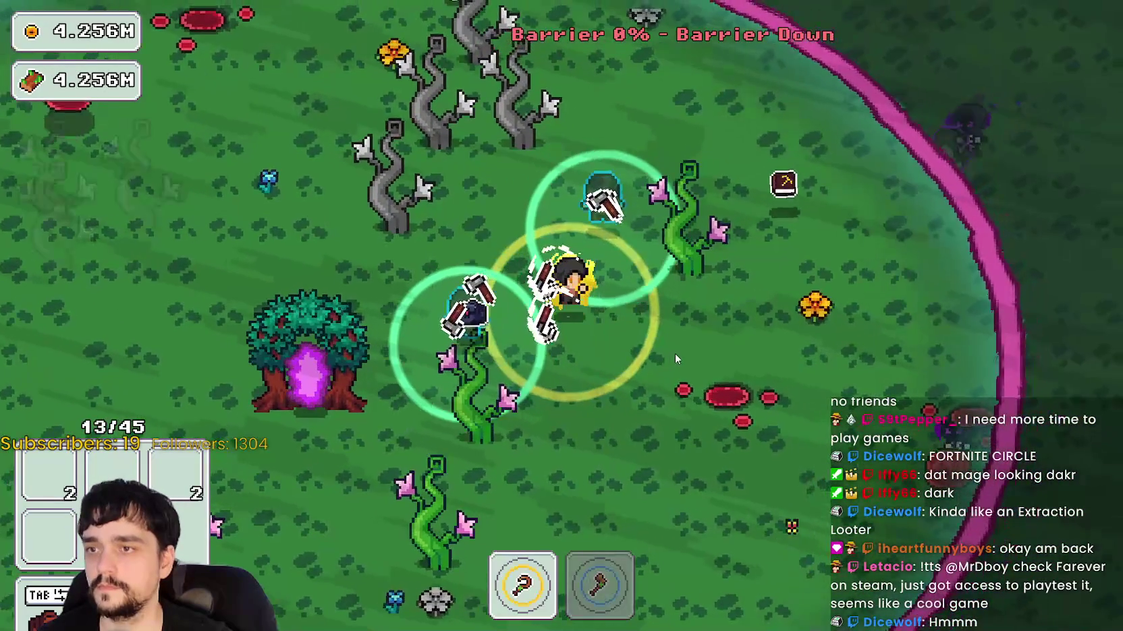
pyautogui.press('2')
pyautogui.press('w')
pyautogui.press('a')
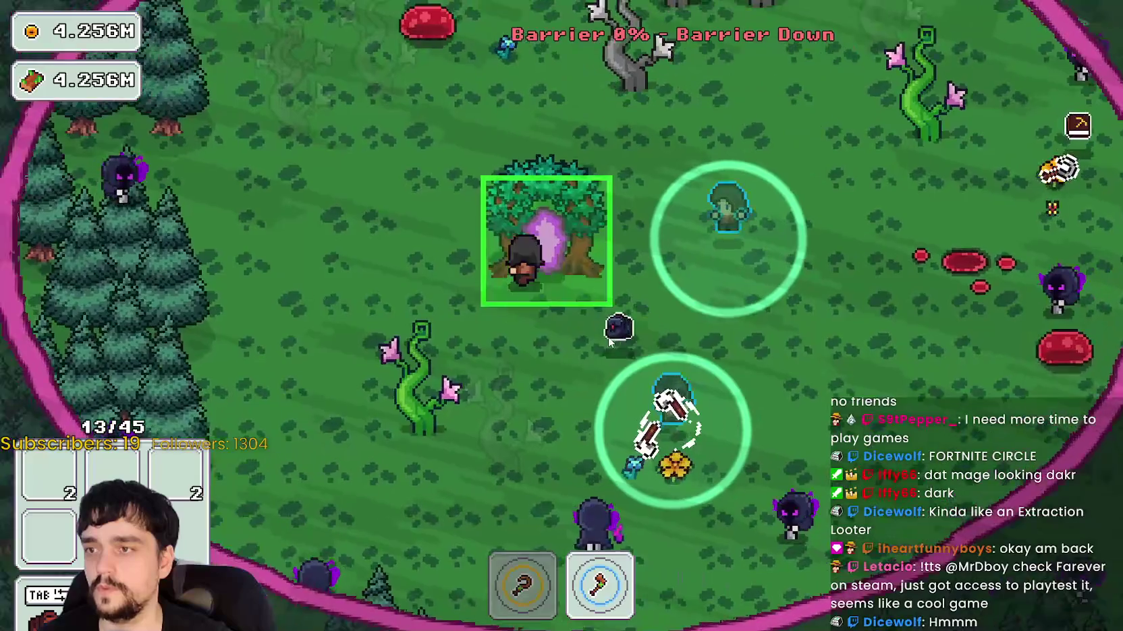
# Return home from the summary and stock the village market stalls with the harvested plants.
pyautogui.click(389, 514)
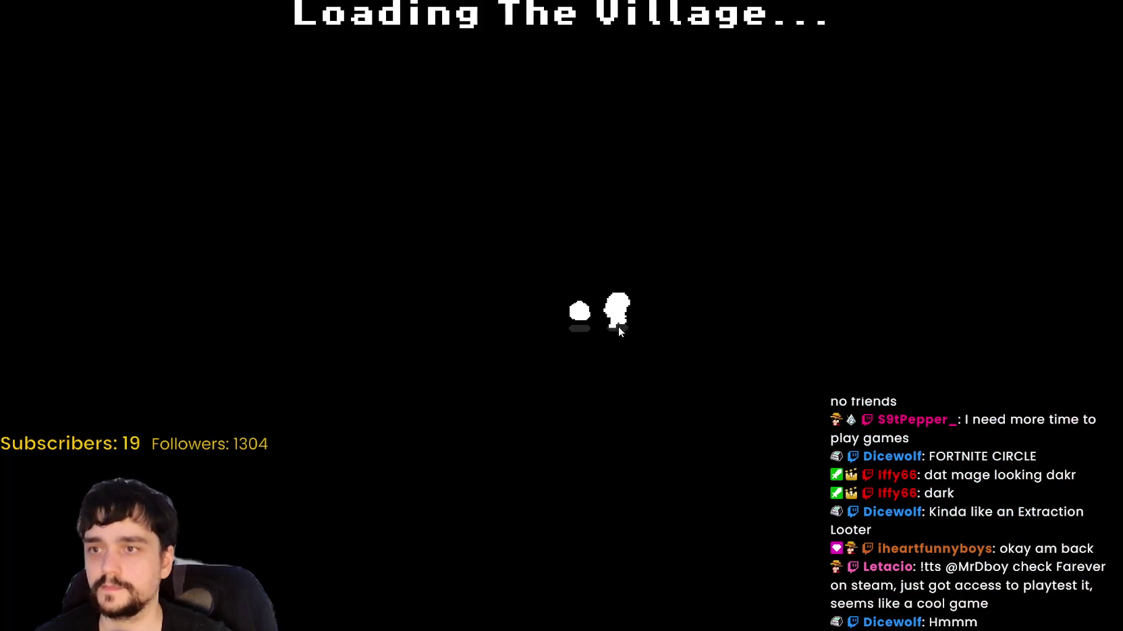
pyautogui.press('d')
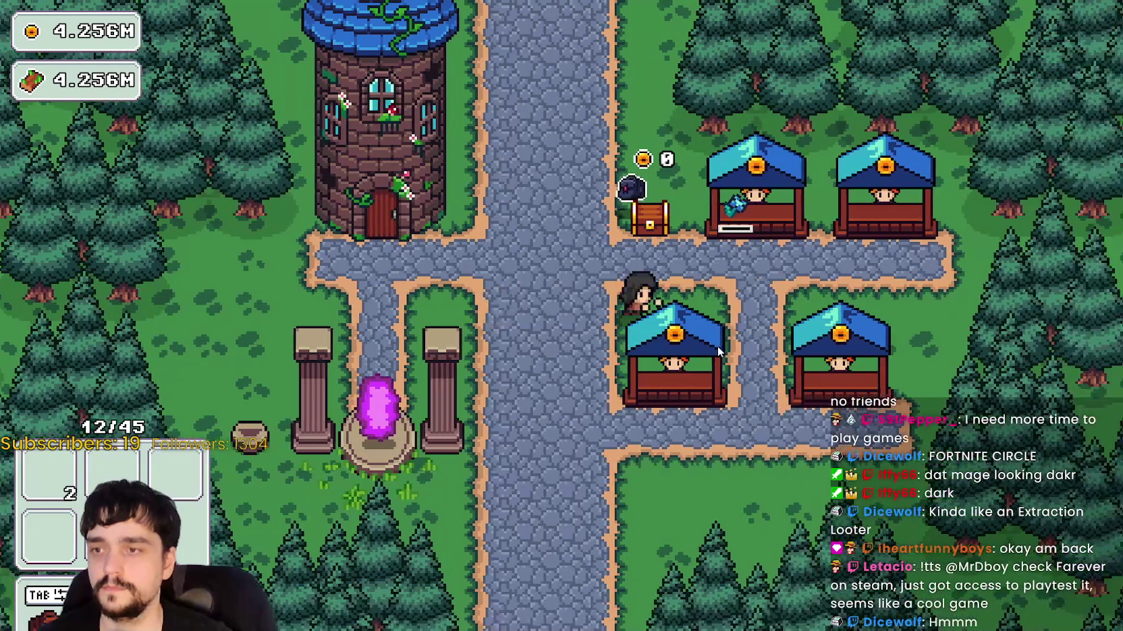
pyautogui.press('w')
pyautogui.press('d')
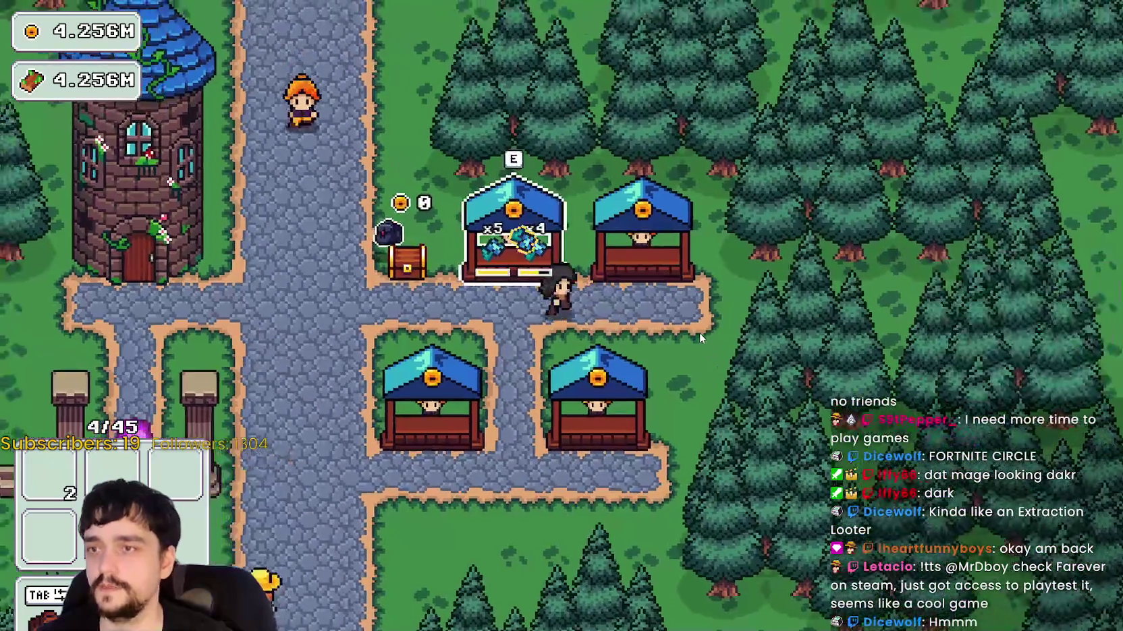
pyautogui.press('e')
pyautogui.press('a')
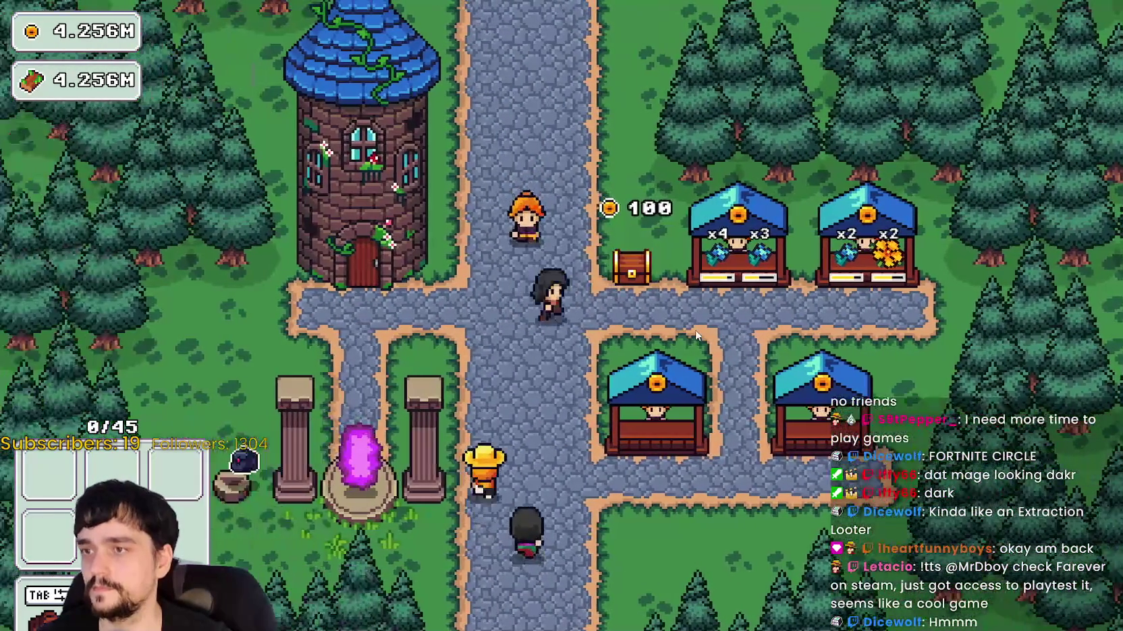
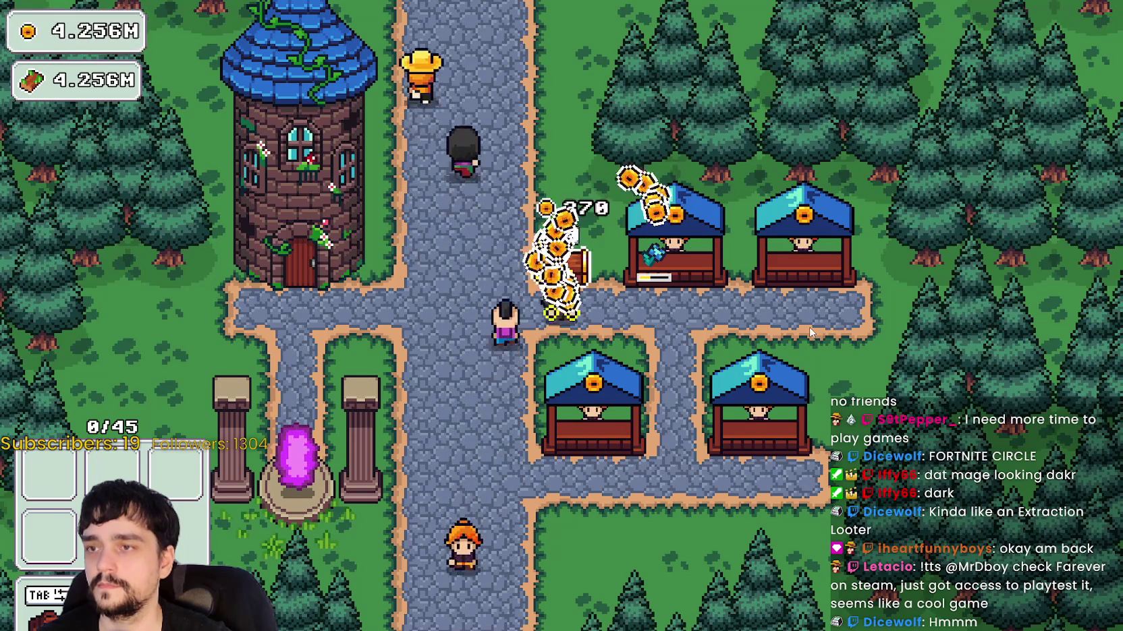
# Upgrade Barrier Energy, max out Deep Barrier, and raise Barrier Energy II in the Prestige skill tree.
pyautogui.press('Tab')
pyautogui.click(701, 474)
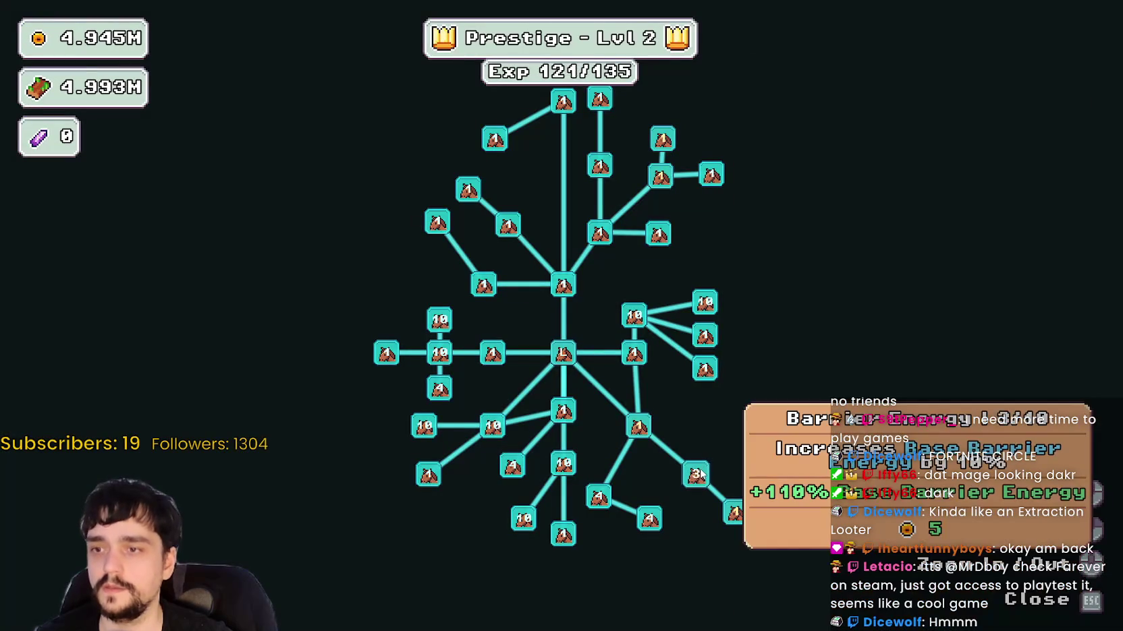
pyautogui.click(639, 426)
pyautogui.click(638, 425)
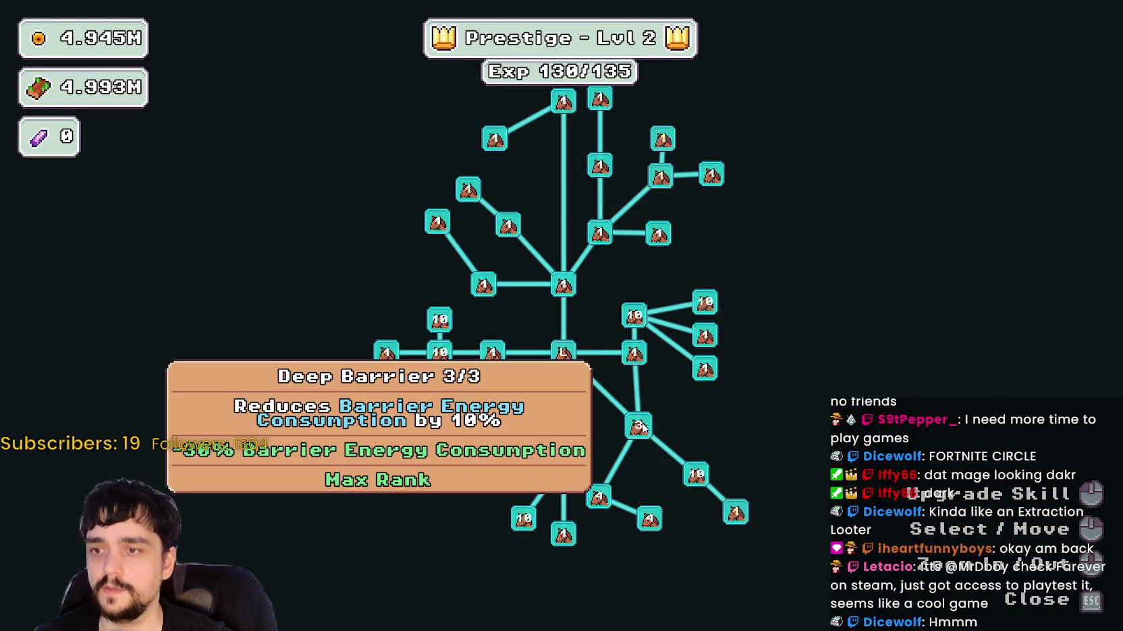
pyautogui.click(736, 514)
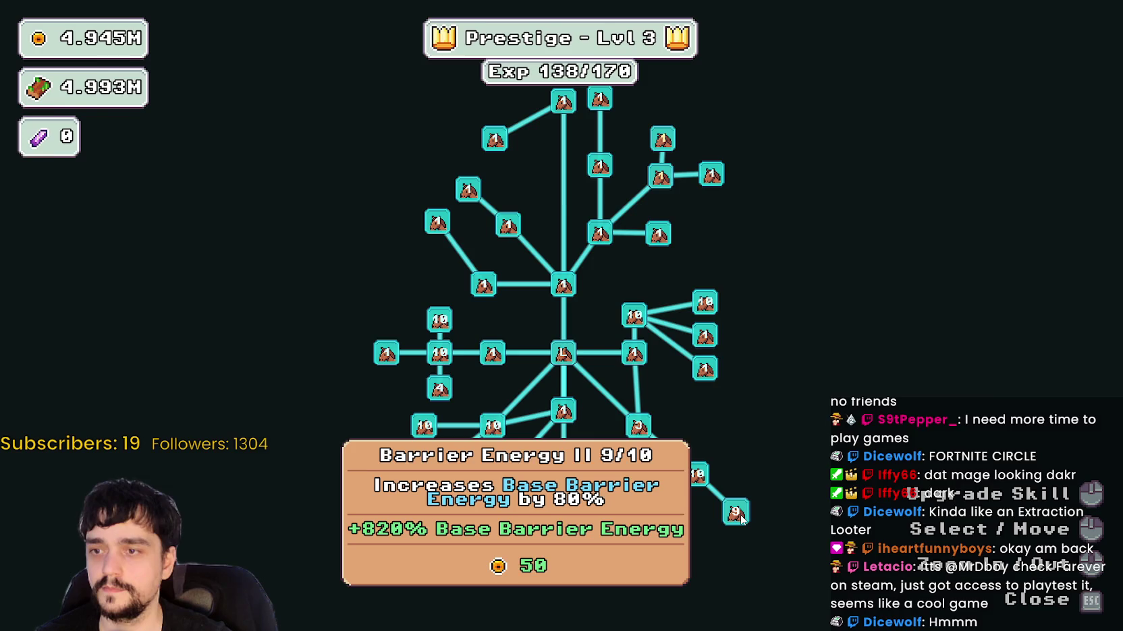
# Return to the village portal, checking the stage selection and skill tree before closing both.
pyautogui.press('Escape')
pyautogui.press('s')
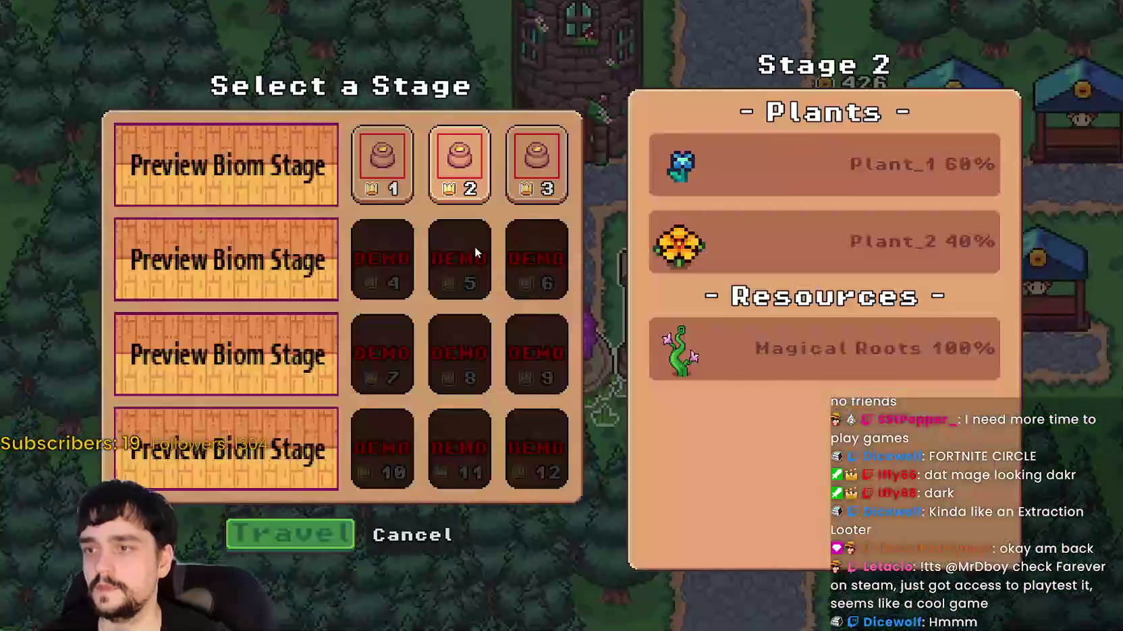
pyautogui.click(412, 540)
pyautogui.press('Tab')
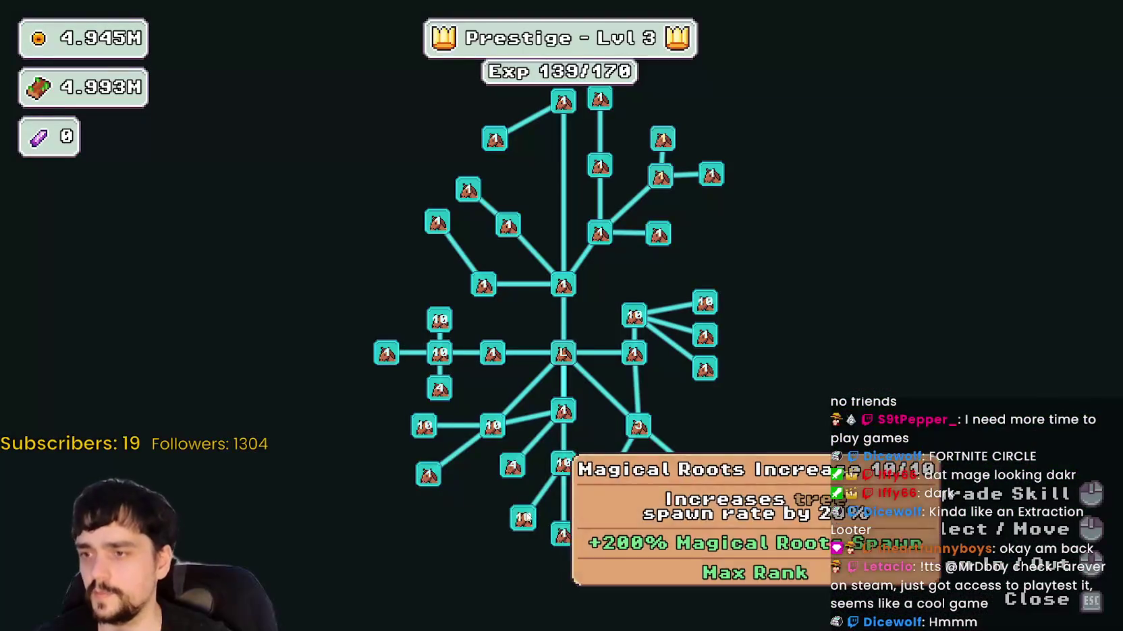
pyautogui.press('Escape')
# Travel from the portal to the selected forest stage.
pyautogui.press('s')
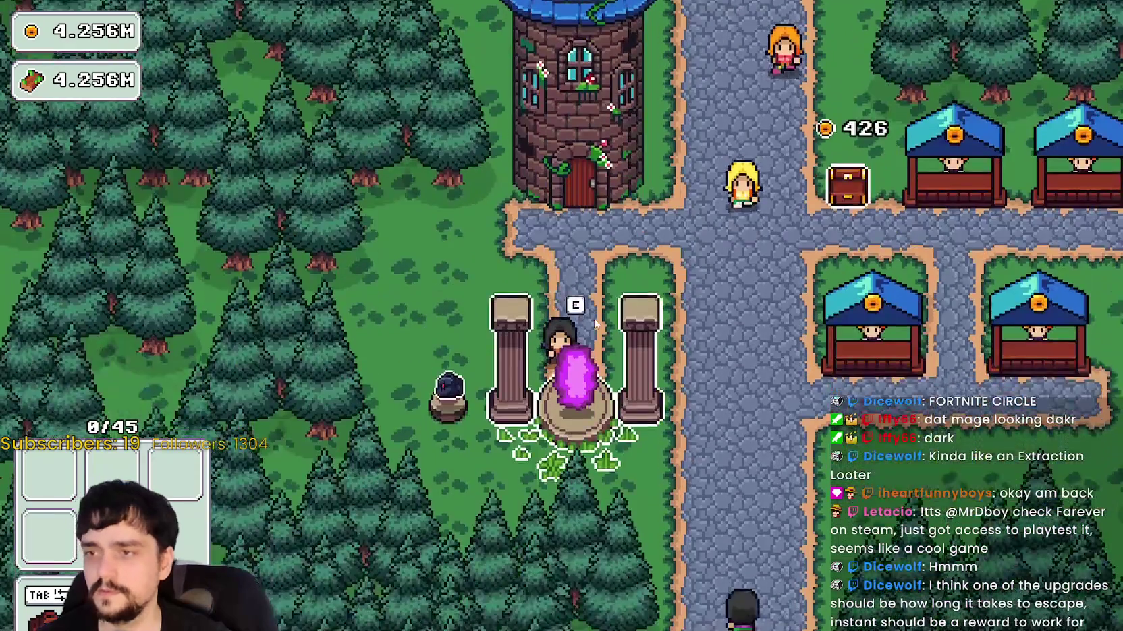
pyautogui.click(550, 173)
pyautogui.press('Return')
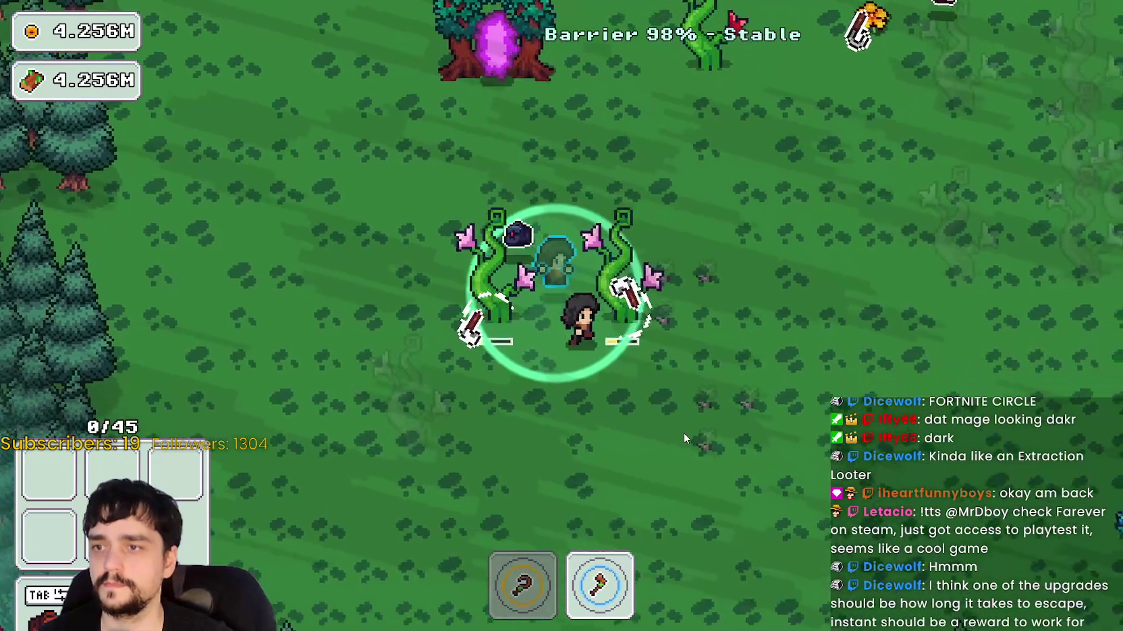
# Walk right past the grey thorns harvesting plants, then loop back up to the portal tree.
pyautogui.press('w')
pyautogui.press('d')
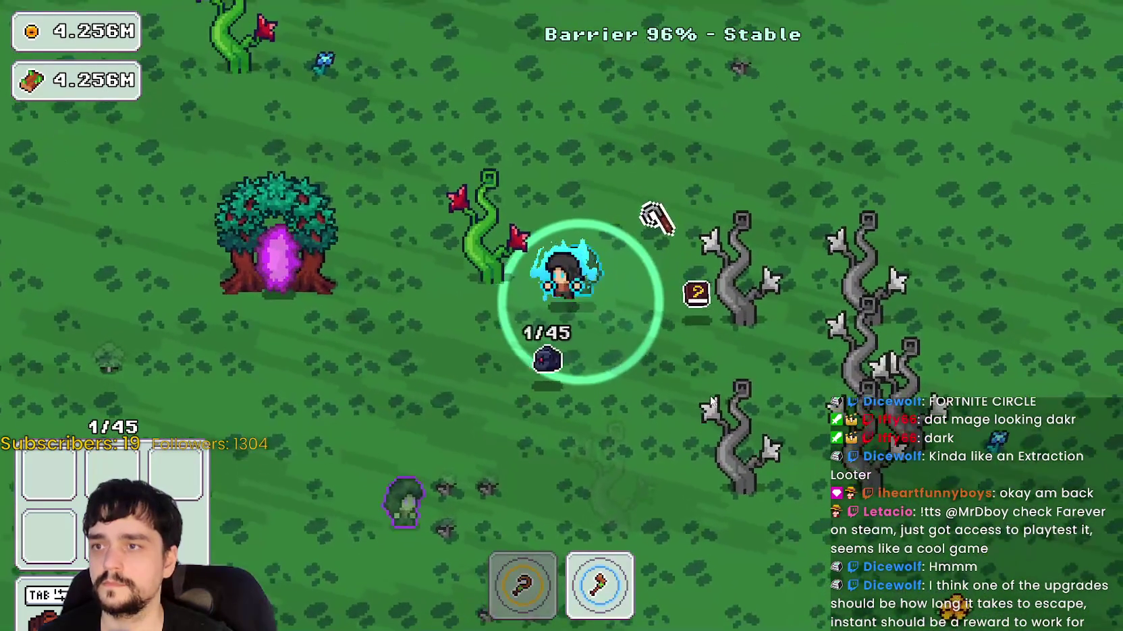
pyautogui.press('d')
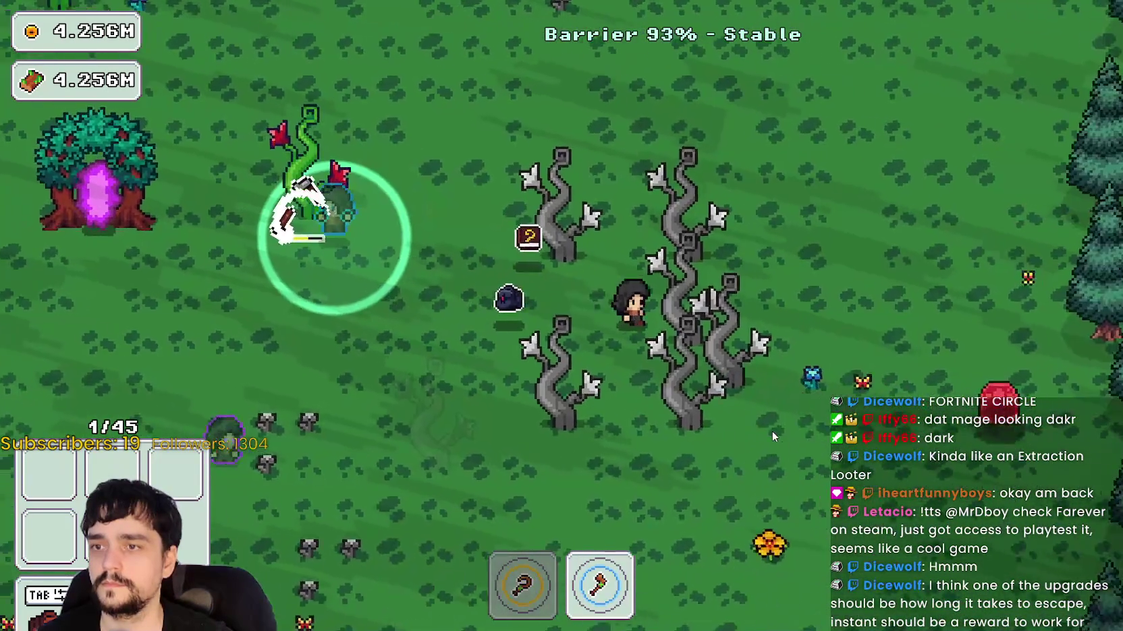
pyautogui.press('d')
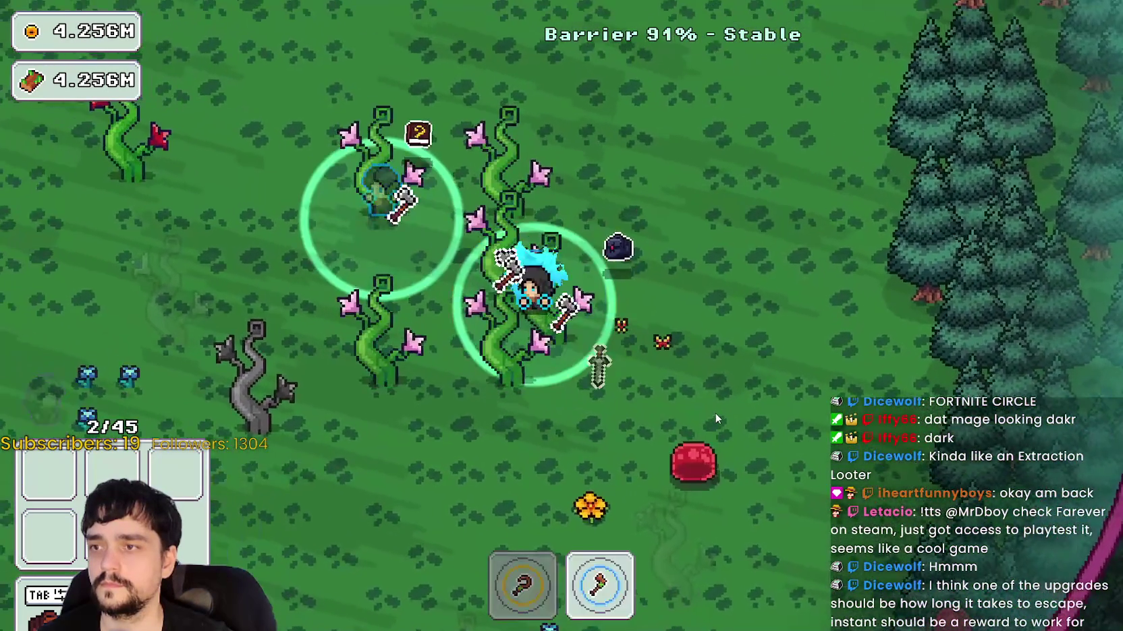
pyautogui.press('a')
pyautogui.press('s')
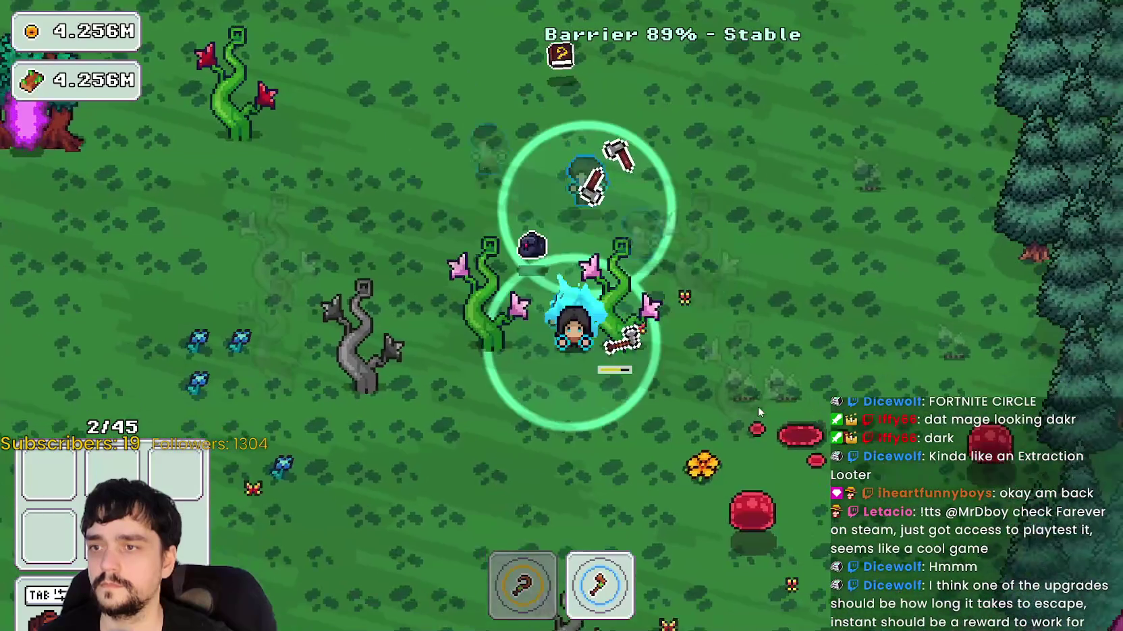
pyautogui.press('a')
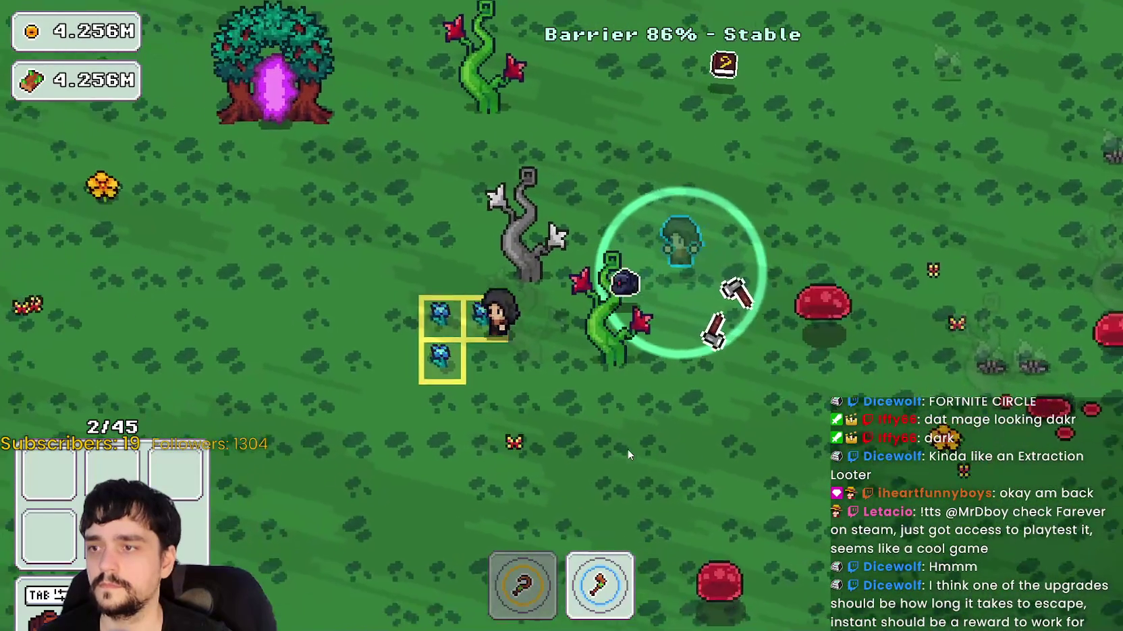
pyautogui.press('w')
pyautogui.press('a')
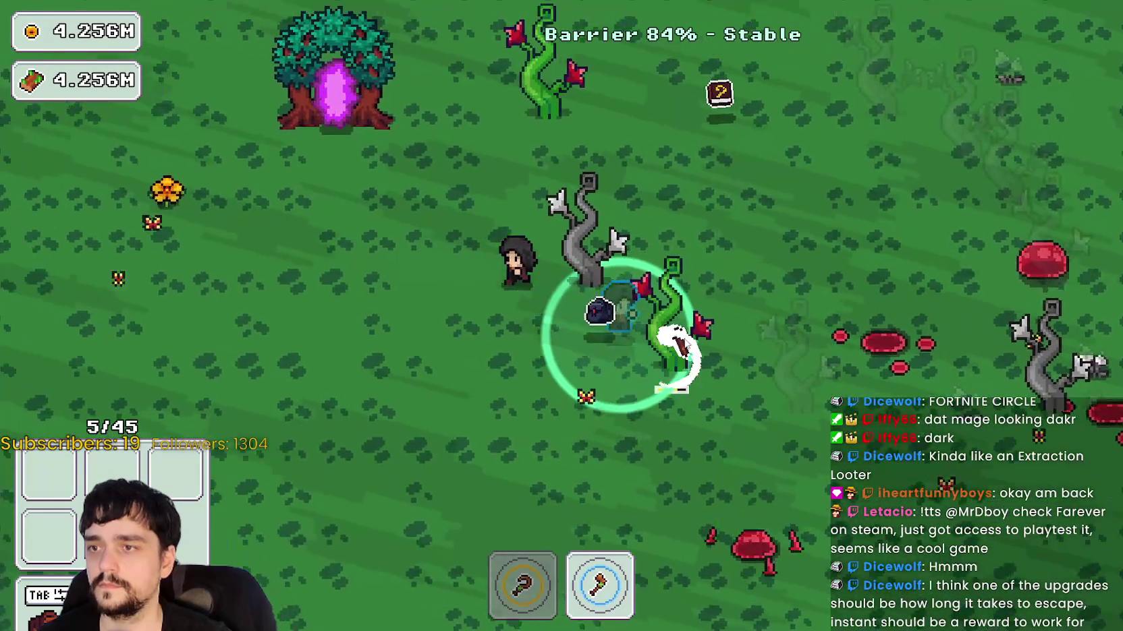
pyautogui.press('w')
pyautogui.press('a')
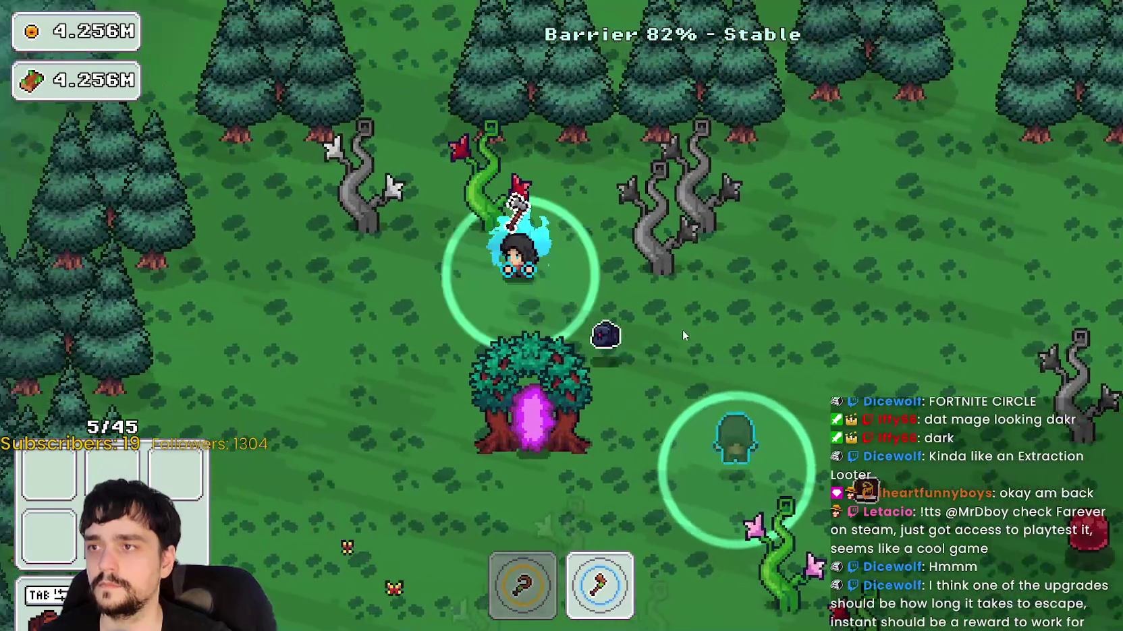
# Roam down and around the forest harvesting more plants, reaching 5/45 with barrier at 68%.
pyautogui.press('d')
pyautogui.press('s')
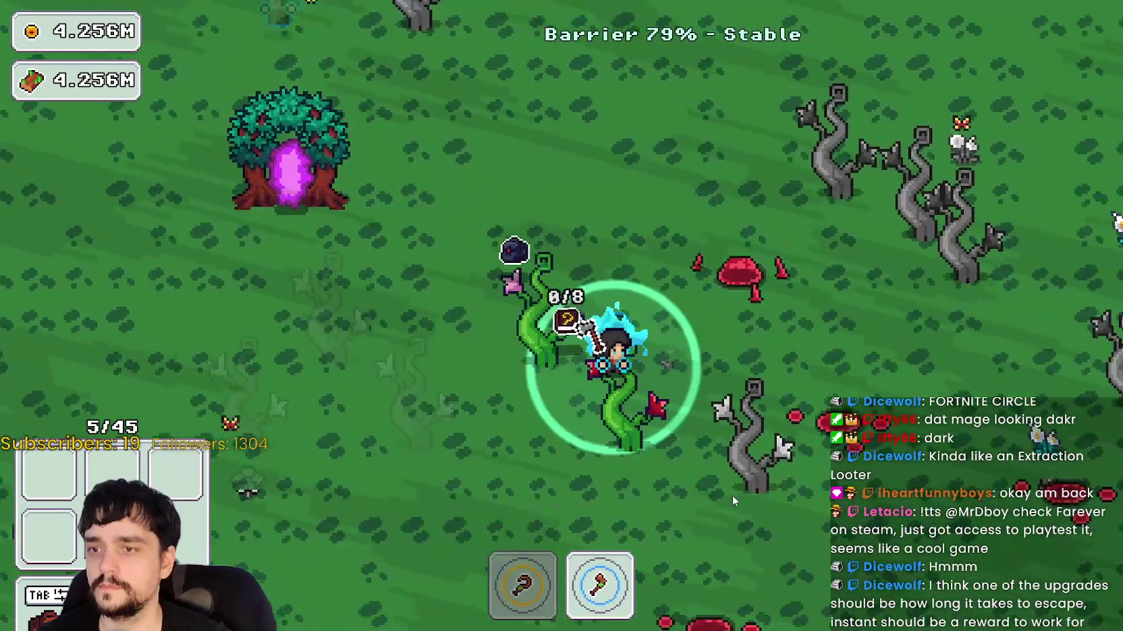
pyautogui.press('s')
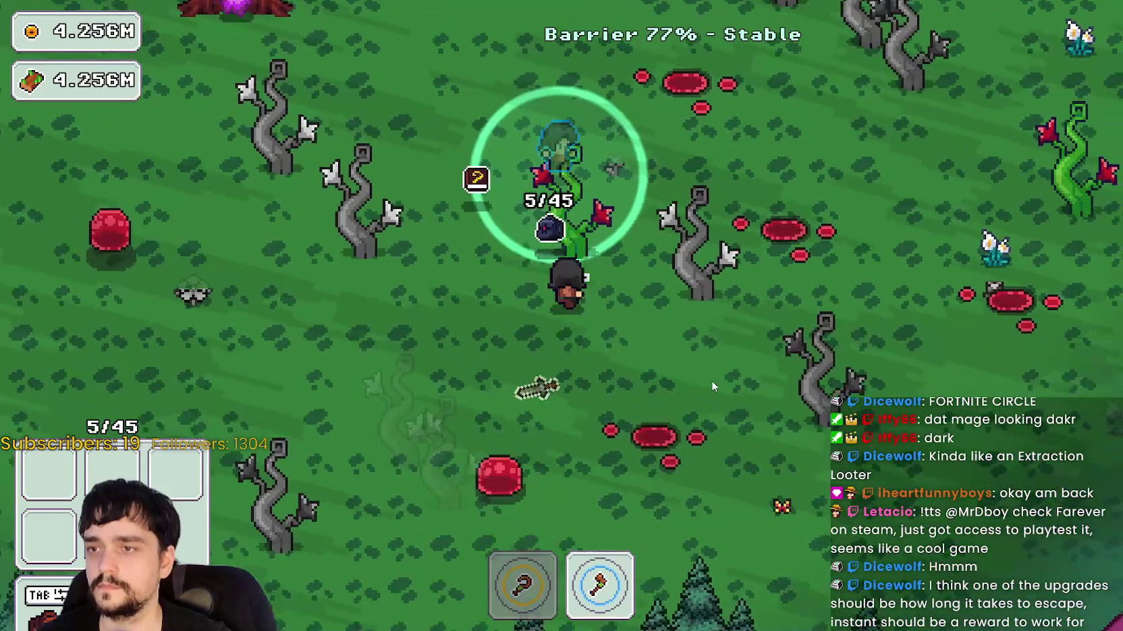
pyautogui.press('s')
pyautogui.press('a')
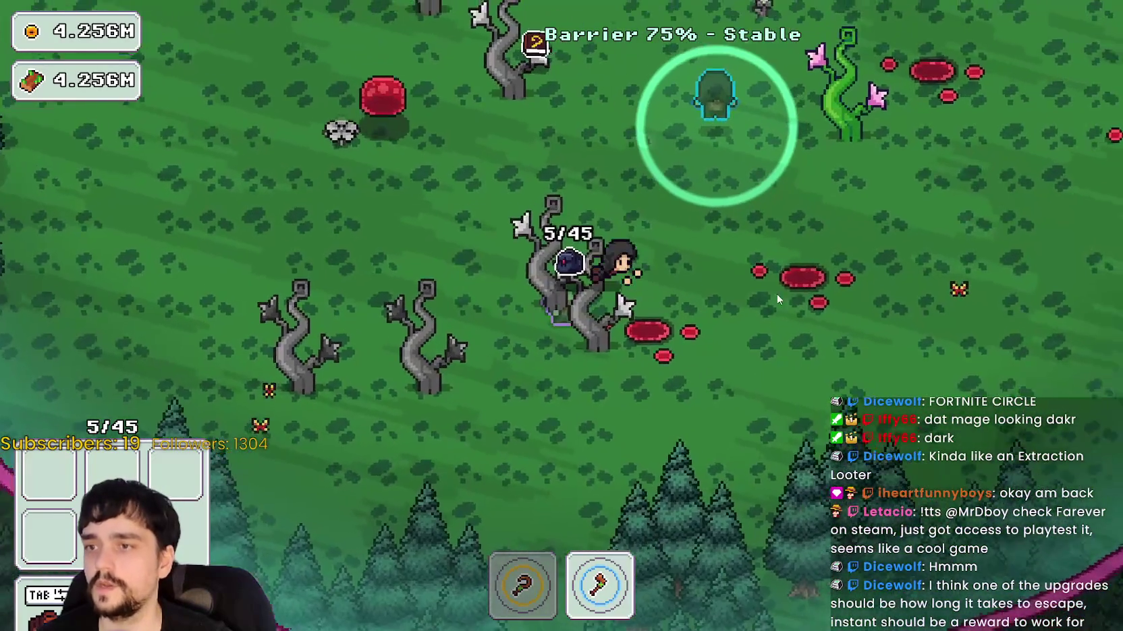
pyautogui.press('w')
pyautogui.press('d')
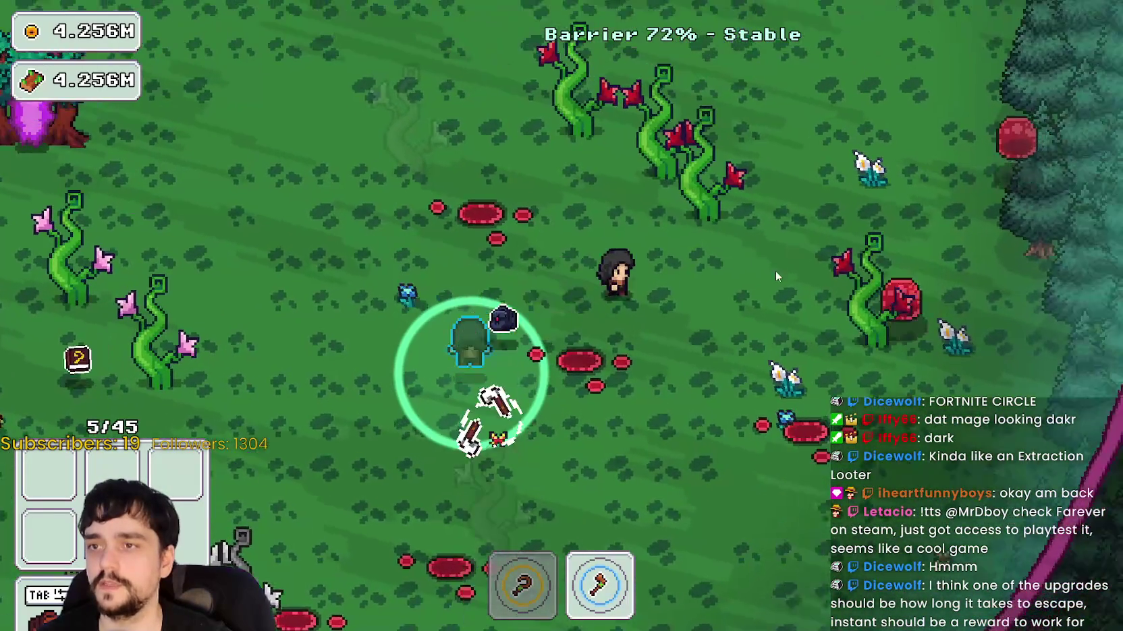
pyautogui.press('w')
pyautogui.press('d')
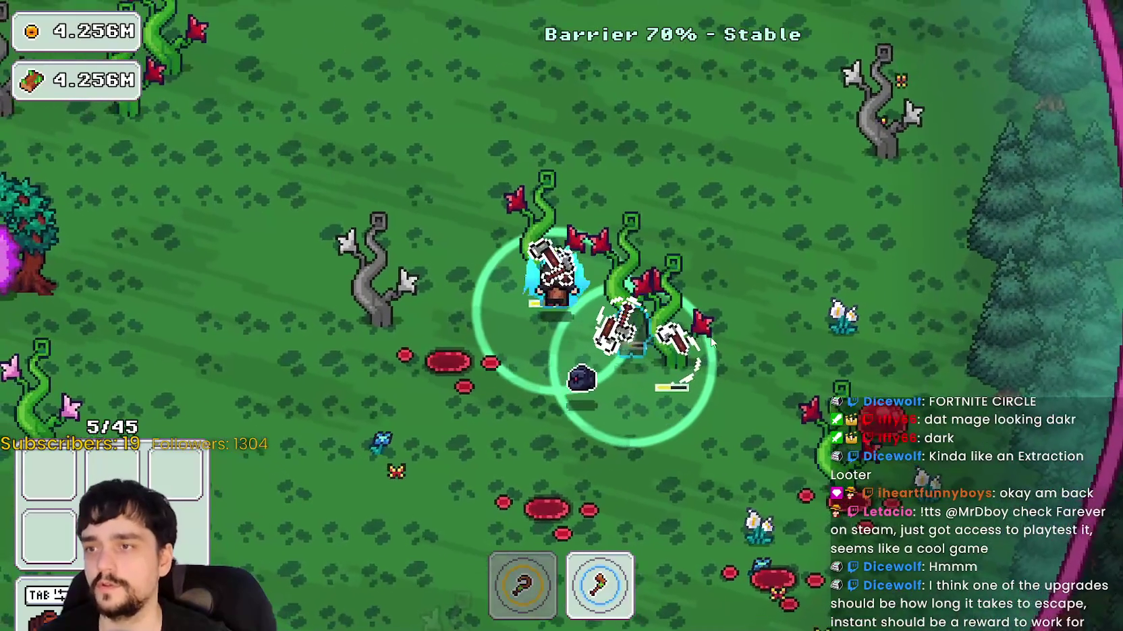
pyautogui.press('d')
pyautogui.press('s')
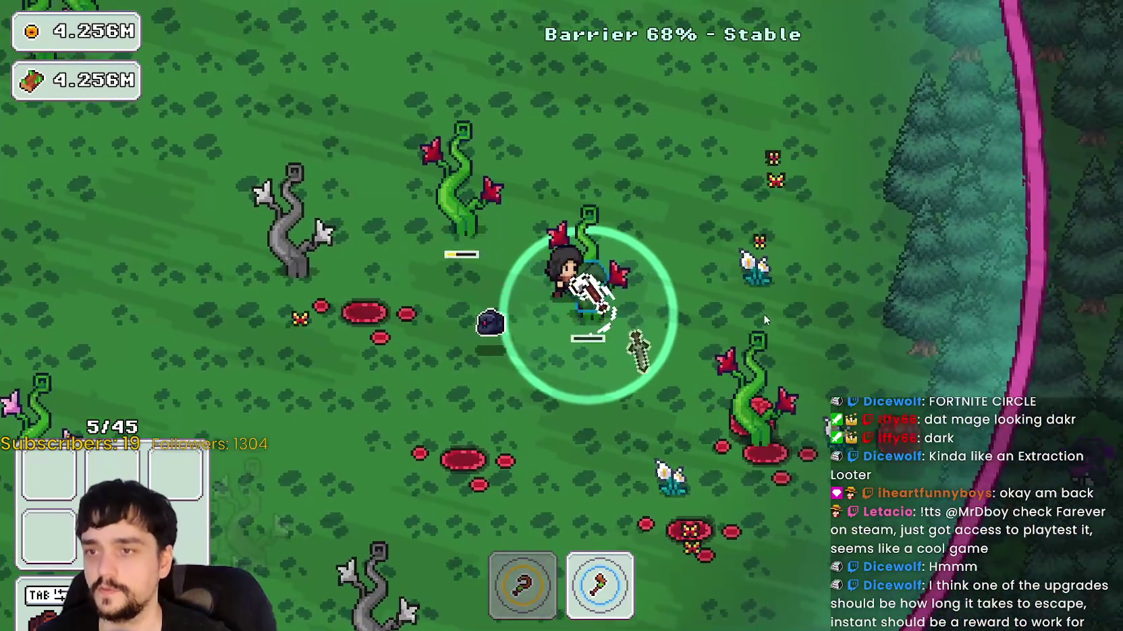